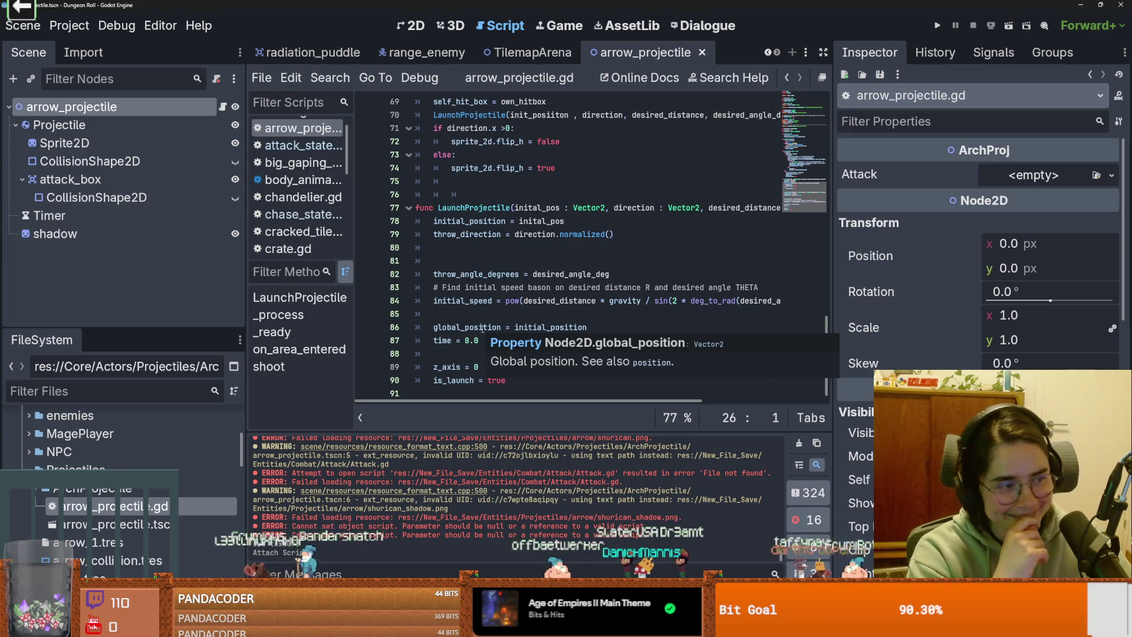
Step: Delete the blank line 81 inside LaunchProjectile and save arrow_projectile.gd
{"action": "left_click", "coordinate": [546, 261]}
{"action": "key", "text": "ctrl+s"}
{"action": "key", "text": "BackSpace"}
{"action": "key", "text": "BackSpace"}
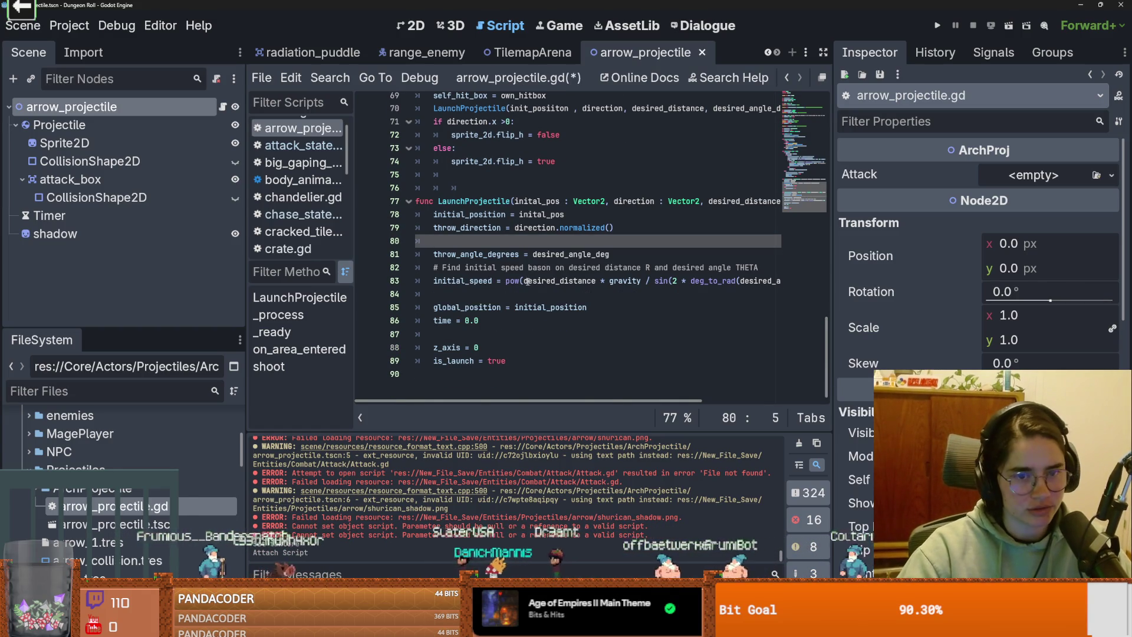
{"action": "scroll", "coordinate": [537, 289], "scroll_direction": "up", "scroll_amount": 10}
{"action": "key", "text": "ctrl+s"}
{"action": "scroll", "coordinate": [528, 308], "scroll_direction": "up", "scroll_amount": 12}
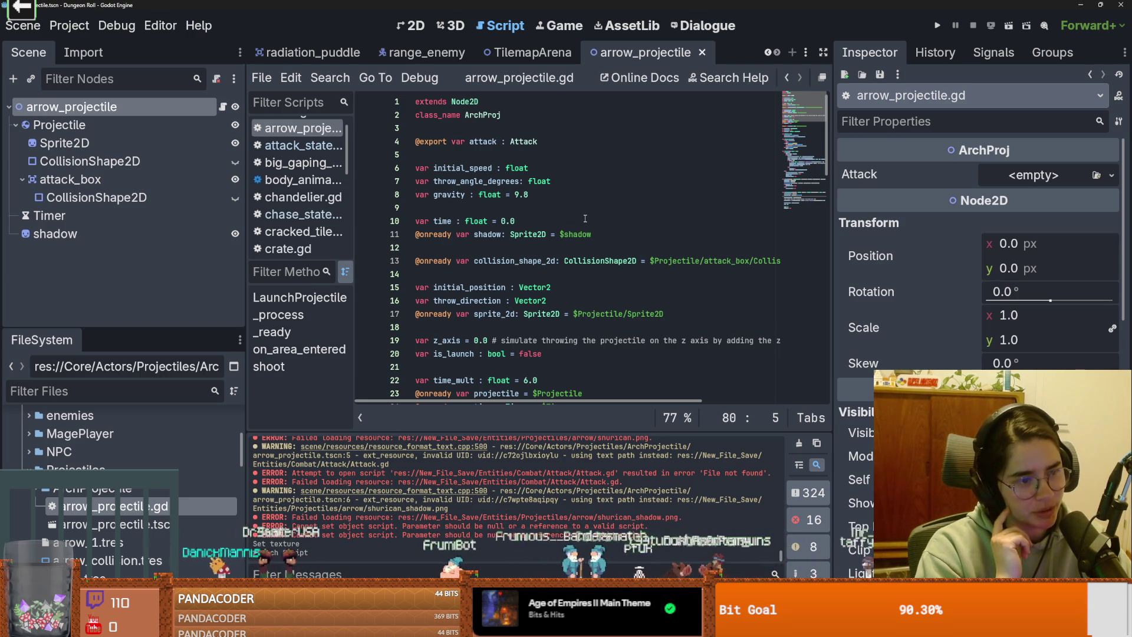
Step: Save the script and review the ArchProj exported variables, including gravity
{"action": "left_click", "coordinate": [499, 195]}
{"action": "key", "text": "ctrl+s"}
{"action": "mouse_move", "coordinate": [544, 57]}
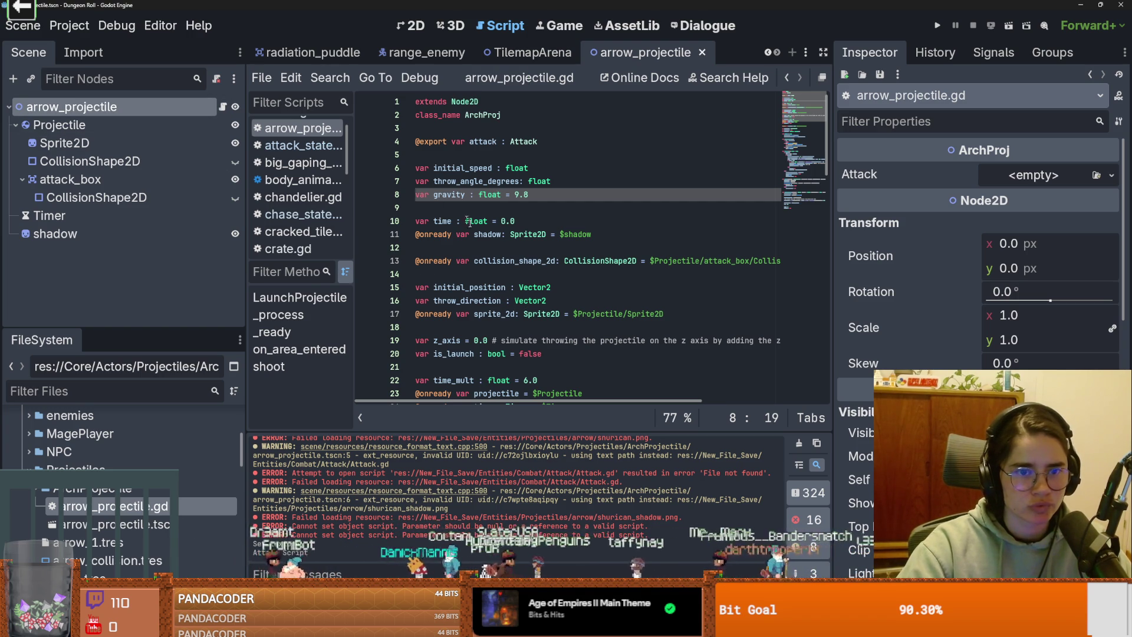
{"action": "scroll", "coordinate": [481, 261], "scroll_direction": "down", "scroll_amount": 10}
{"action": "scroll", "coordinate": [493, 261], "scroll_direction": "up", "scroll_amount": 10}
{"action": "scroll", "coordinate": [511, 270], "scroll_direction": "down", "scroll_amount": 10}
{"action": "scroll", "coordinate": [511, 270], "scroll_direction": "up", "scroll_amount": 1}
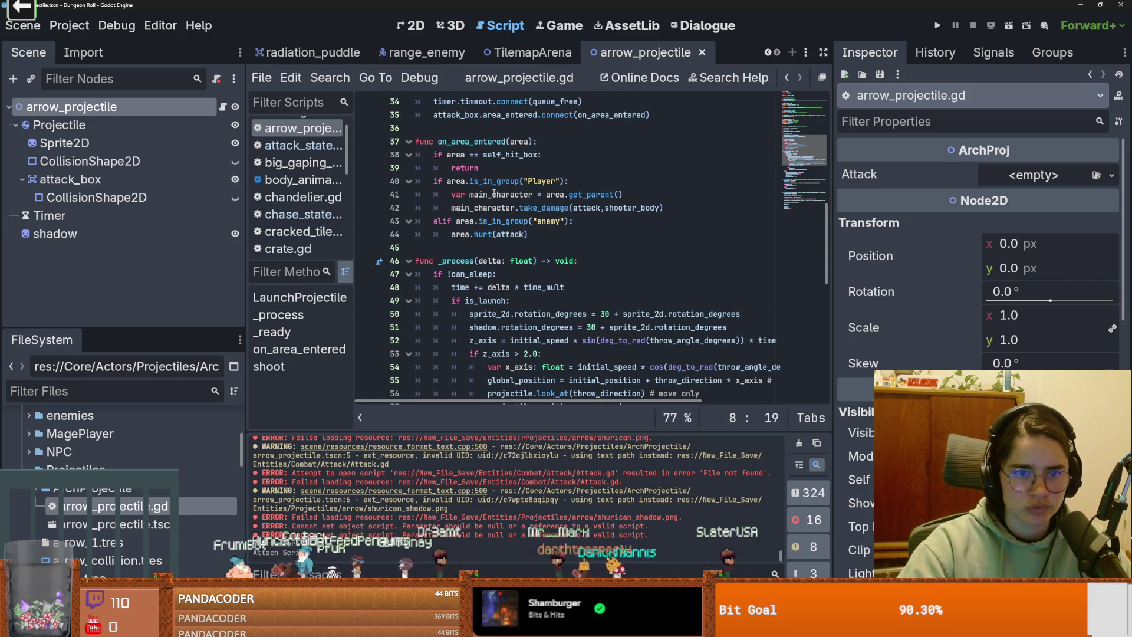
Step: Find the is_in_group check in on_area_entered and select lines 39–44
{"action": "key", "text": "F3"}
{"action": "scroll", "coordinate": [503, 271], "scroll_direction": "down", "scroll_amount": 2}
{"action": "scroll", "coordinate": [503, 271], "scroll_direction": "up", "scroll_amount": 2}
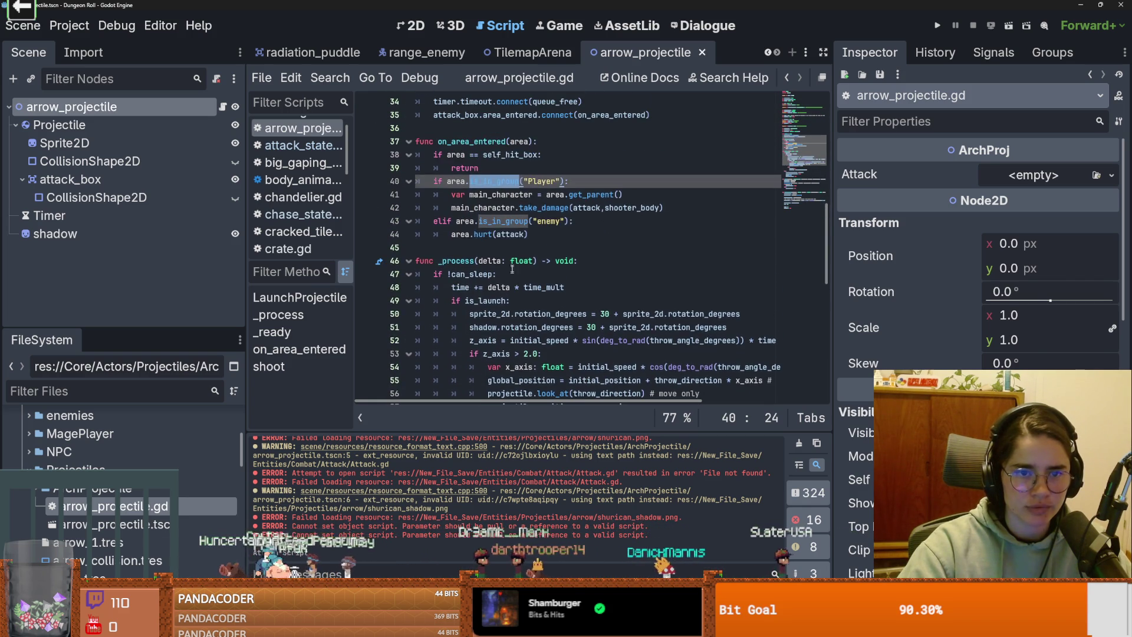
{"action": "left_click_drag", "start_coordinate": [531, 234], "coordinate": [417, 168]}
{"action": "scroll", "coordinate": [462, 239], "scroll_direction": "down", "scroll_amount": 6}
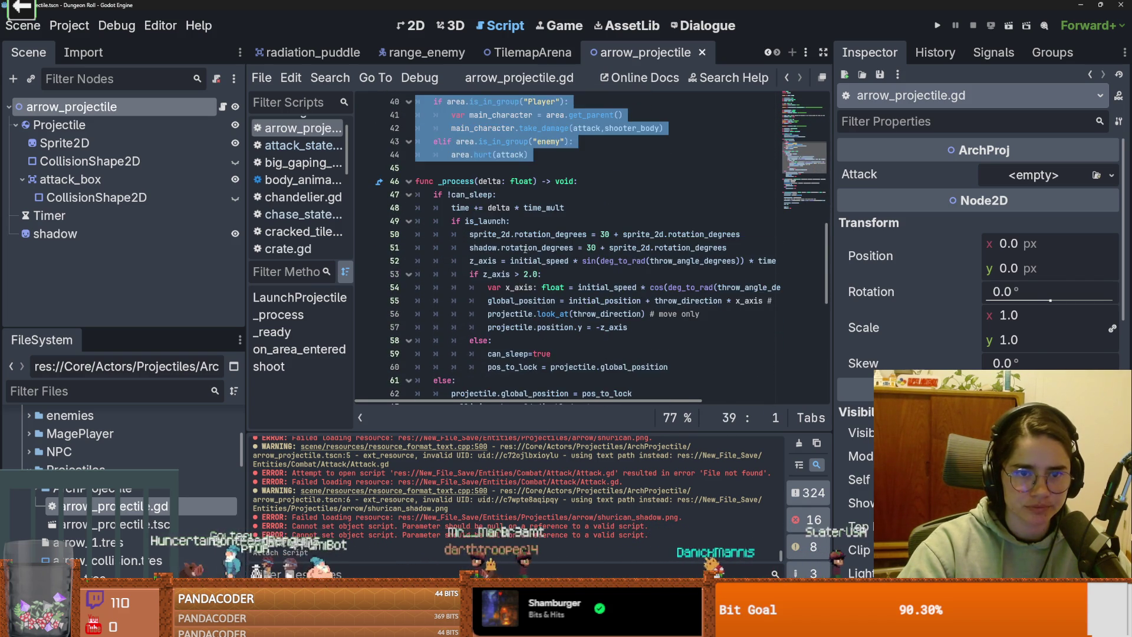
{"action": "scroll", "coordinate": [525, 248], "scroll_direction": "up", "scroll_amount": 17}
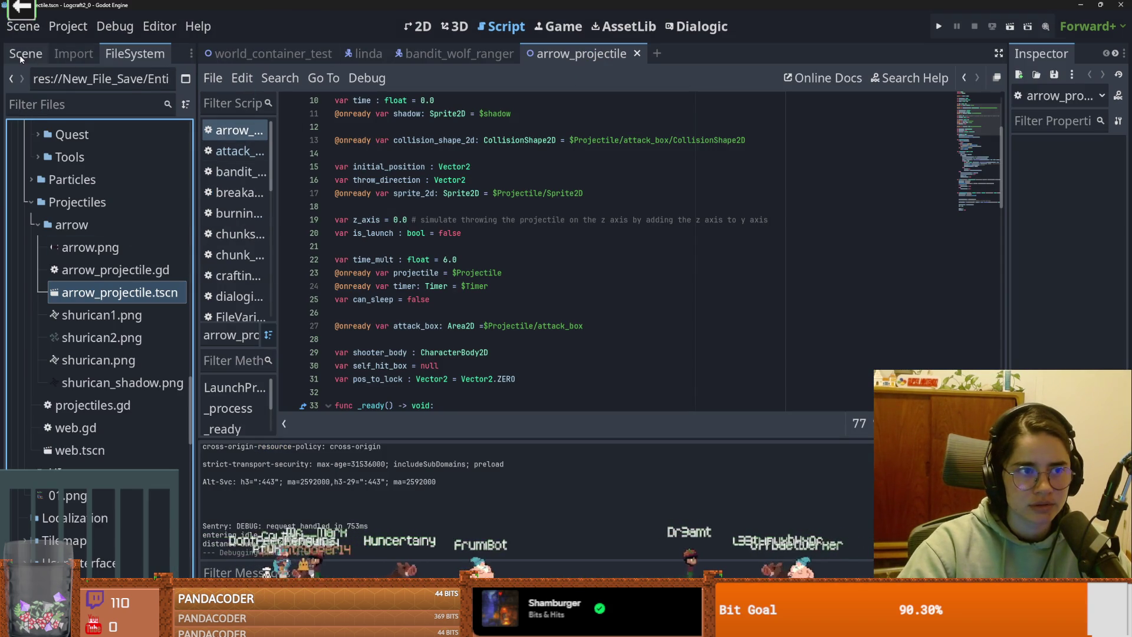
Step: Open the bandit_wolf_ranger scene's attack_state.gd script and scroll down through it
{"action": "left_click", "coordinate": [17, 53]}
{"action": "left_click", "coordinate": [454, 53]}
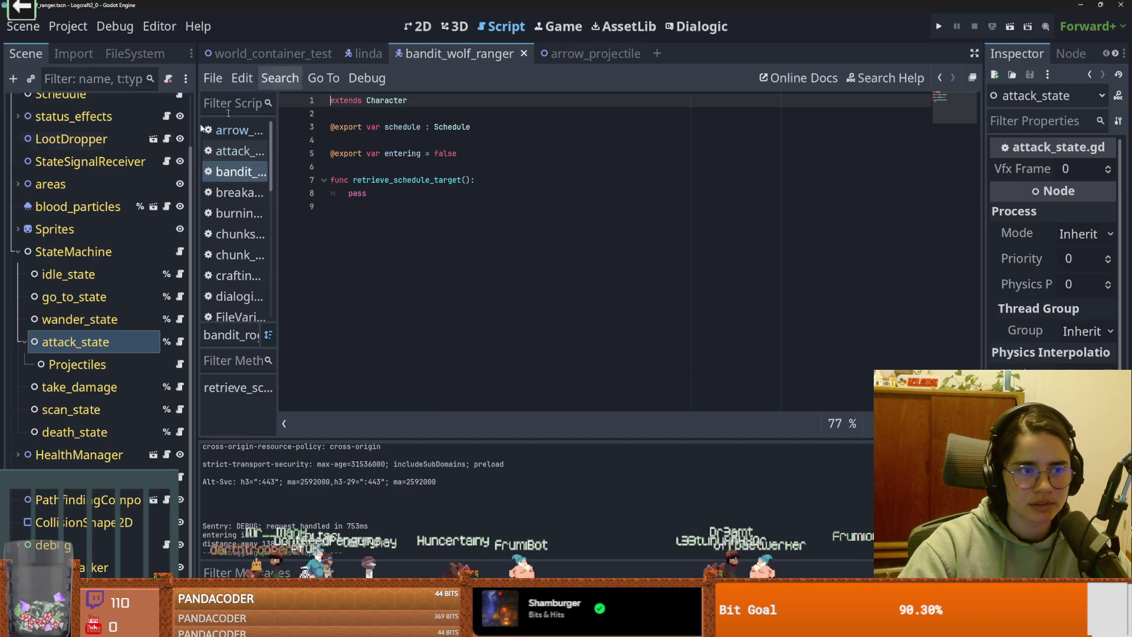
{"action": "left_click", "coordinate": [179, 342]}
{"action": "scroll", "coordinate": [491, 302], "scroll_direction": "down", "scroll_amount": 15}
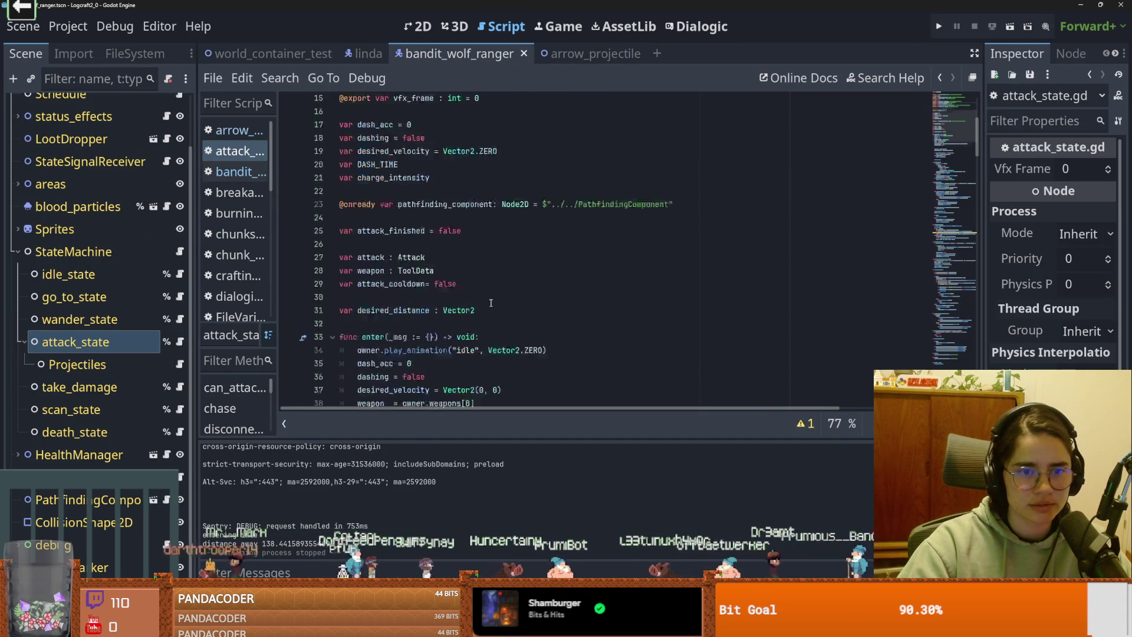
{"action": "scroll", "coordinate": [492, 303], "scroll_direction": "down", "scroll_amount": 5}
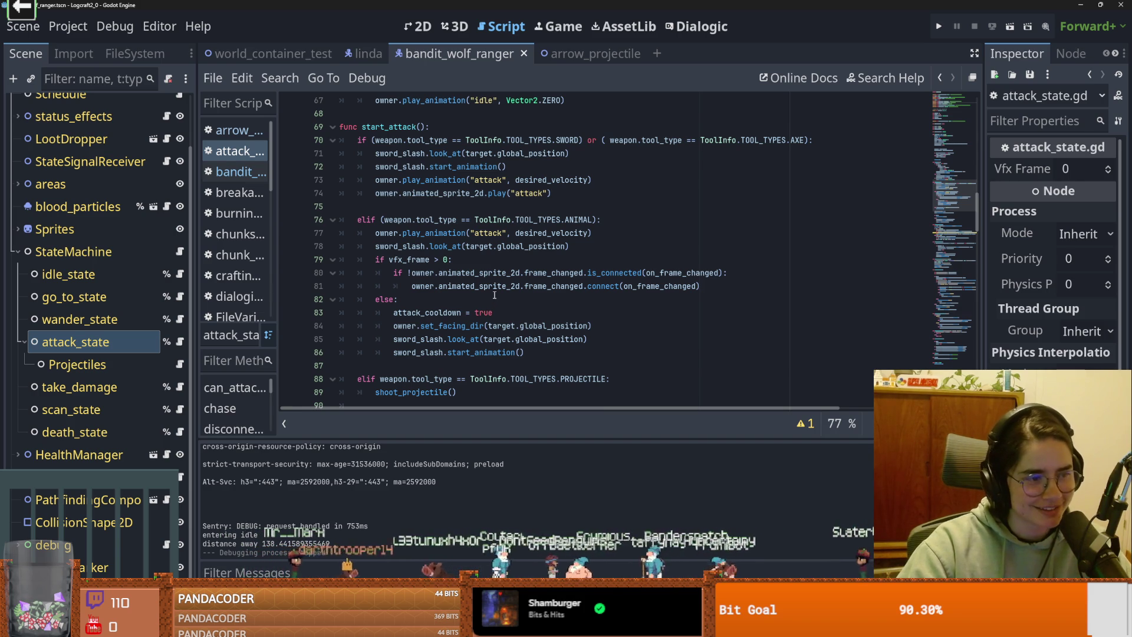
{"action": "scroll", "coordinate": [495, 307], "scroll_direction": "down", "scroll_amount": 2}
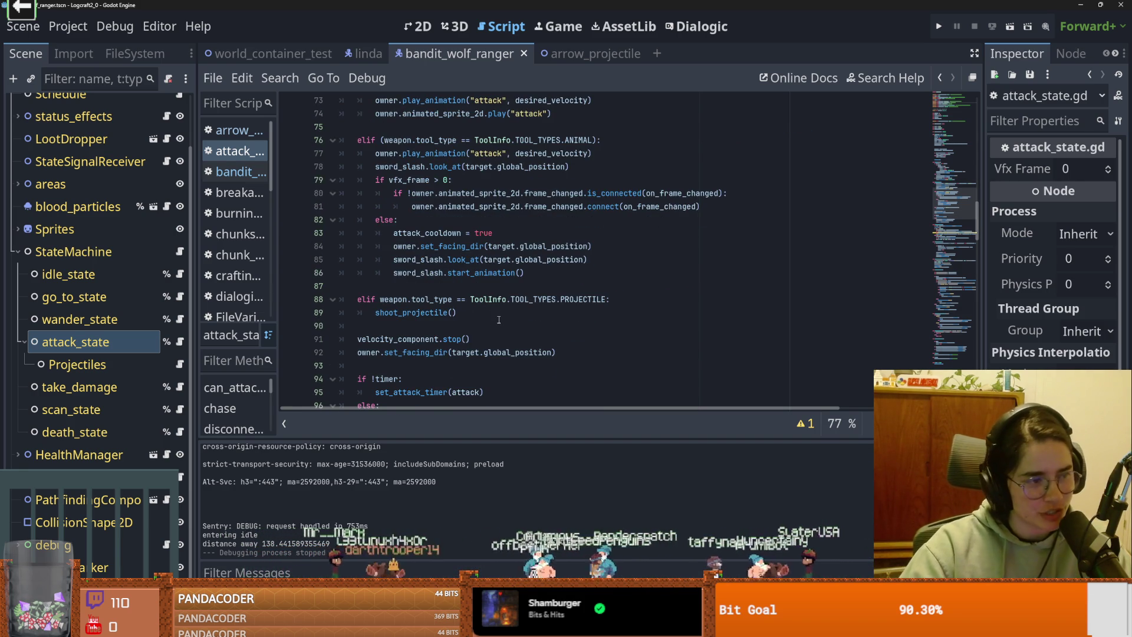
{"action": "scroll", "coordinate": [494, 323], "scroll_direction": "up", "scroll_amount": 2}
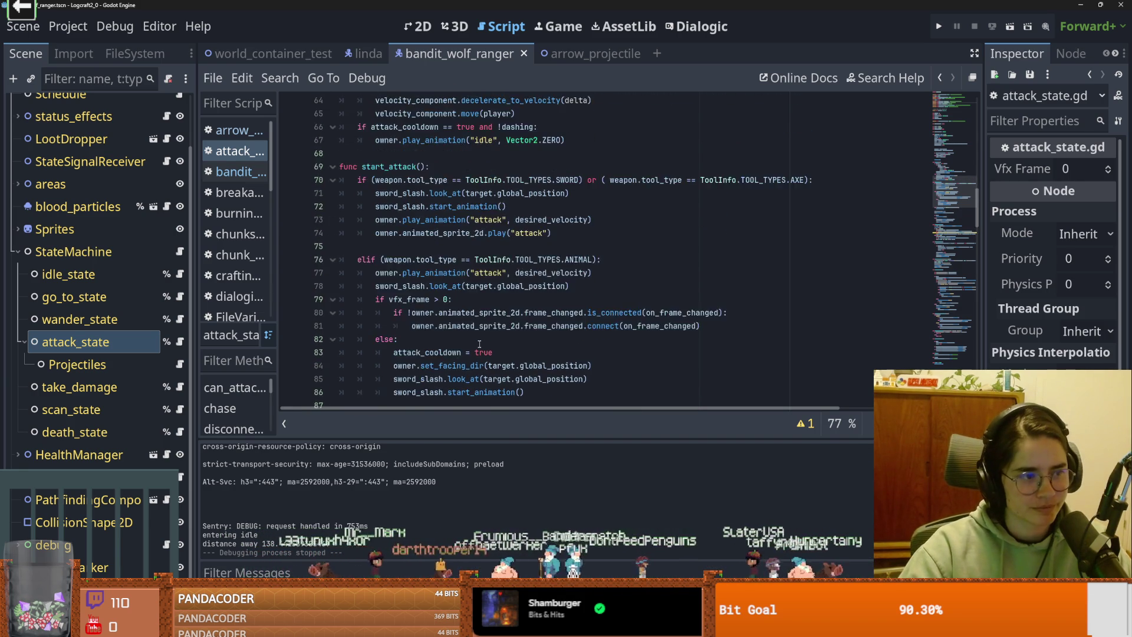
{"action": "scroll", "coordinate": [486, 334], "scroll_direction": "down", "scroll_amount": 1}
{"action": "scroll", "coordinate": [472, 324], "scroll_direction": "down", "scroll_amount": 9}
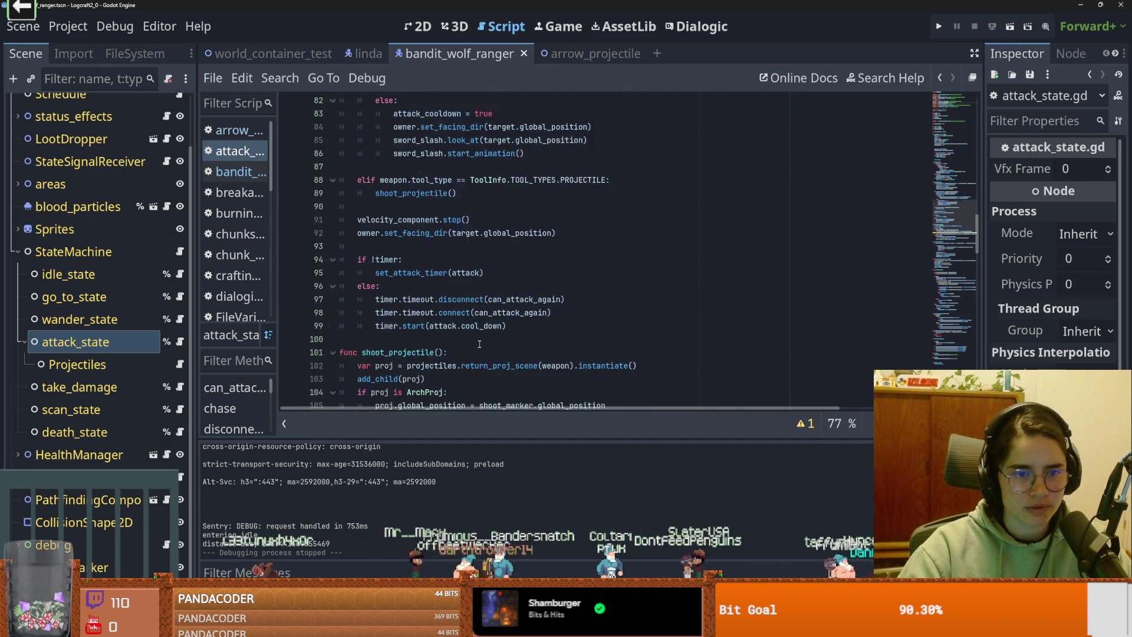
Step: Inspect shoot_projectile's desired_distance, proj instantiation and ArchProj check, selecting the spawning code
{"action": "left_click", "coordinate": [431, 232]}
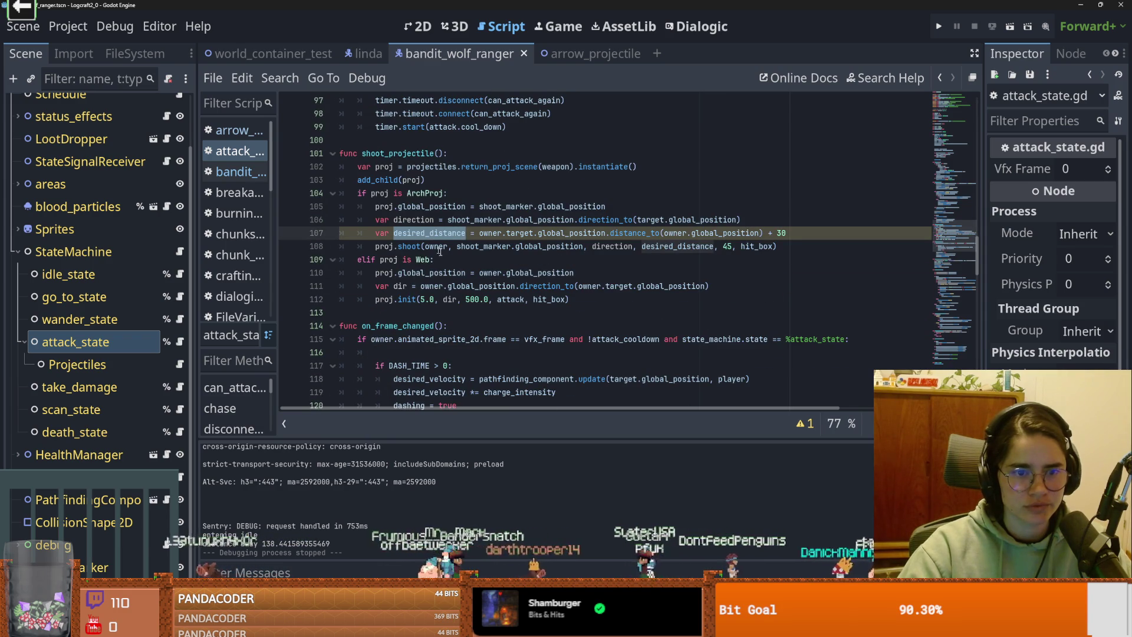
{"action": "scroll", "coordinate": [481, 295], "scroll_direction": "down", "scroll_amount": 4}
{"action": "scroll", "coordinate": [481, 296], "scroll_direction": "down", "scroll_amount": 3}
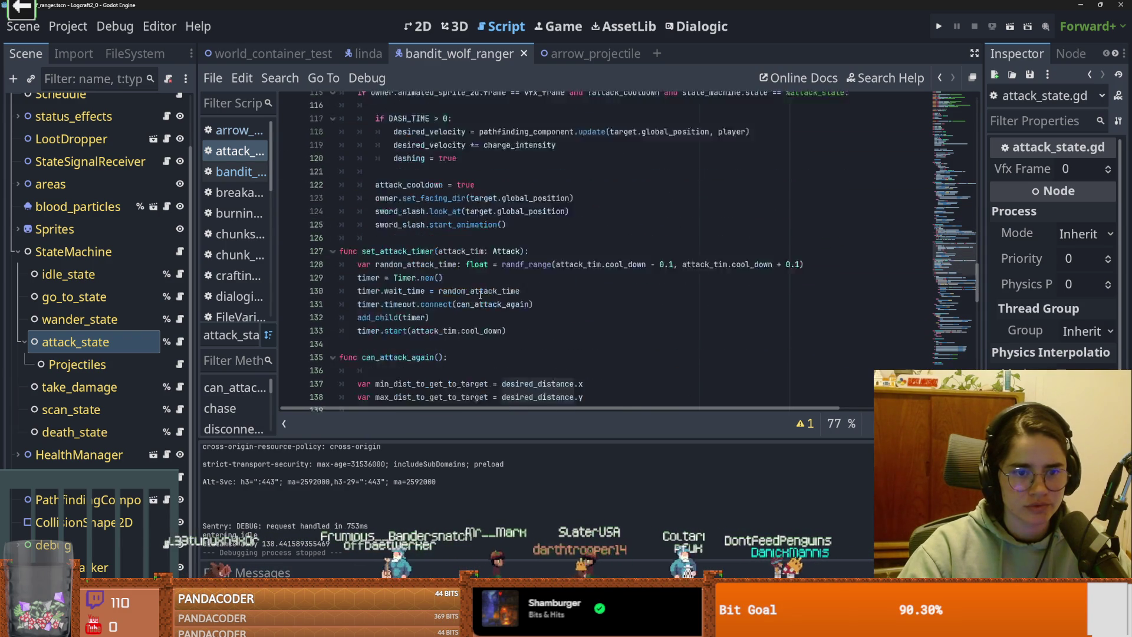
{"action": "scroll", "coordinate": [481, 296], "scroll_direction": "down", "scroll_amount": 5}
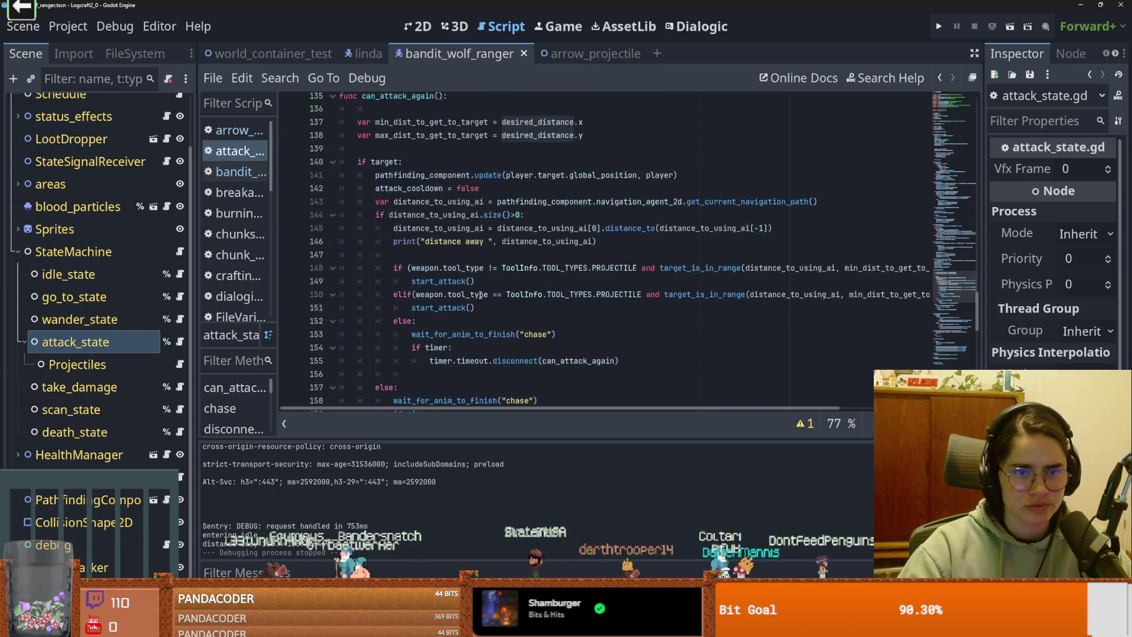
{"action": "scroll", "coordinate": [481, 295], "scroll_direction": "down", "scroll_amount": 15}
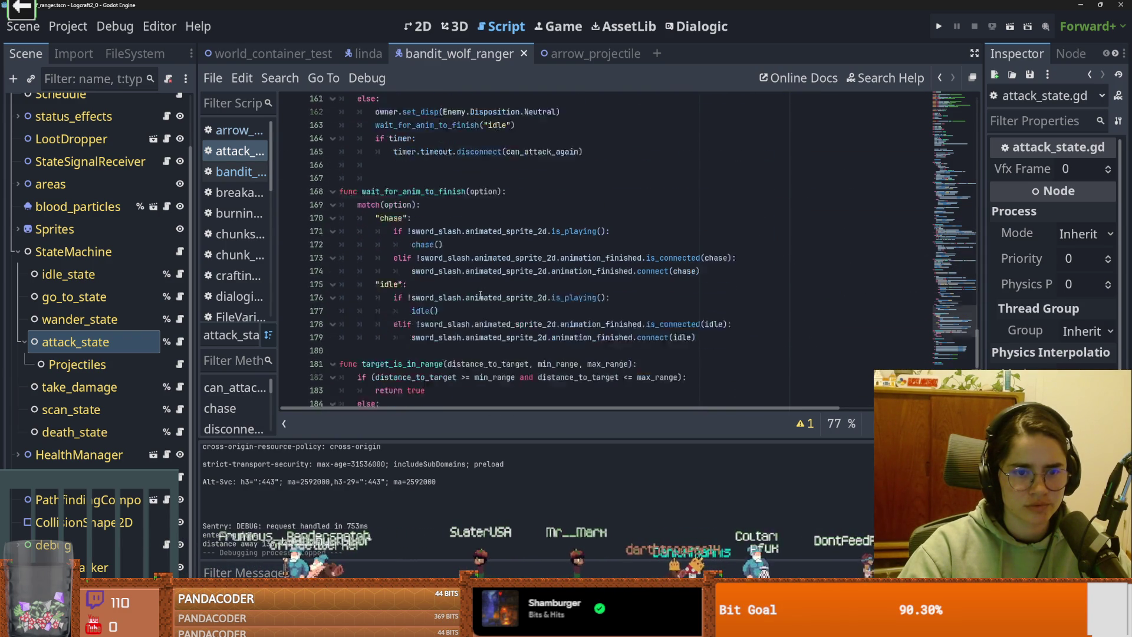
{"action": "scroll", "coordinate": [480, 296], "scroll_direction": "down", "scroll_amount": 3}
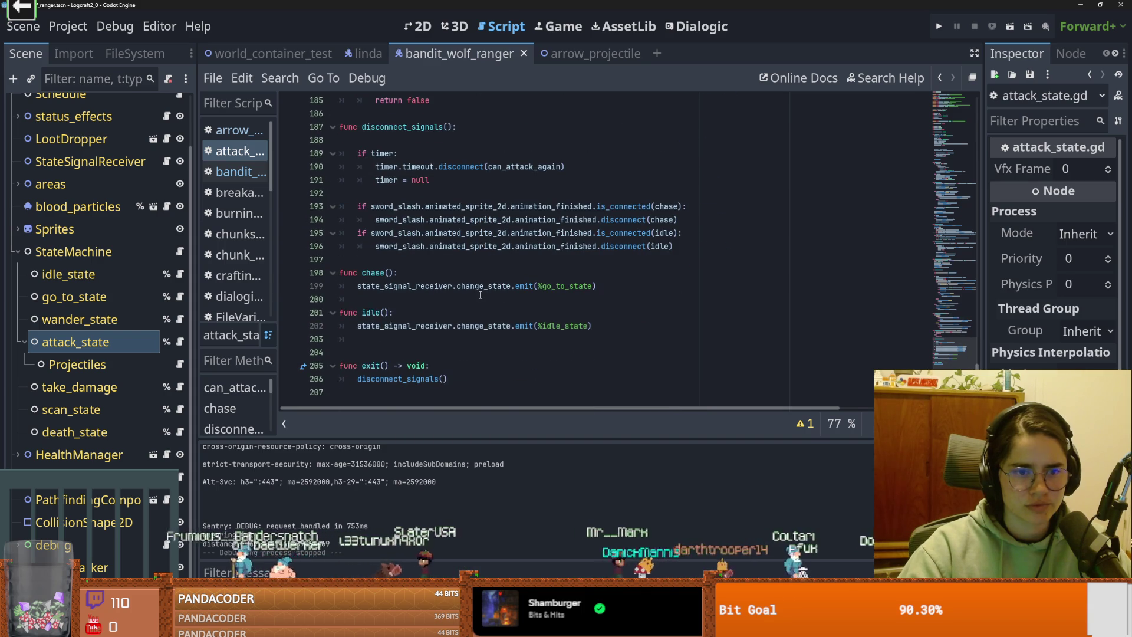
{"action": "scroll", "coordinate": [480, 296], "scroll_direction": "up", "scroll_amount": 18}
{"action": "scroll", "coordinate": [481, 296], "scroll_direction": "up", "scroll_amount": 10}
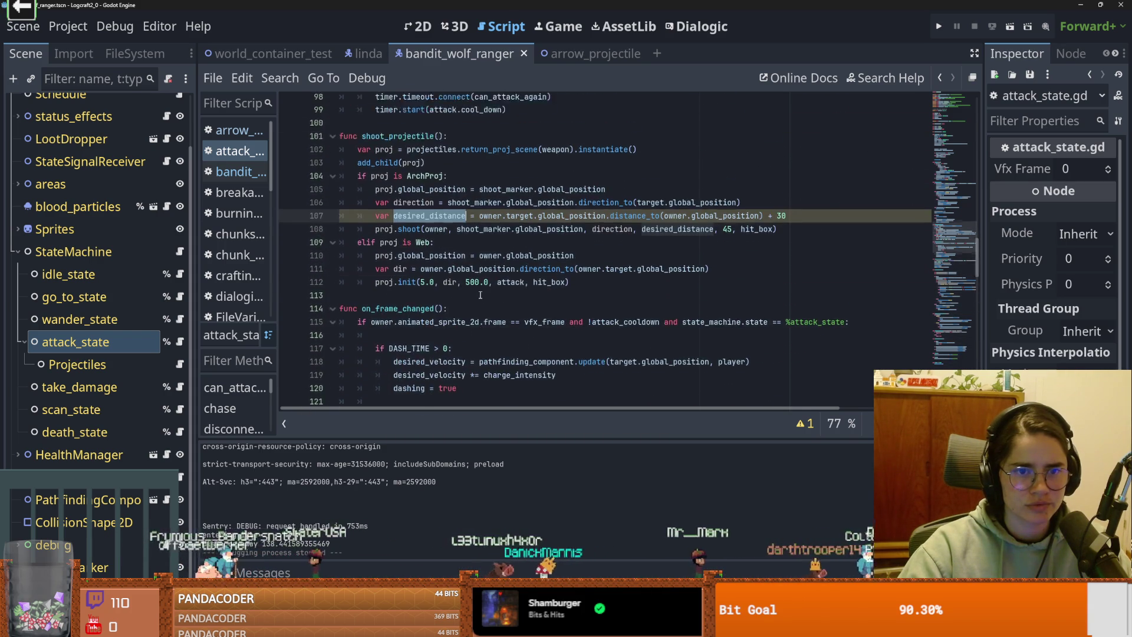
{"action": "scroll", "coordinate": [481, 297], "scroll_direction": "up", "scroll_amount": 3}
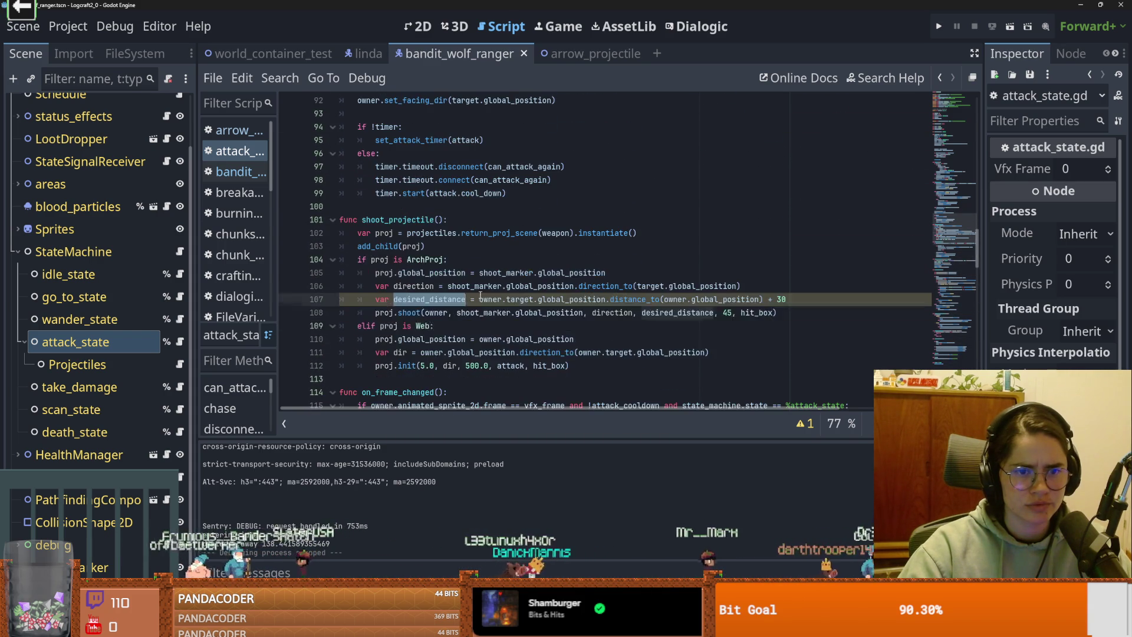
{"action": "left_click", "coordinate": [379, 234]}
{"action": "left_click", "coordinate": [411, 247]}
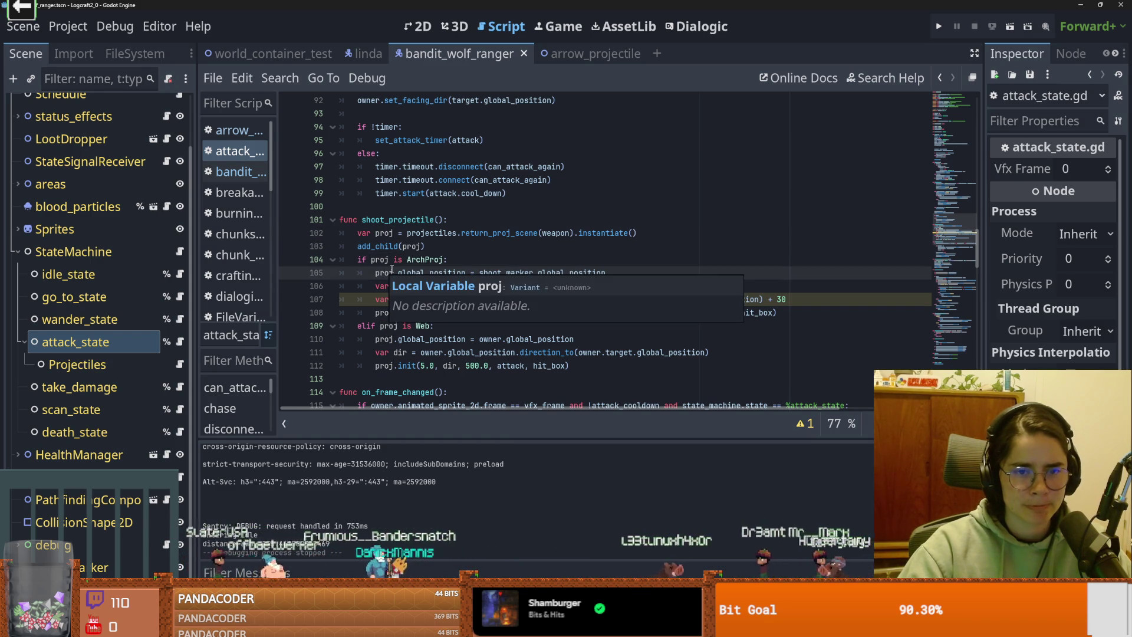
{"action": "left_click", "coordinate": [472, 261]}
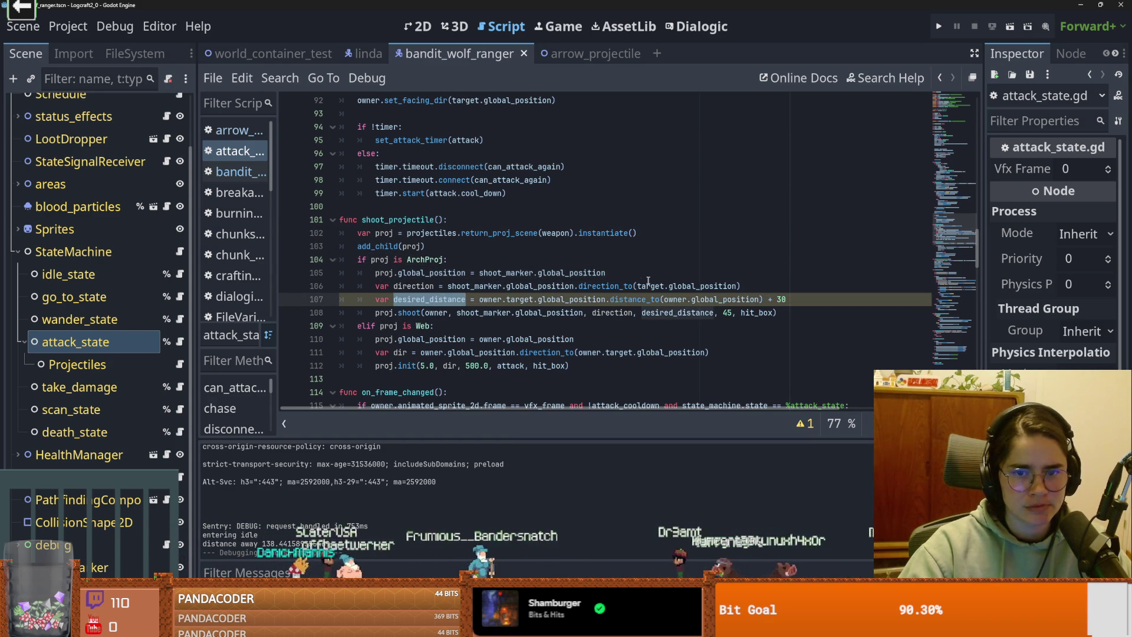
{"action": "mouse_move", "coordinate": [776, 312]}
{"action": "left_mouse_down"}
{"action": "mouse_move", "coordinate": [412, 260]}
{"action": "mouse_move", "coordinate": [357, 233]}
{"action": "left_mouse_up"}
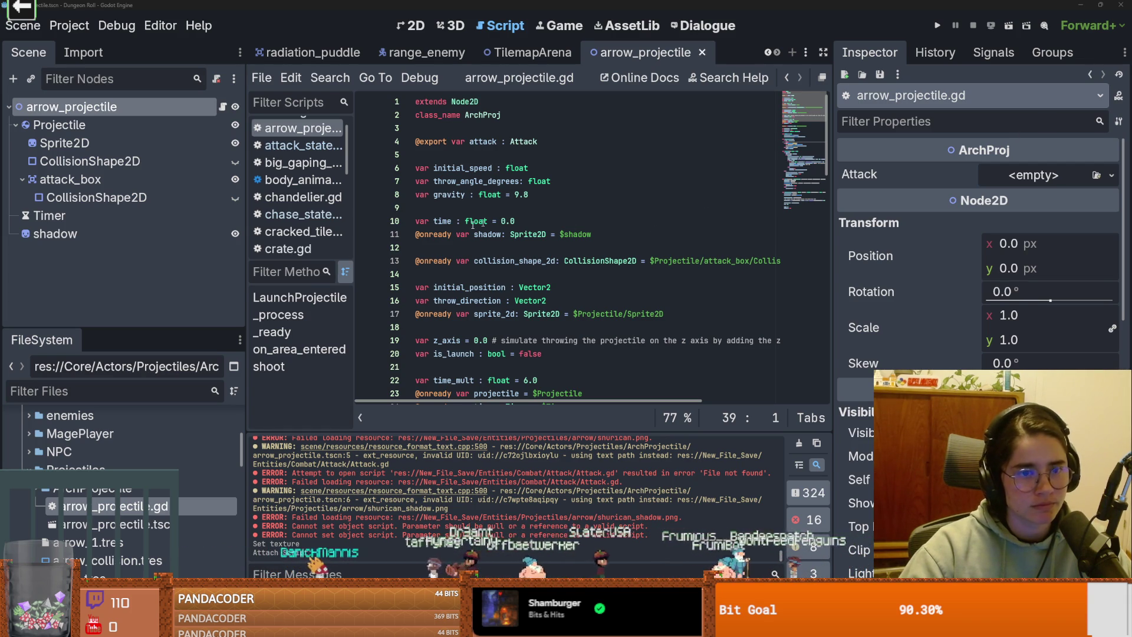
Step: Drag the Scene dock splitter left to widen the script editor
{"action": "left_click_drag", "start_coordinate": [243, 278], "coordinate": [205, 258]}
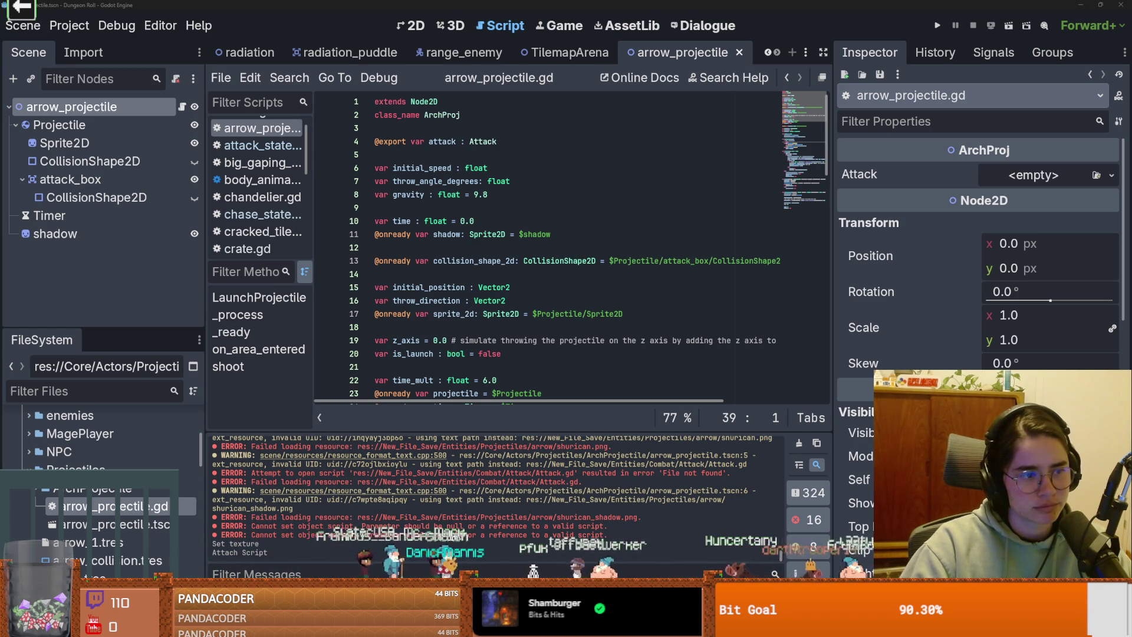
Step: Check the throw_direction, collision_shape_2d and sprite_2d lines, save, then open the range_enemy scene
{"action": "left_click", "coordinate": [497, 300]}
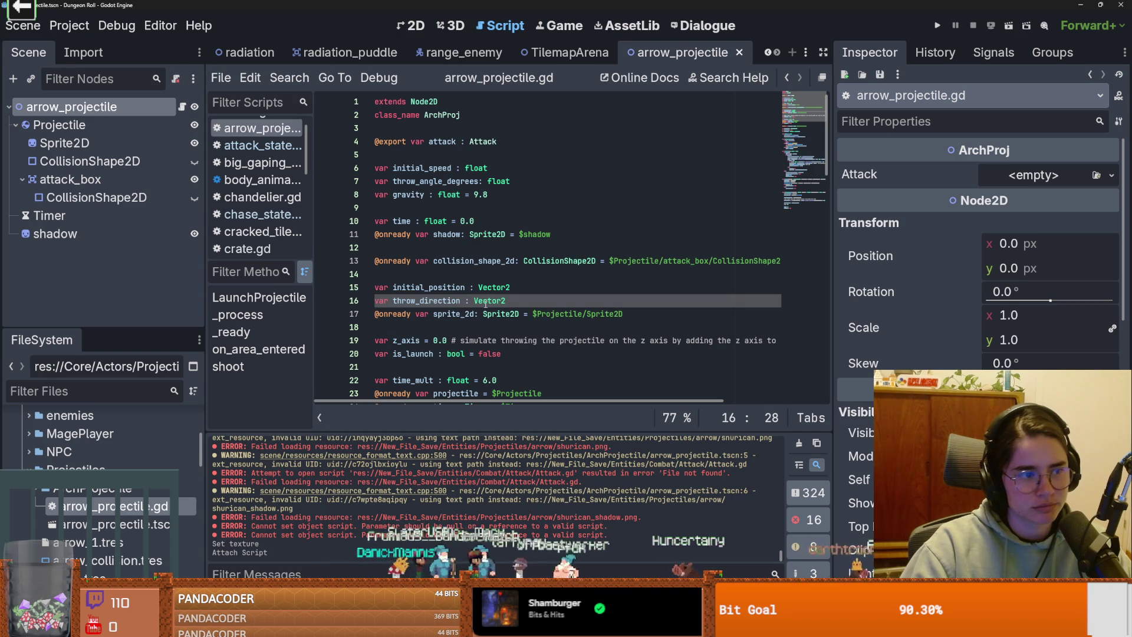
{"action": "mouse_move", "coordinate": [485, 304]}
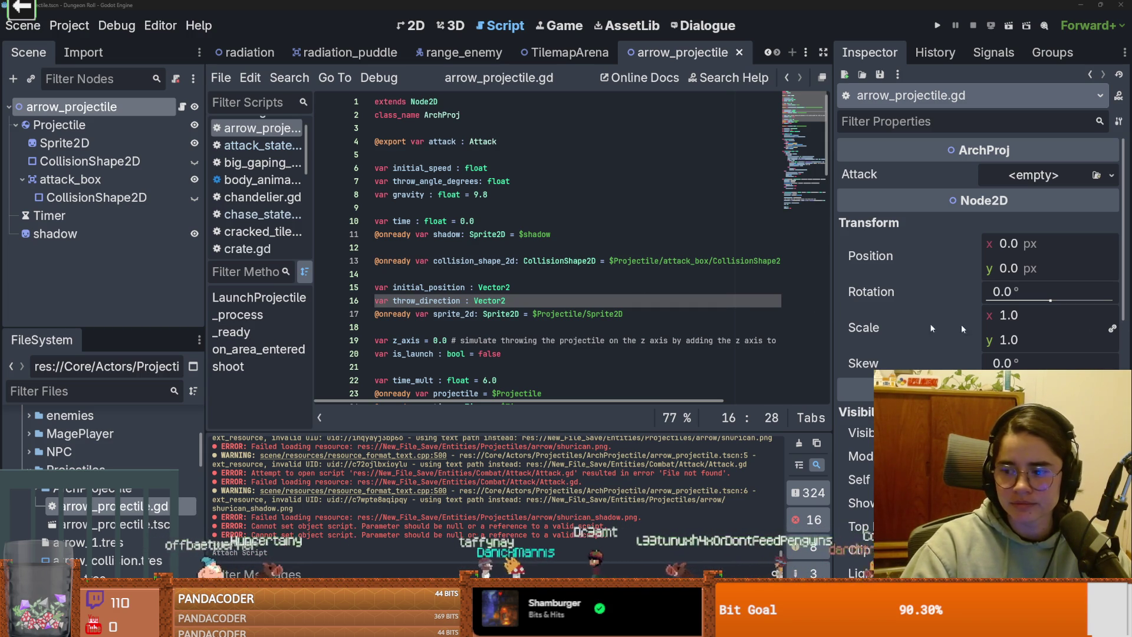
{"action": "left_click", "coordinate": [478, 265]}
{"action": "key", "text": "ctrl+s"}
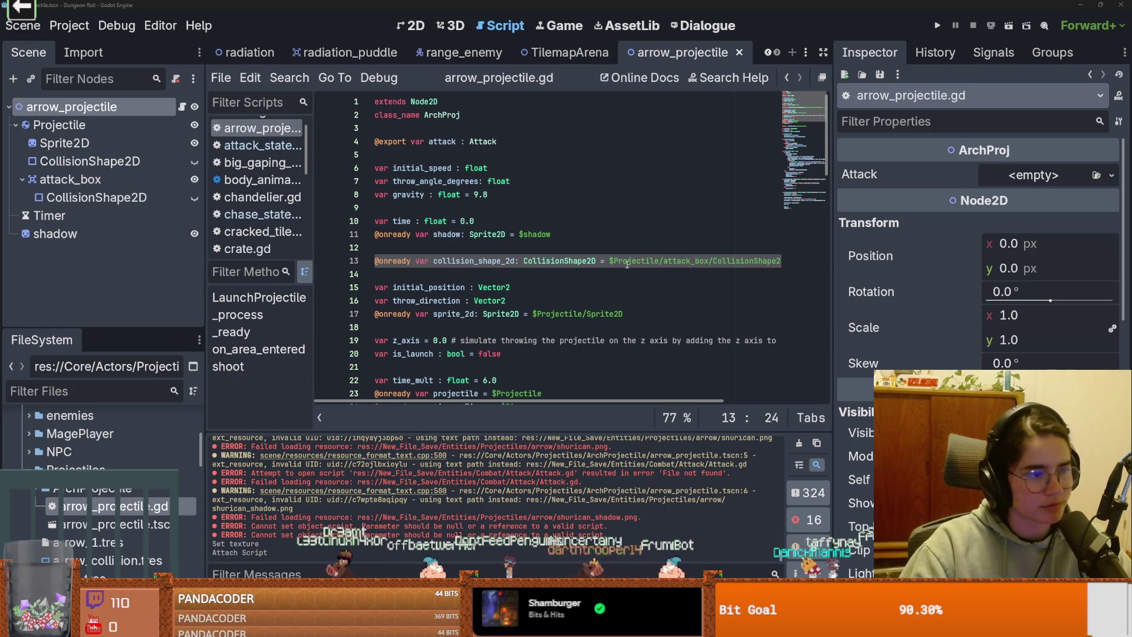
{"action": "left_click", "coordinate": [570, 309]}
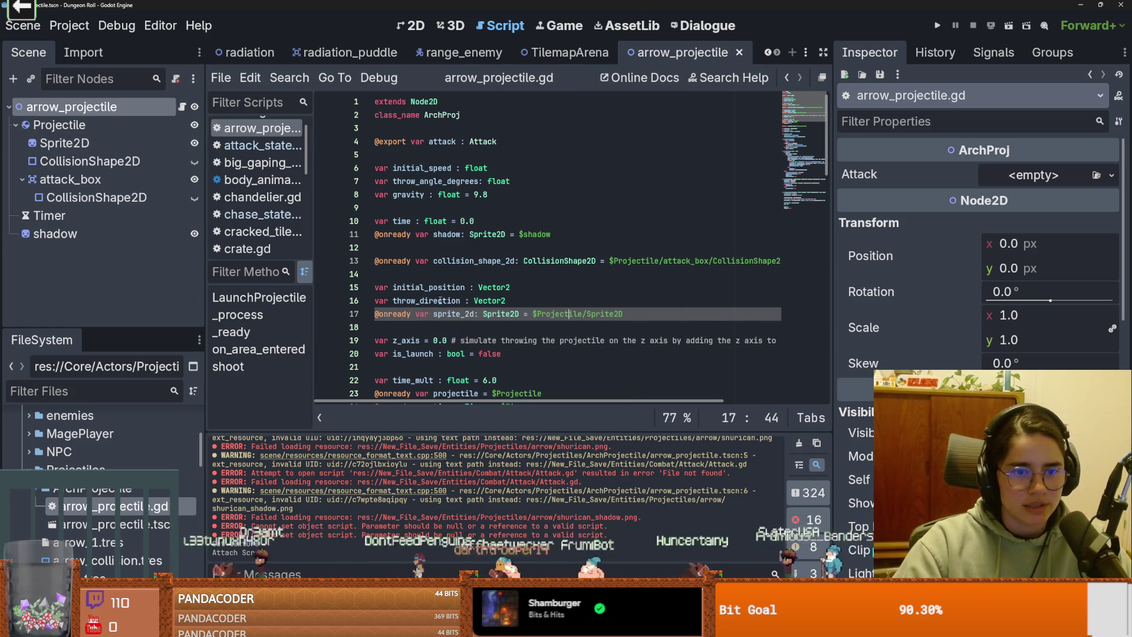
{"action": "left_click", "coordinate": [434, 59]}
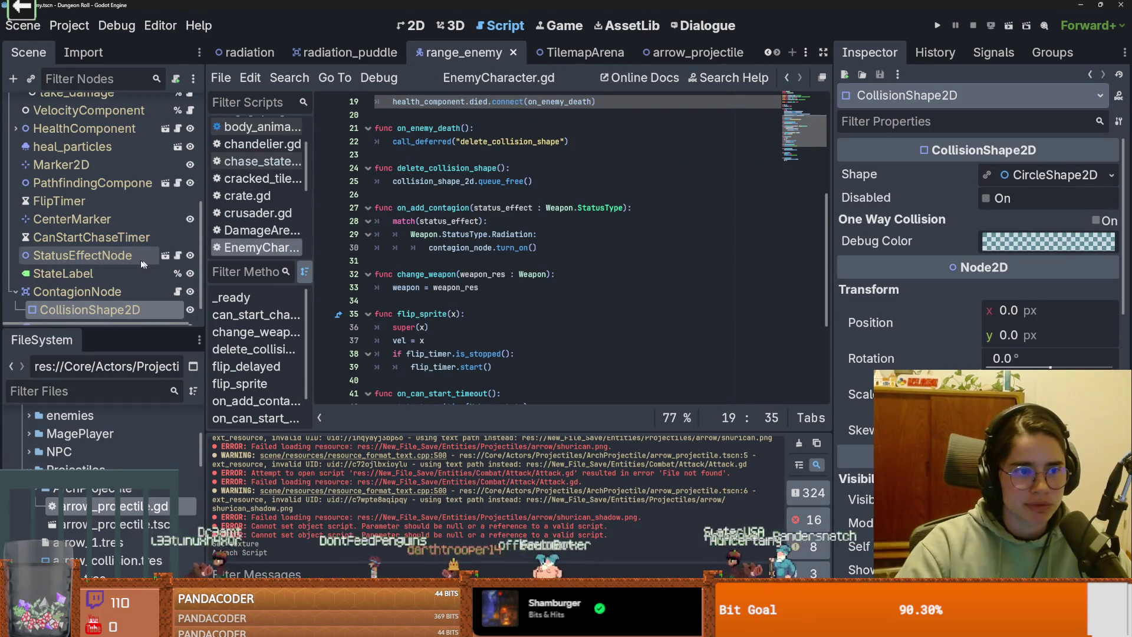
Step: Open range_enemy's attack_state.gd from the Script editor's script list
{"action": "scroll", "coordinate": [145, 260], "scroll_direction": "up", "scroll_amount": 5}
{"action": "scroll", "coordinate": [136, 259], "scroll_direction": "up", "scroll_amount": 2}
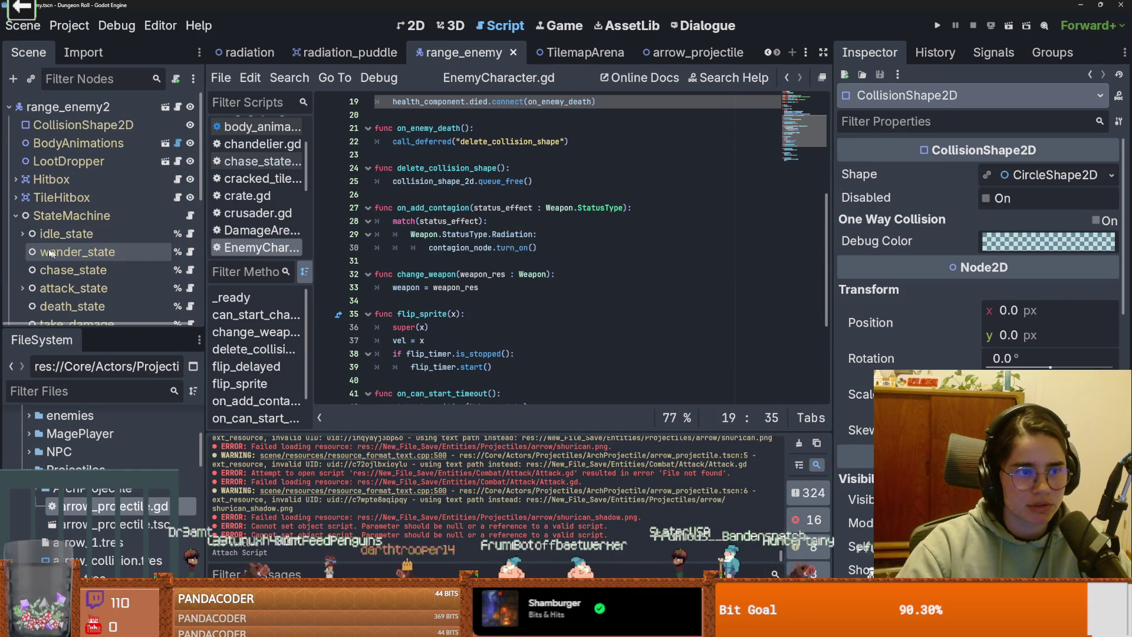
{"action": "scroll", "coordinate": [73, 245], "scroll_direction": "down", "scroll_amount": 3}
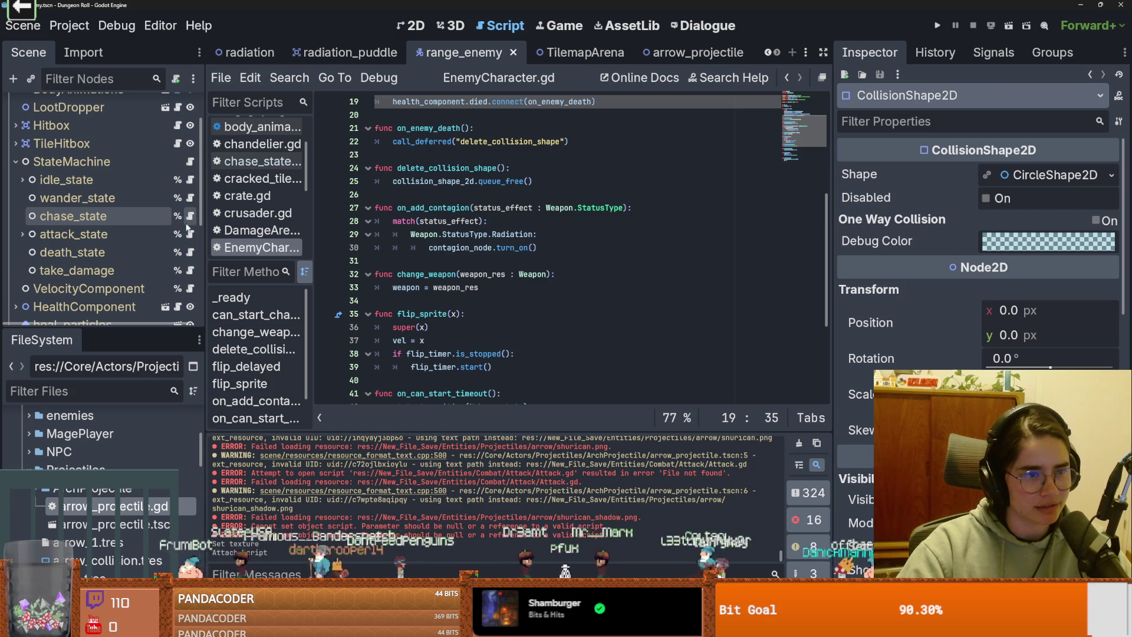
{"action": "left_click", "coordinate": [190, 233]}
{"action": "scroll", "coordinate": [467, 313], "scroll_direction": "down", "scroll_amount": 5}
Step: Add a func arch_shoot(): declaration and paste the copied shooting code into its body
{"action": "left_click", "coordinate": [396, 238]}
{"action": "type", "text": "unc "}
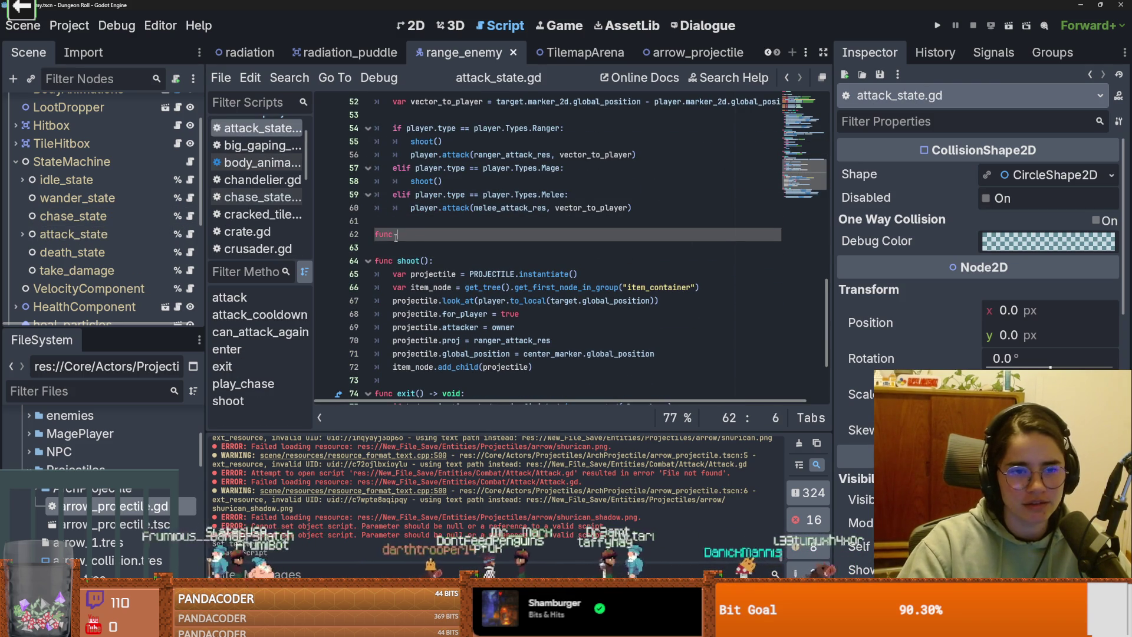
{"action": "type", "text": "arch_"}
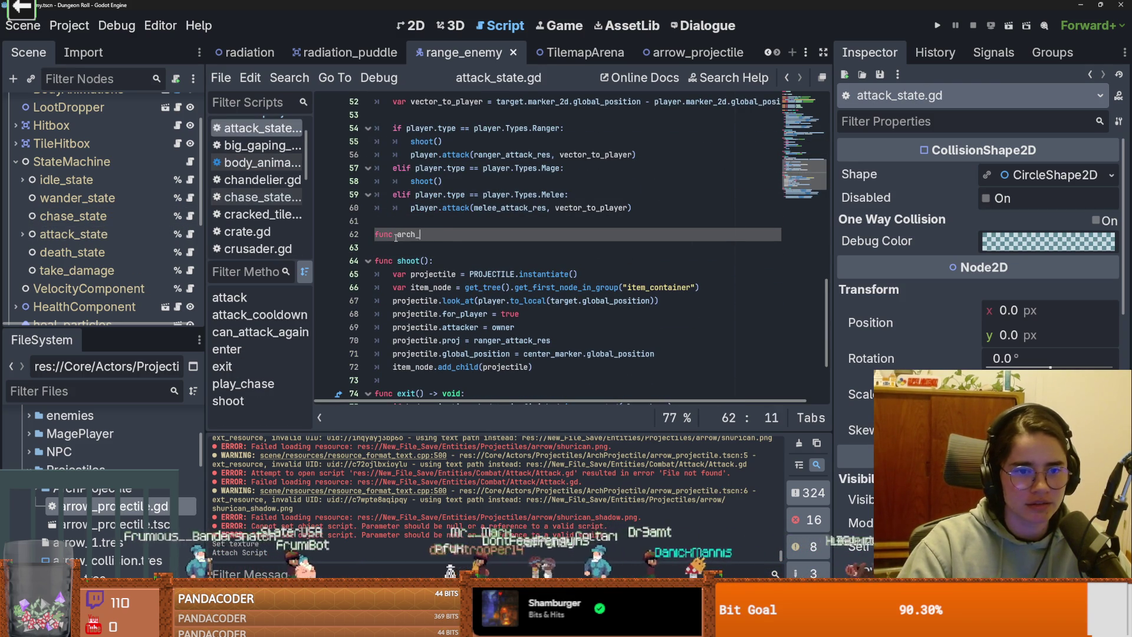
{"action": "type", "text": "shoot():"}
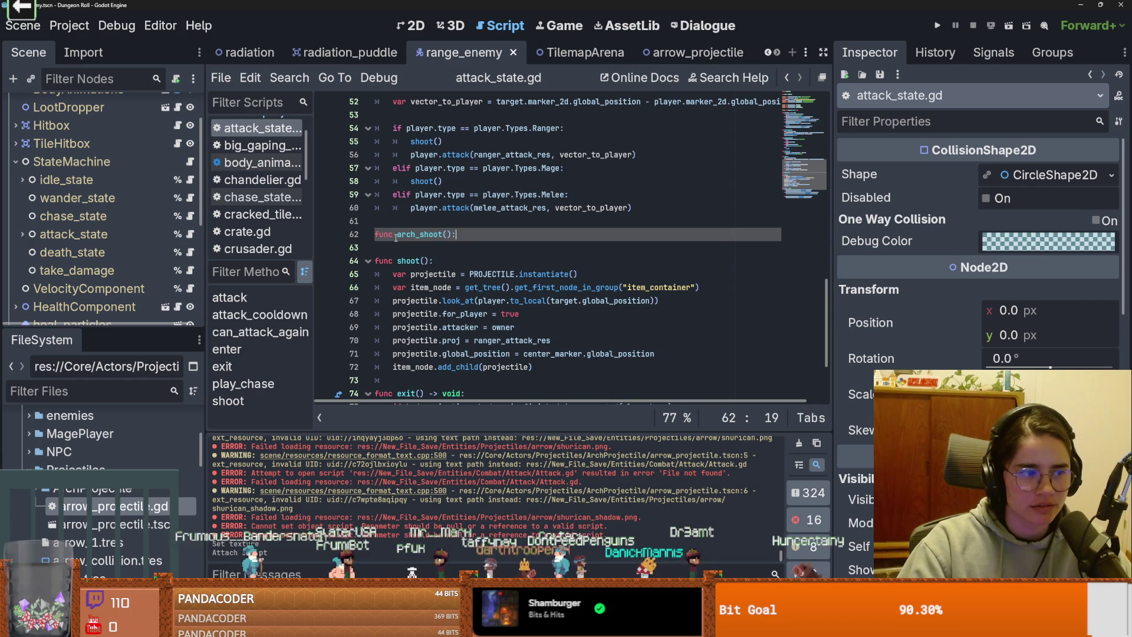
{"action": "key", "text": "Return"}
{"action": "type", "text": "pas"}
{"action": "key", "text": "BackSpace"}
{"action": "key", "text": "BackSpace"}
{"action": "key", "text": "BackSpace"}
{"action": "type", "text": "KMFDM"}
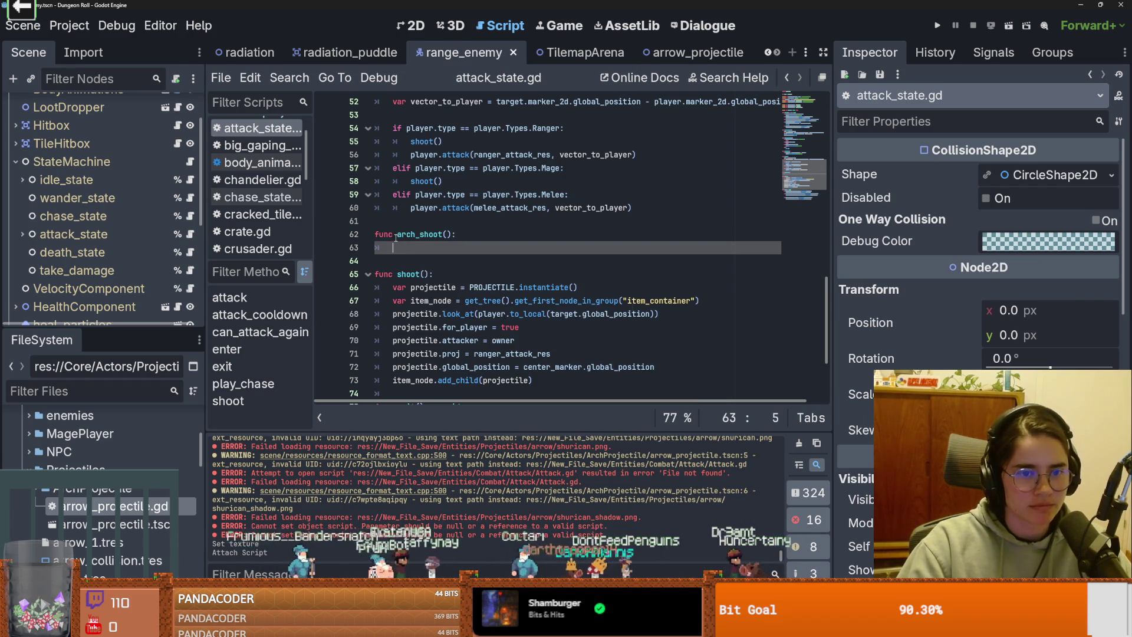
{"action": "key", "text": "ctrl+BackSpace"}
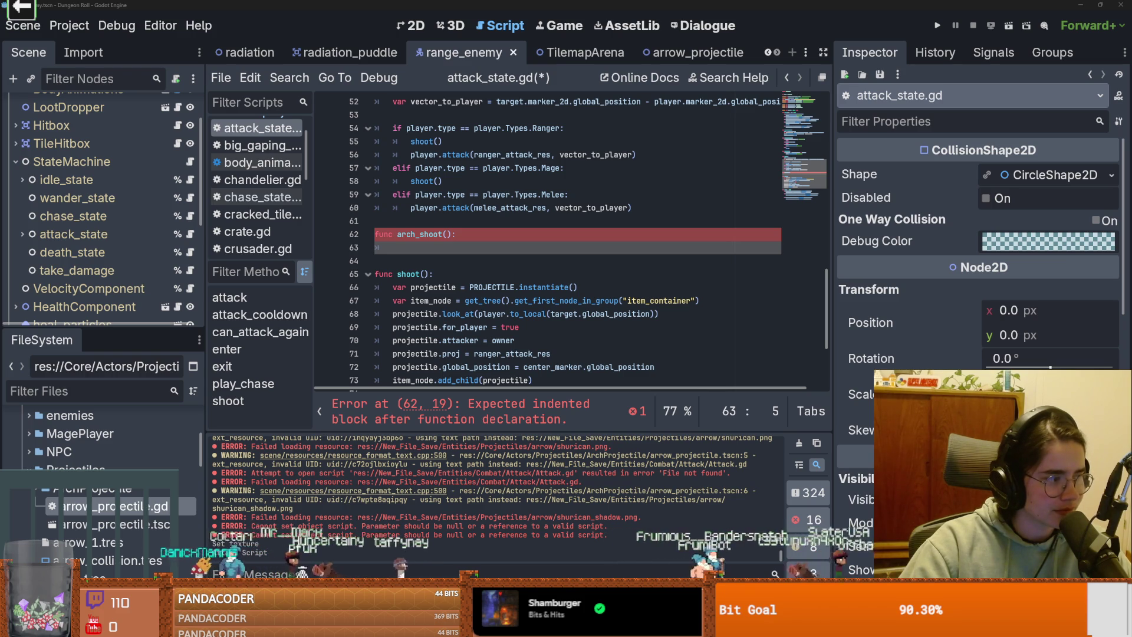
{"action": "left_click", "coordinate": [486, 257]}
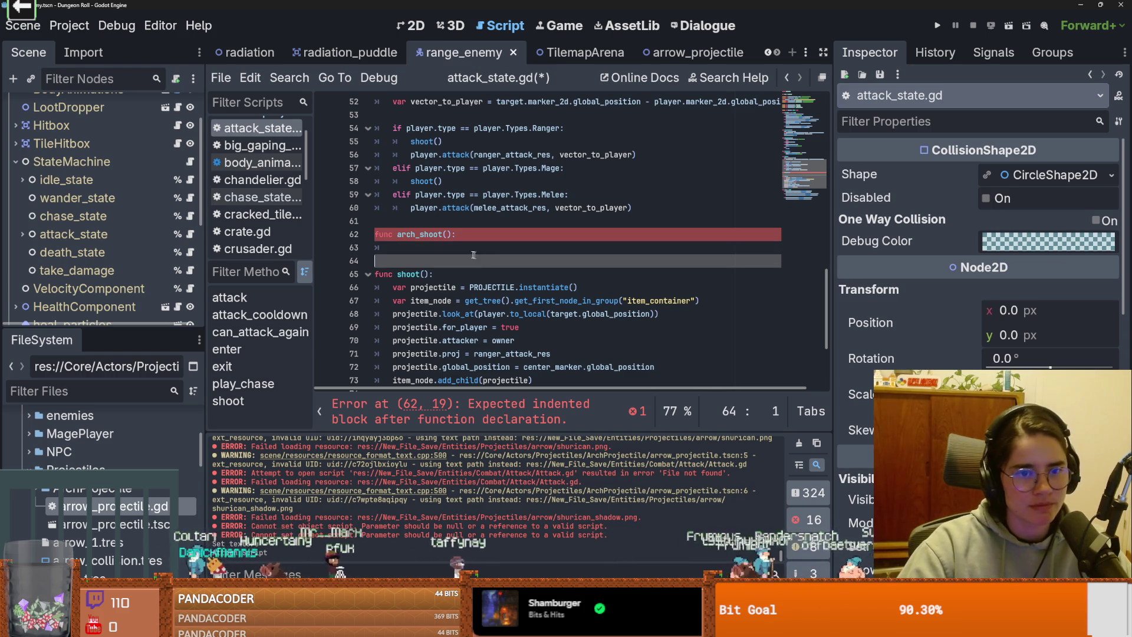
{"action": "left_click", "coordinate": [444, 247]}
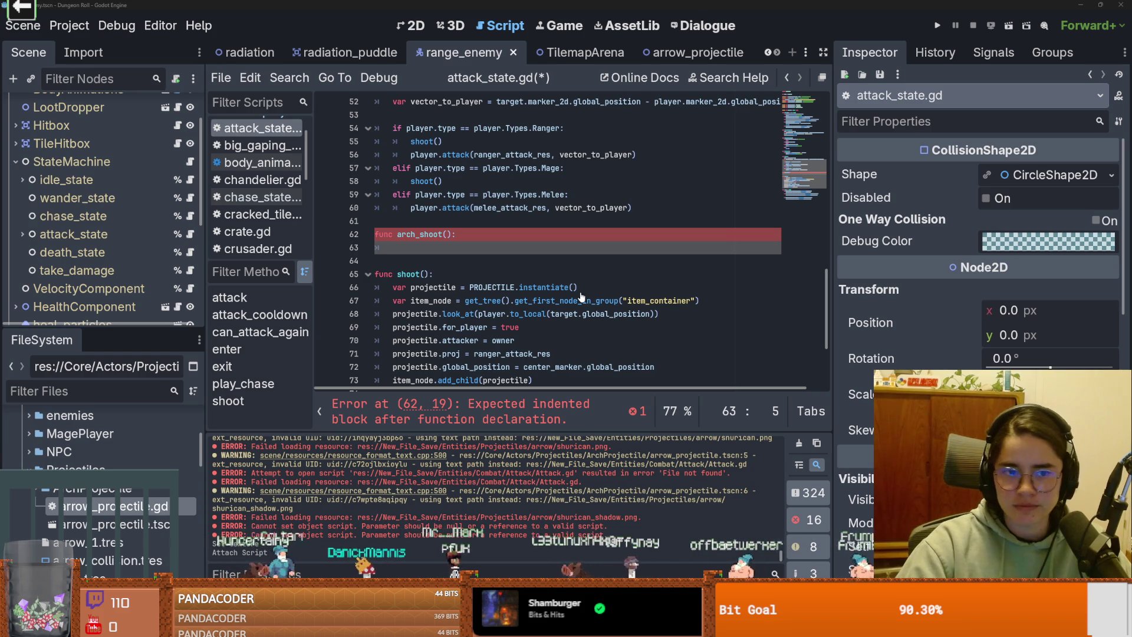
{"action": "type", "text": "var proj = projectiles.return_proj_scene(weapon).instantiate() \tadd_child(proj) \tif proj is ArchProj: \t\tproj.global_position = shoot_marker.global_position \t\tvar direction = shoot_marker.global_position.direction_to(target.global_position) \t\tvar desired_distance = owner.target.global_position.distance_to(owner.global_position) + 3 \t\tproj.shoot(owner, shoot_marker.global_position, direction, desired_distance, 45, hit_box)"}
Step: Delete the weapon projectile scene lookup expression on line 63
{"action": "scroll", "coordinate": [442, 269], "scroll_direction": "left", "scroll_amount": 2}
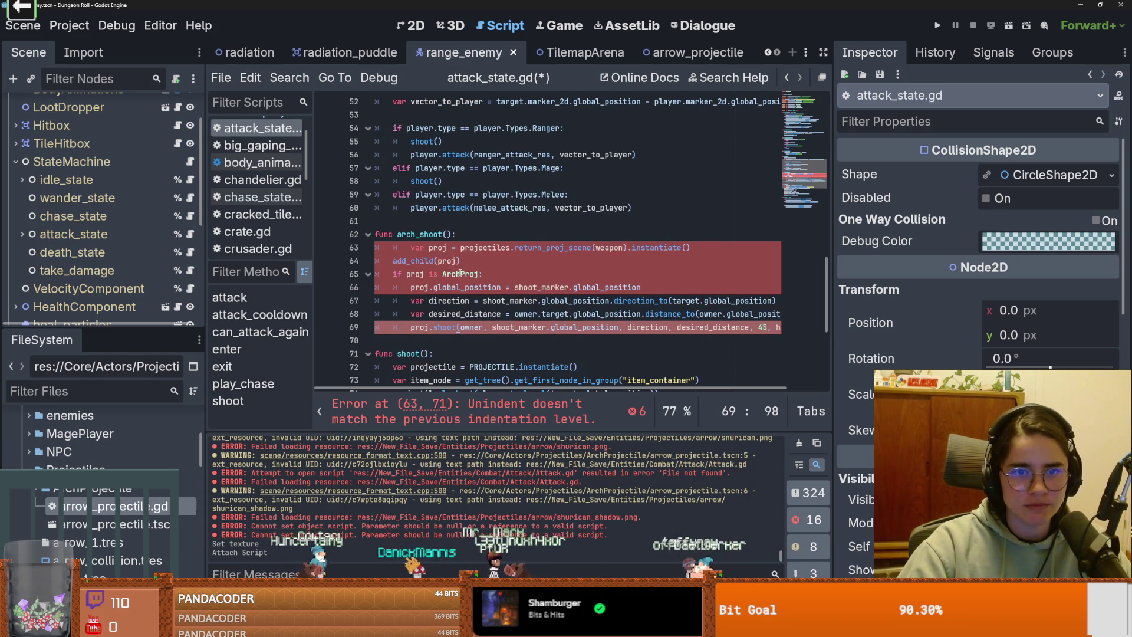
{"action": "scroll", "coordinate": [507, 272], "scroll_direction": "up", "scroll_amount": 2}
{"action": "scroll", "coordinate": [508, 272], "scroll_direction": "down", "scroll_amount": 2}
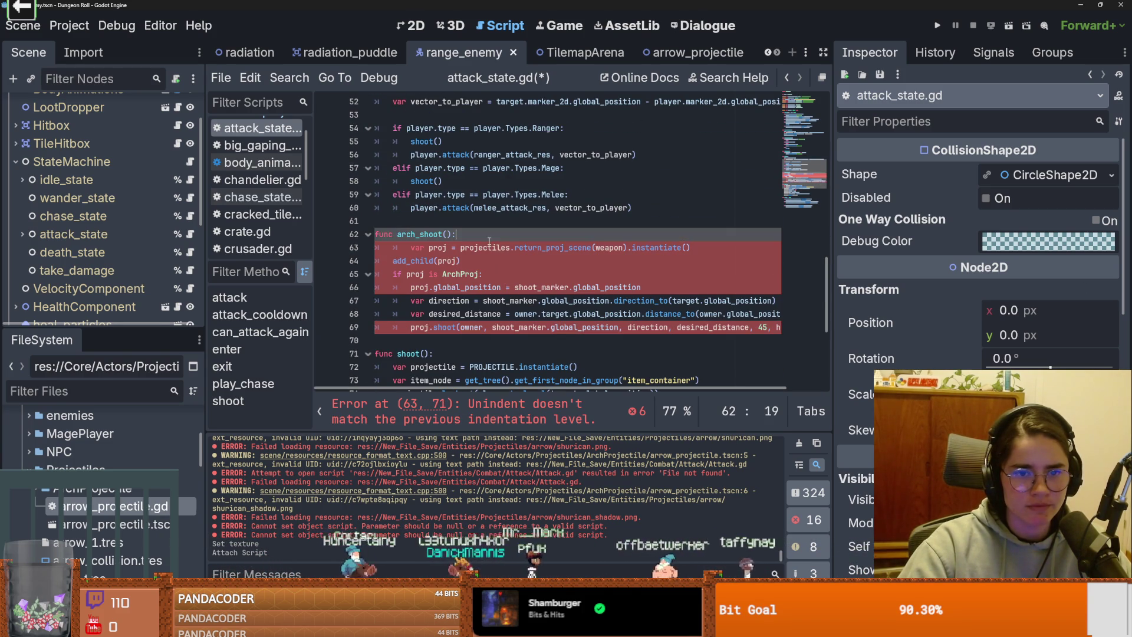
{"action": "double_click", "coordinate": [485, 248]}
{"action": "left_click", "coordinate": [626, 247]}
{"action": "left_click_drag", "start_coordinate": [628, 247], "coordinate": [460, 247]}
{"action": "key", "text": "BackSpace"}
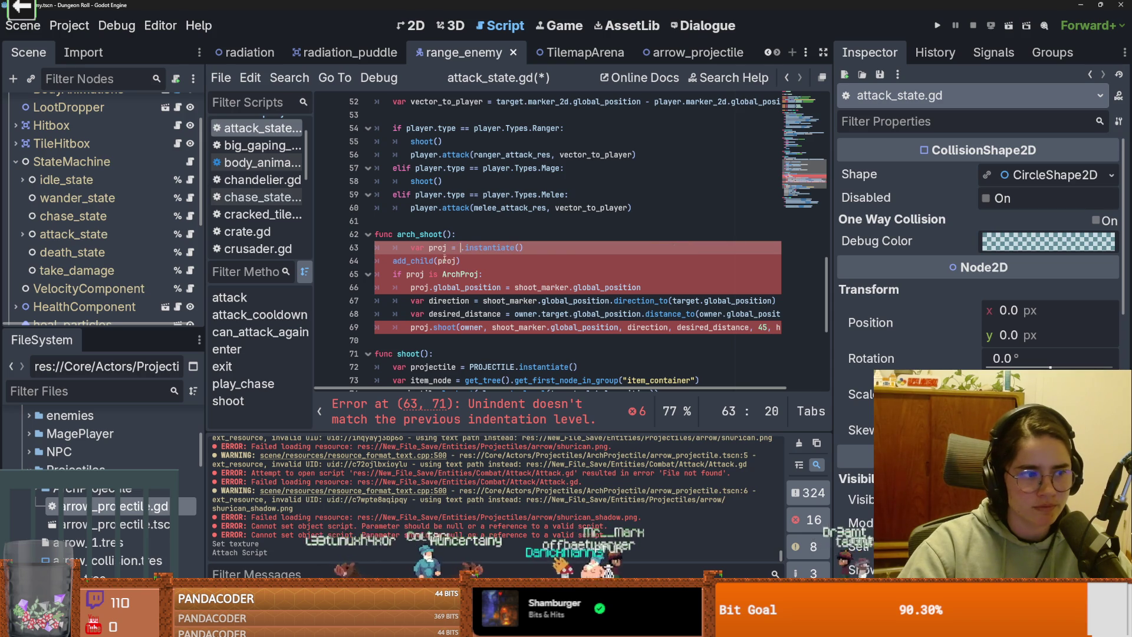
Step: Preload arrow_projectile.tscn as an ARROW_PROJECTILE const on line 14 and instantiate it on line 64
{"action": "scroll", "coordinate": [477, 284], "scroll_direction": "up", "scroll_amount": 15}
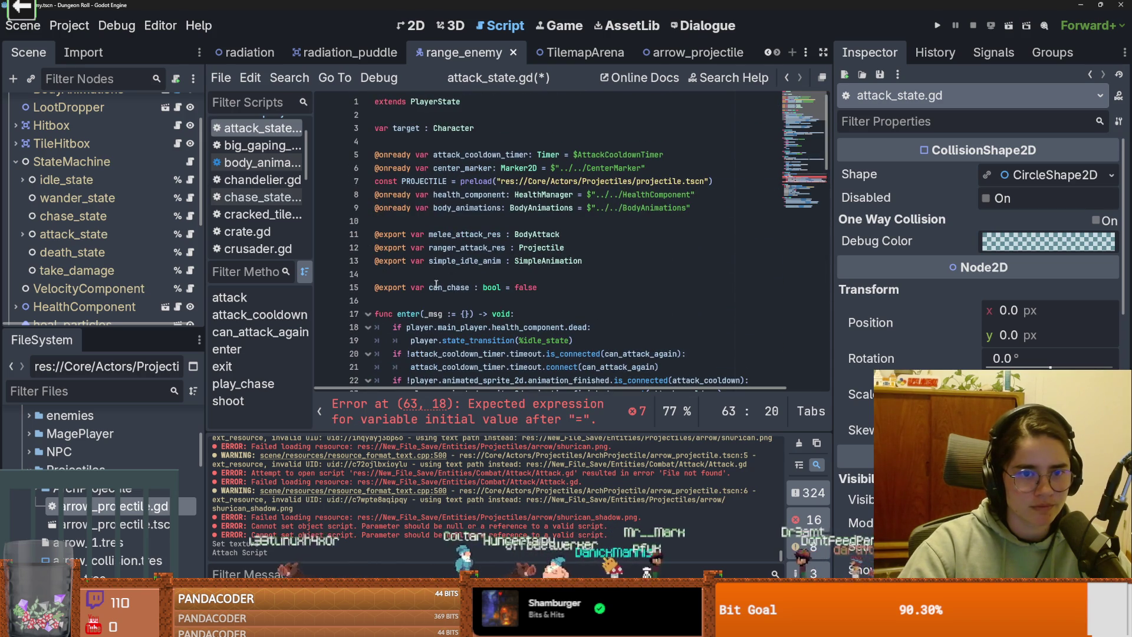
{"action": "left_click", "coordinate": [413, 276]}
{"action": "left_click_drag", "start_coordinate": [108, 525], "coordinate": [472, 276]}
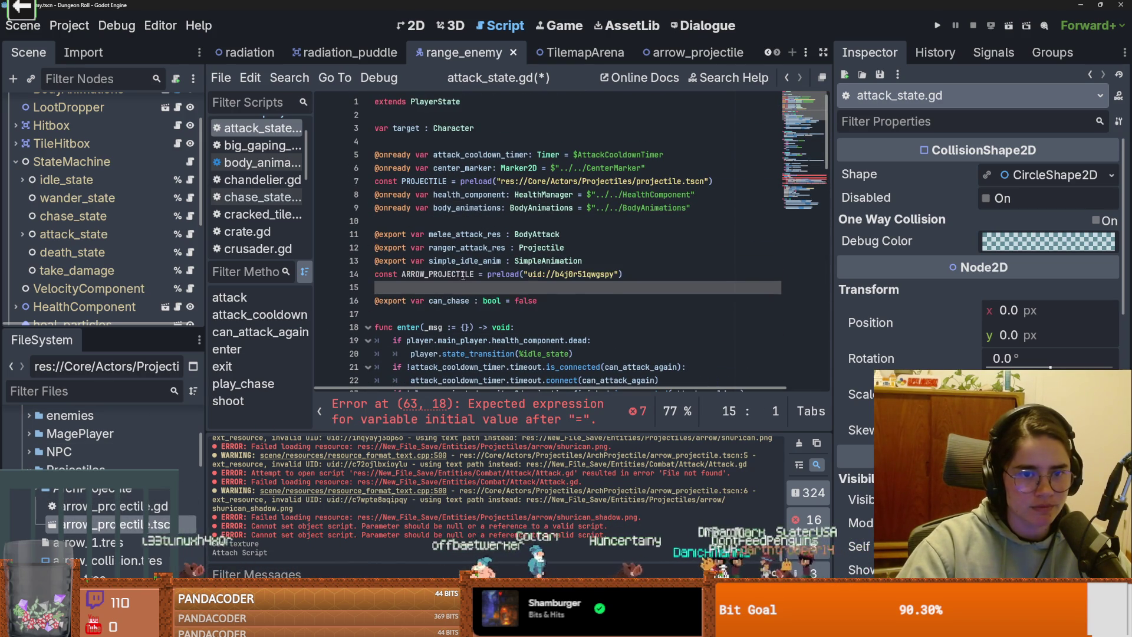
{"action": "scroll", "coordinate": [481, 297], "scroll_direction": "down", "scroll_amount": 15}
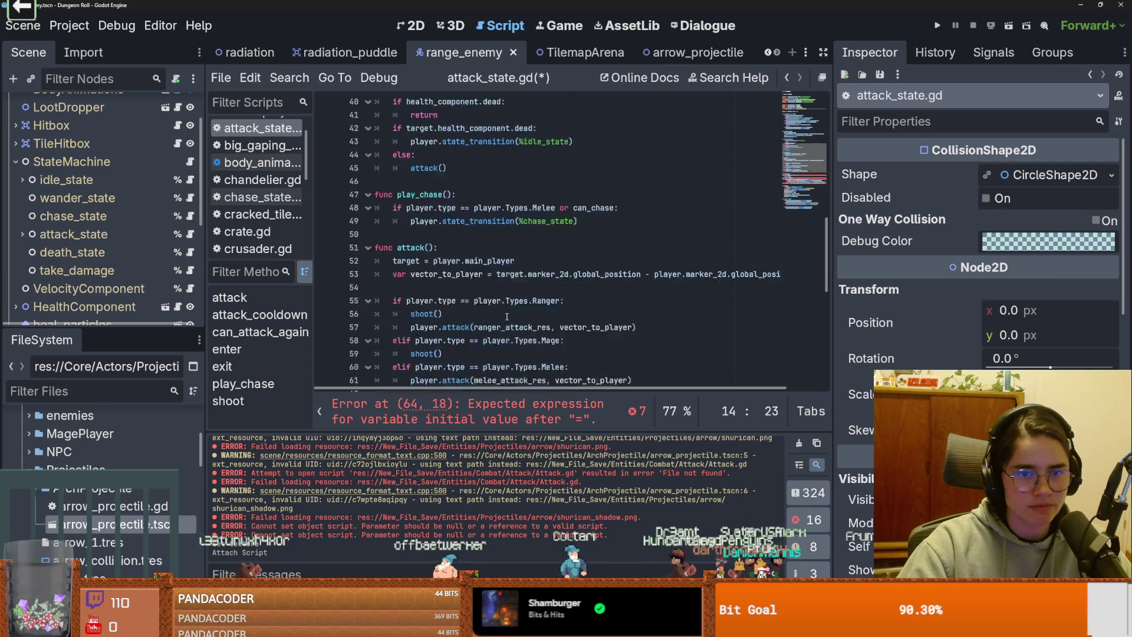
{"action": "scroll", "coordinate": [490, 283], "scroll_direction": "down", "scroll_amount": 2}
{"action": "left_click", "coordinate": [464, 181]}
{"action": "type", "text": "ARROW_PROJECTILE.instantiate("}
Step: Unindent the over-indented lines 67–69 onward and delete the ArchProj type check
{"action": "left_click", "coordinate": [420, 221]}
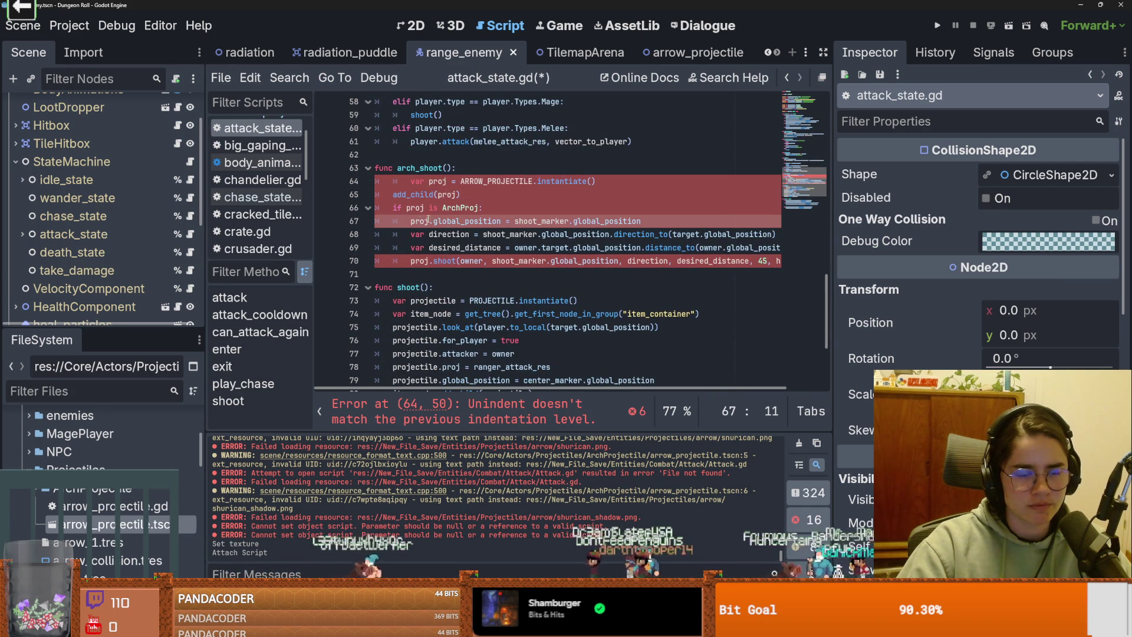
{"action": "mouse_move", "coordinate": [411, 220]}
{"action": "left_mouse_down"}
{"action": "mouse_move", "coordinate": [416, 261]}
{"action": "mouse_move", "coordinate": [383, 220]}
{"action": "left_mouse_up"}
{"action": "key", "text": "shift+Tab"}
{"action": "left_click", "coordinate": [411, 235]}
{"action": "key", "text": "shift+Tab"}
{"action": "left_click", "coordinate": [355, 207]}
{"action": "key", "text": "BackSpace"}
{"action": "double_click", "coordinate": [512, 222]}
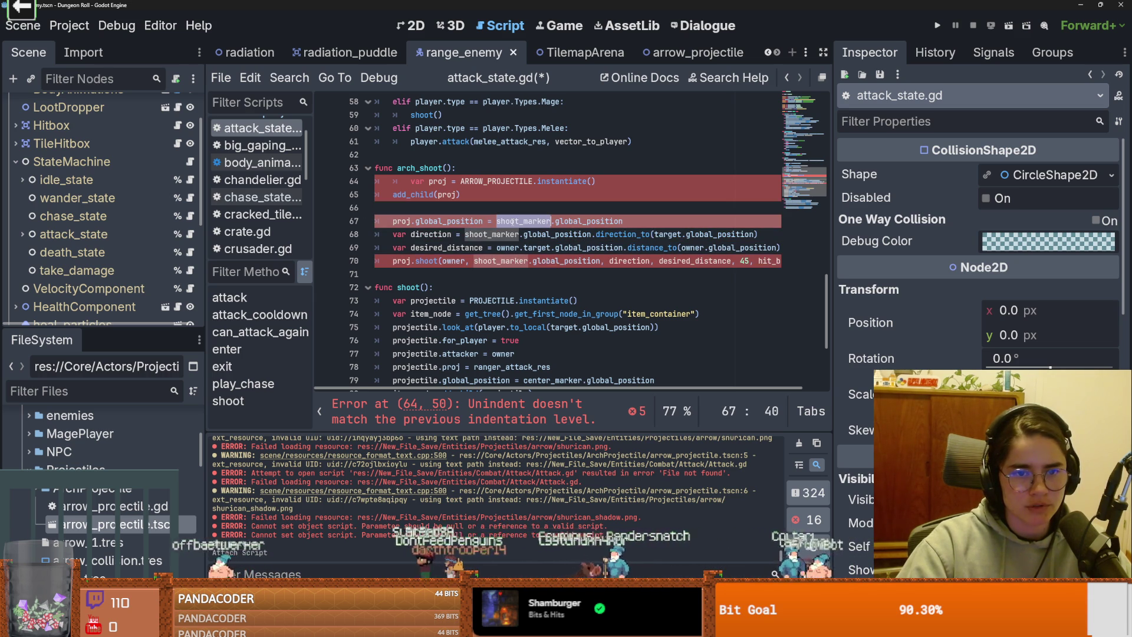
{"action": "scroll", "coordinate": [100, 272], "scroll_direction": "down", "scroll_amount": 3}
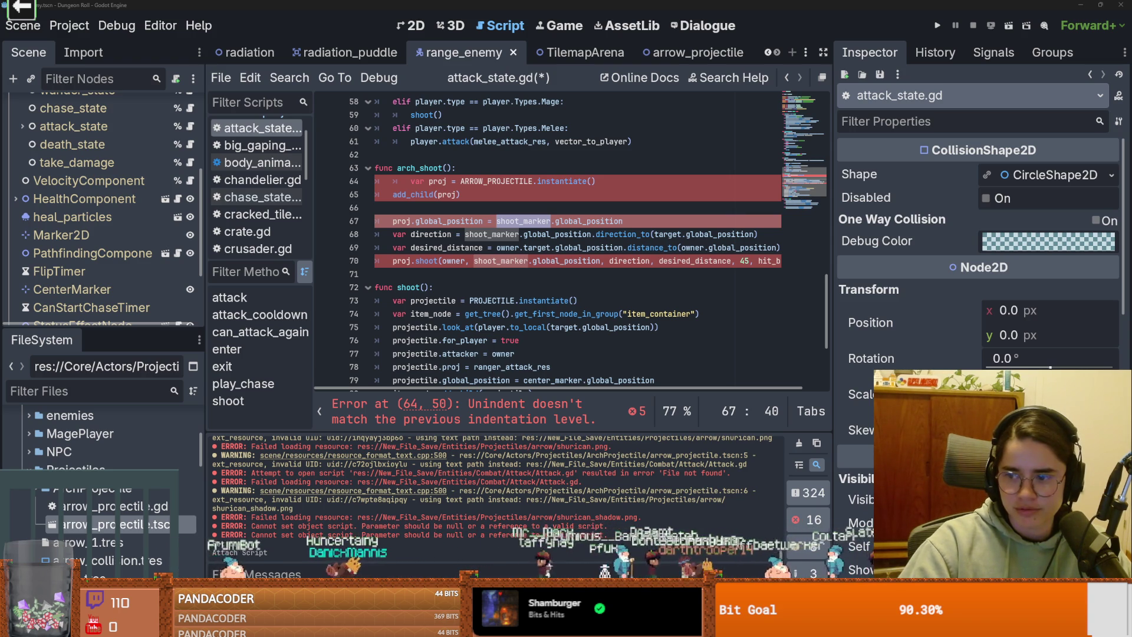
{"action": "key", "text": "alt+Tab"}
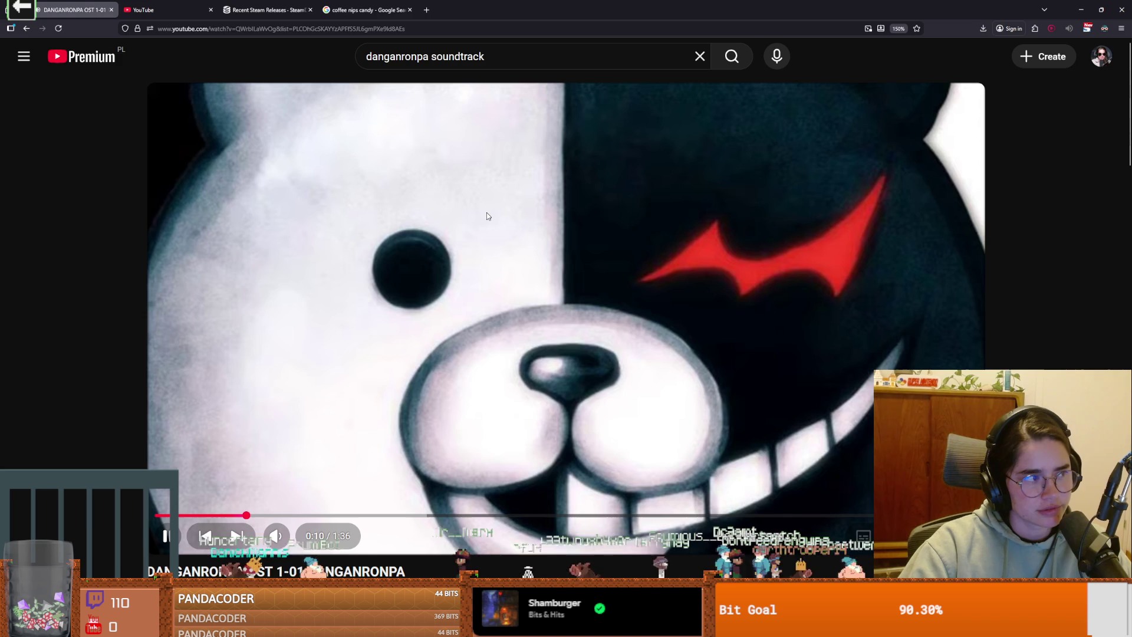
{"action": "key", "text": "alt+Tab"}
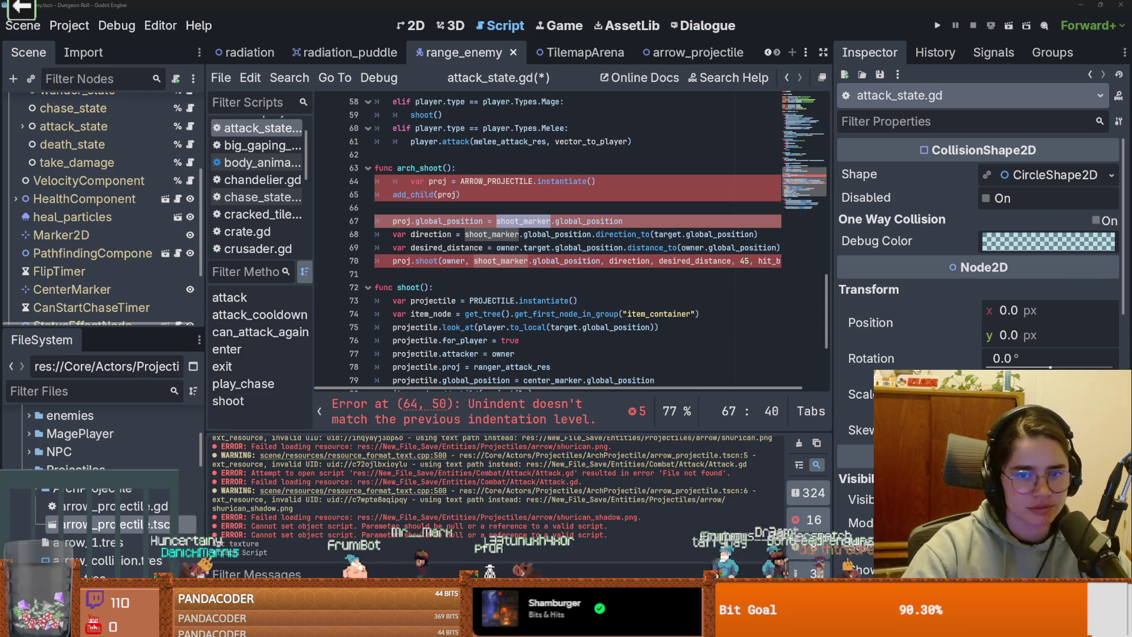
{"action": "left_click", "coordinate": [455, 234]}
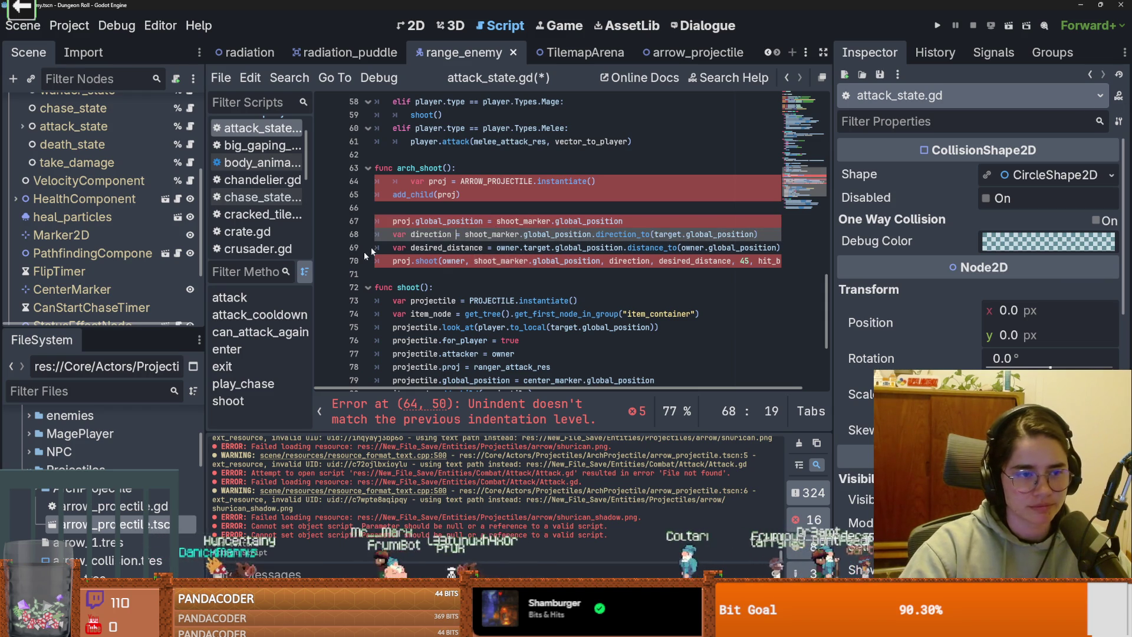
Step: In the 2D view, inspect CenterMarker's and Marker2D's positions (Marker2D at 1.0, -9.0)
{"action": "left_click_drag", "start_coordinate": [104, 328], "coordinate": [98, 520]}
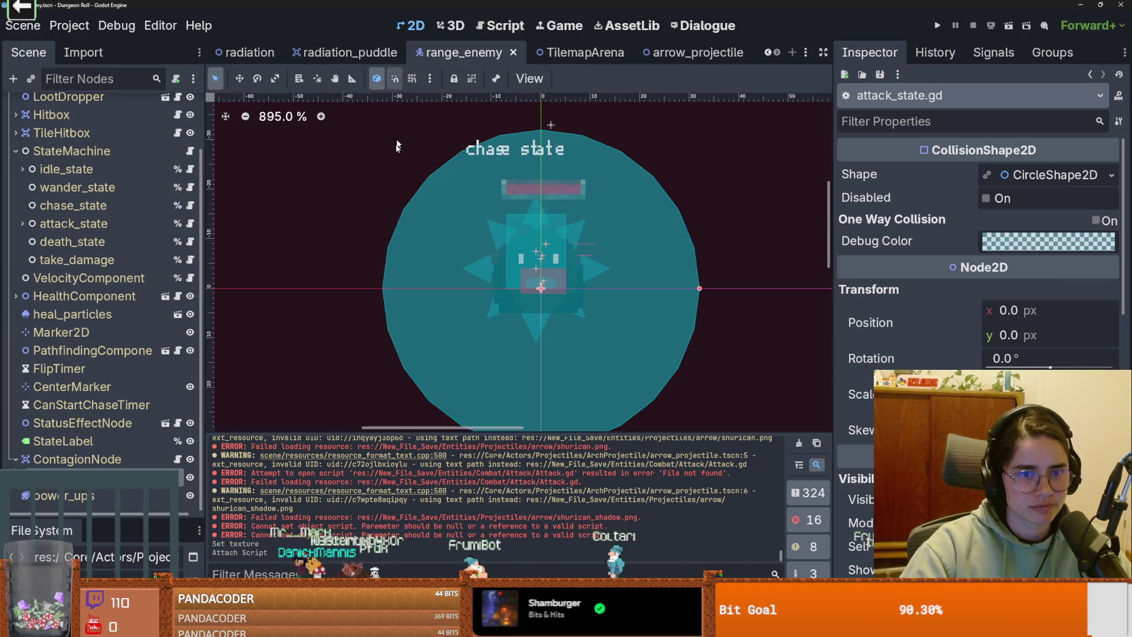
{"action": "key", "text": "ctrl+F1"}
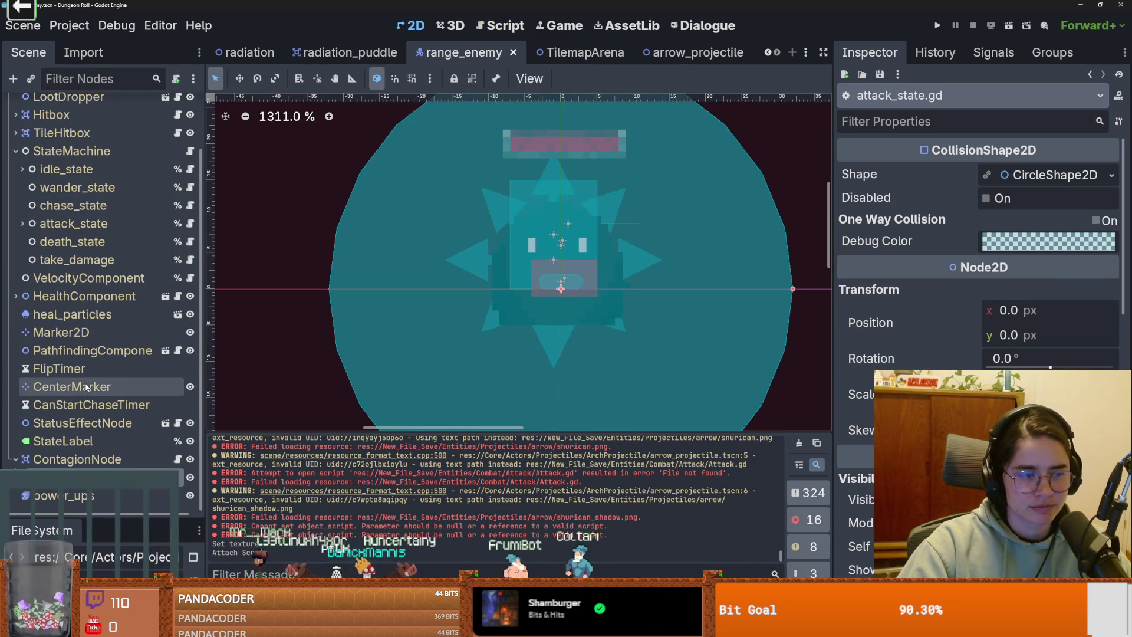
{"action": "left_click", "coordinate": [87, 389]}
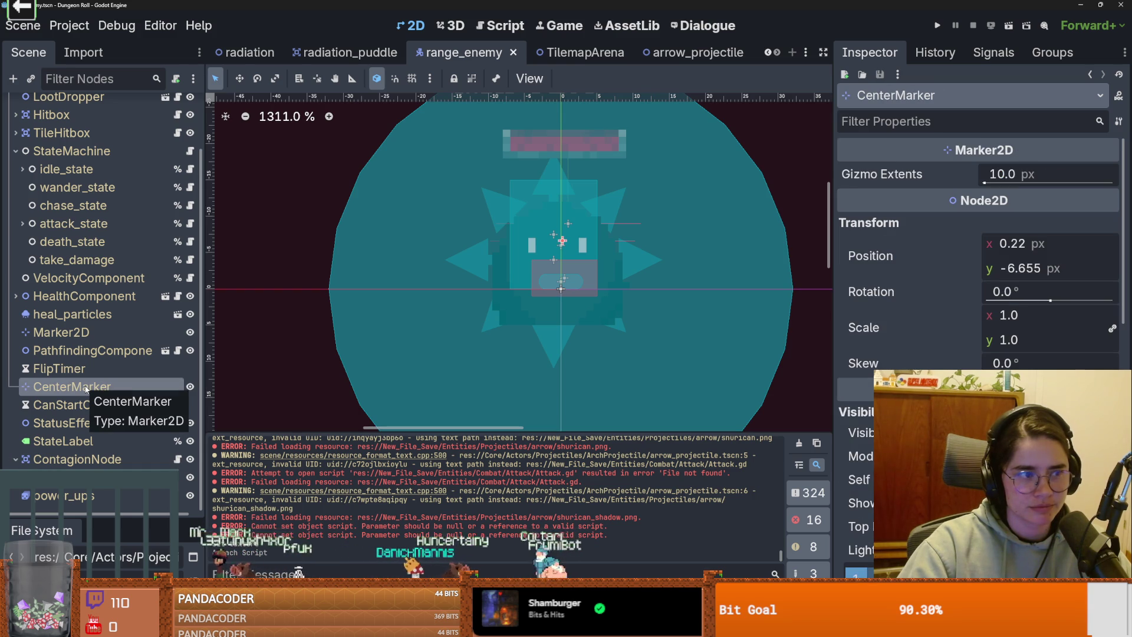
{"action": "left_click", "coordinate": [61, 332]}
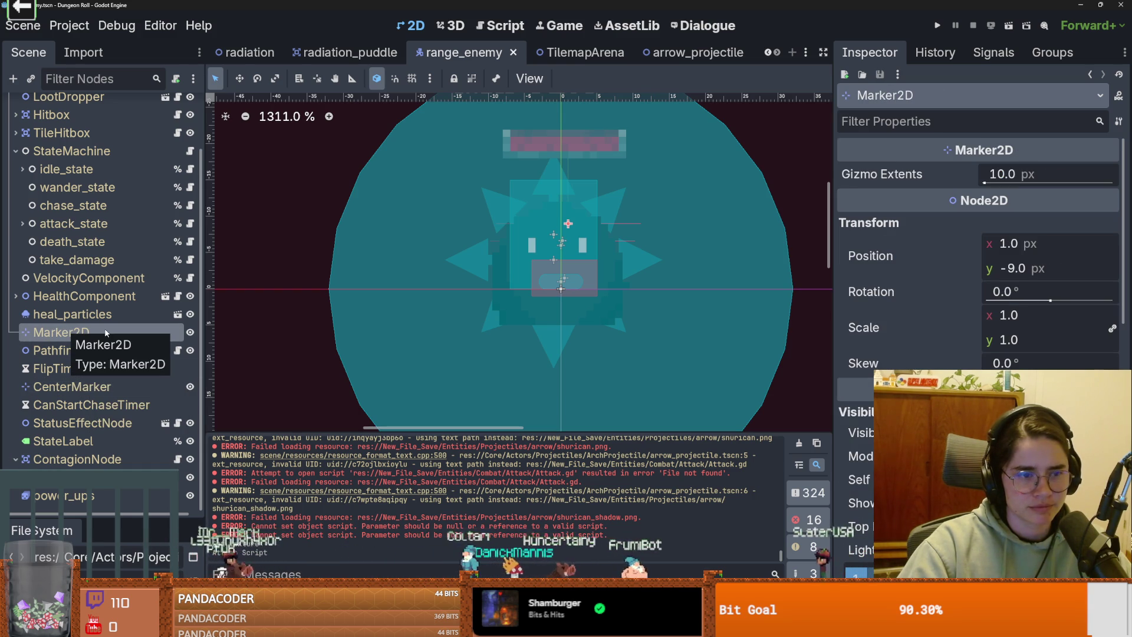
{"action": "left_click", "coordinate": [191, 223]}
{"action": "scroll", "coordinate": [486, 281], "scroll_direction": "up", "scroll_amount": 15}
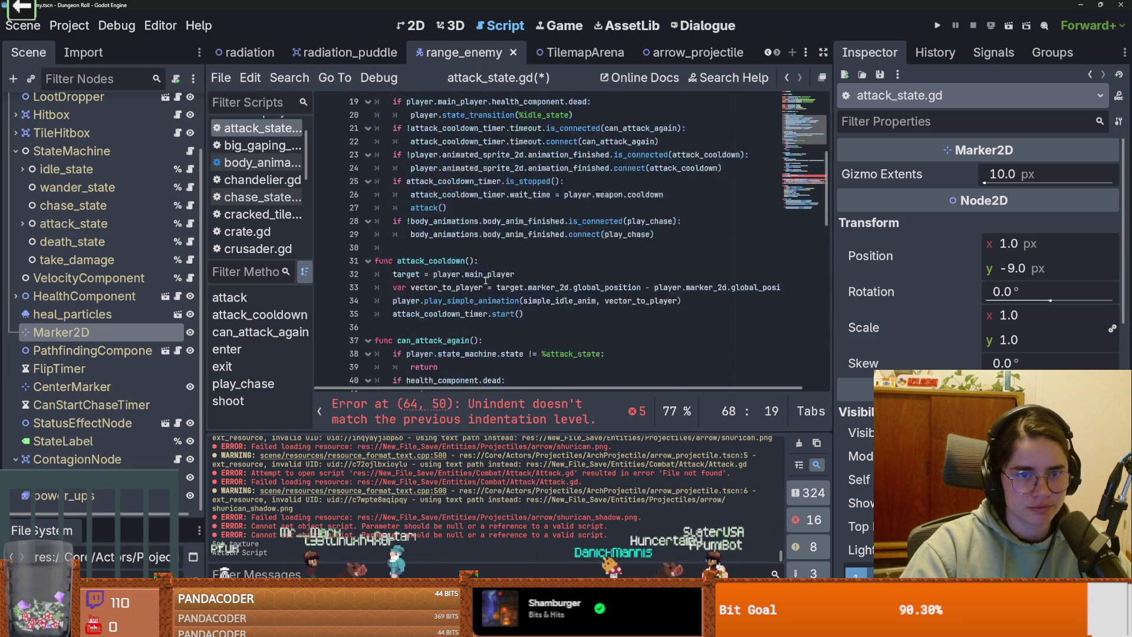
{"action": "left_click", "coordinate": [390, 314]}
{"action": "key", "text": "Up"}
{"action": "key", "text": "Up"}
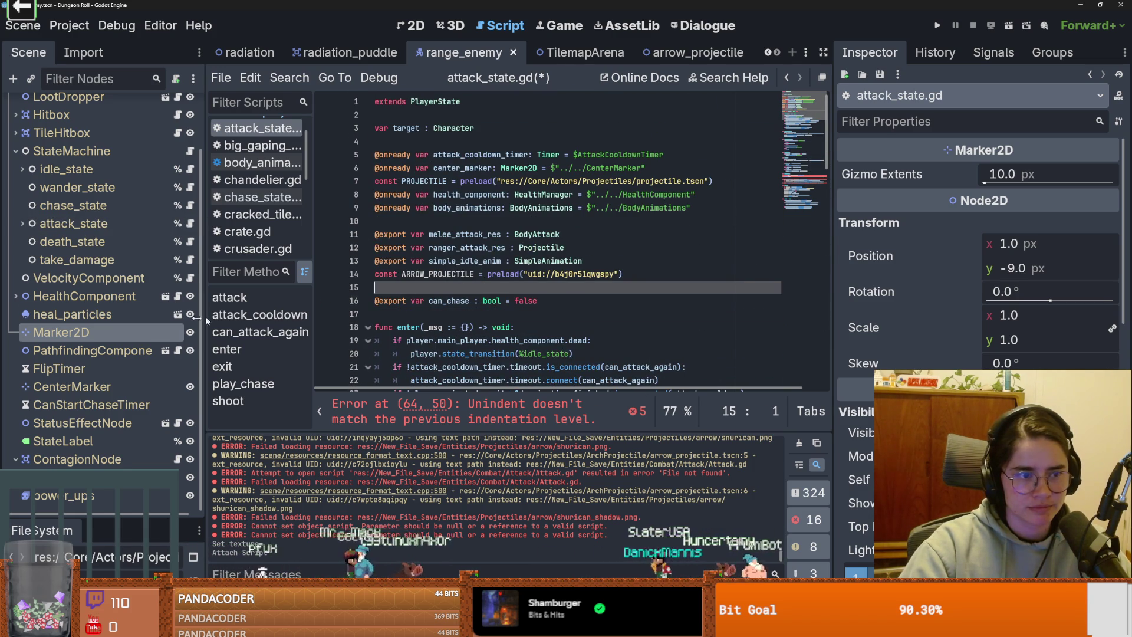
{"action": "mouse_move", "coordinate": [93, 335]}
{"action": "left_mouse_down"}
{"action": "mouse_move", "coordinate": [410, 277]}
{"action": "mouse_move", "coordinate": [412, 287]}
{"action": "left_mouse_up"}
{"action": "double_click", "coordinate": [455, 289]}
{"action": "key", "text": "ctrl+c"}
{"action": "scroll", "coordinate": [456, 290], "scroll_direction": "down", "scroll_amount": 13}
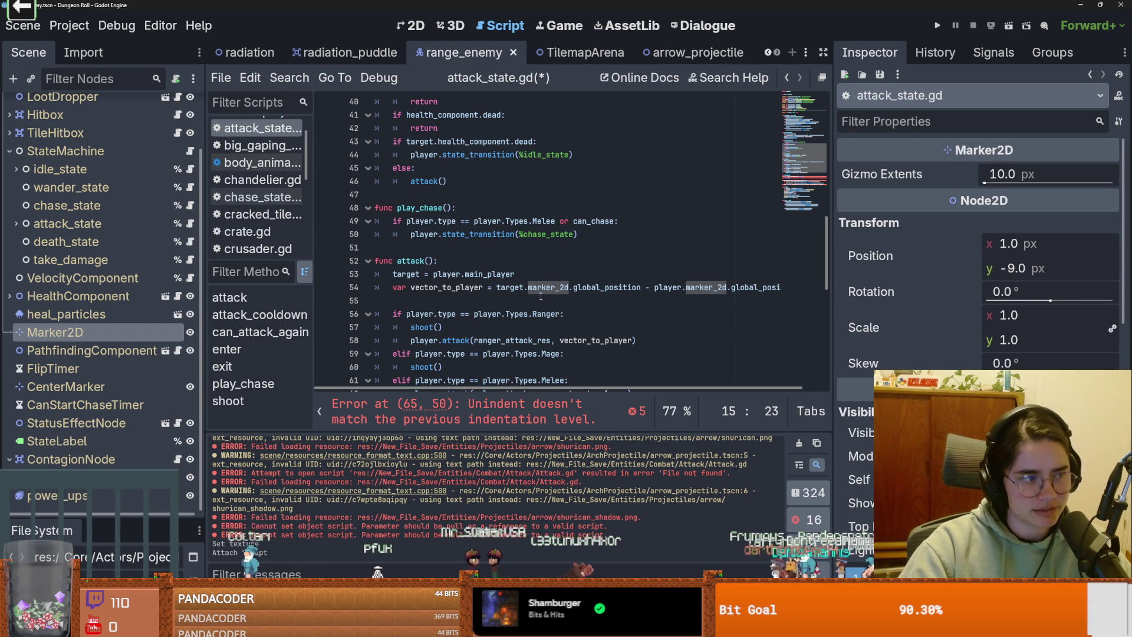
{"action": "scroll", "coordinate": [540, 295], "scroll_direction": "up", "scroll_amount": 4}
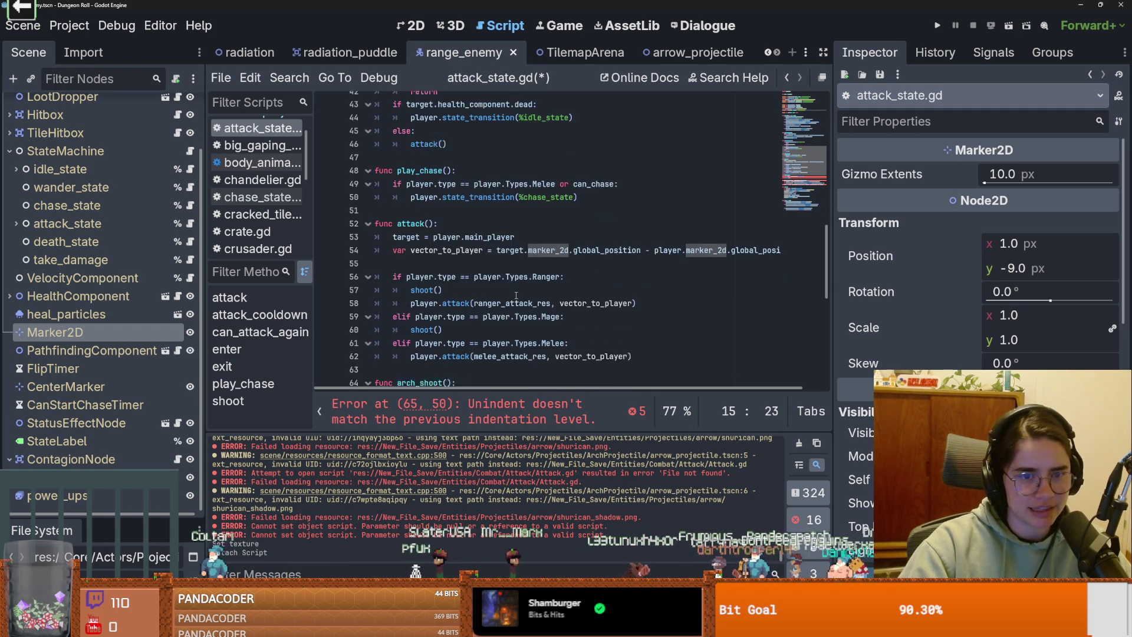
{"action": "scroll", "coordinate": [517, 297], "scroll_direction": "up", "scroll_amount": 9}
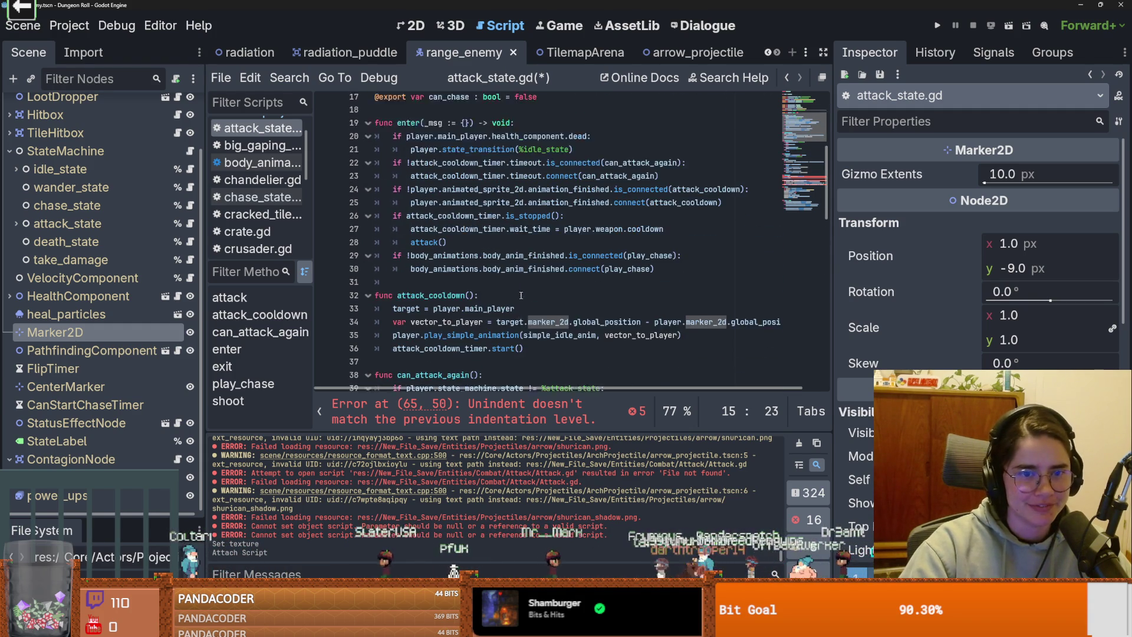
{"action": "scroll", "coordinate": [524, 296], "scroll_direction": "down", "scroll_amount": 16}
{"action": "scroll", "coordinate": [525, 296], "scroll_direction": "down", "scroll_amount": 5}
{"action": "scroll", "coordinate": [518, 285], "scroll_direction": "up", "scroll_amount": 2}
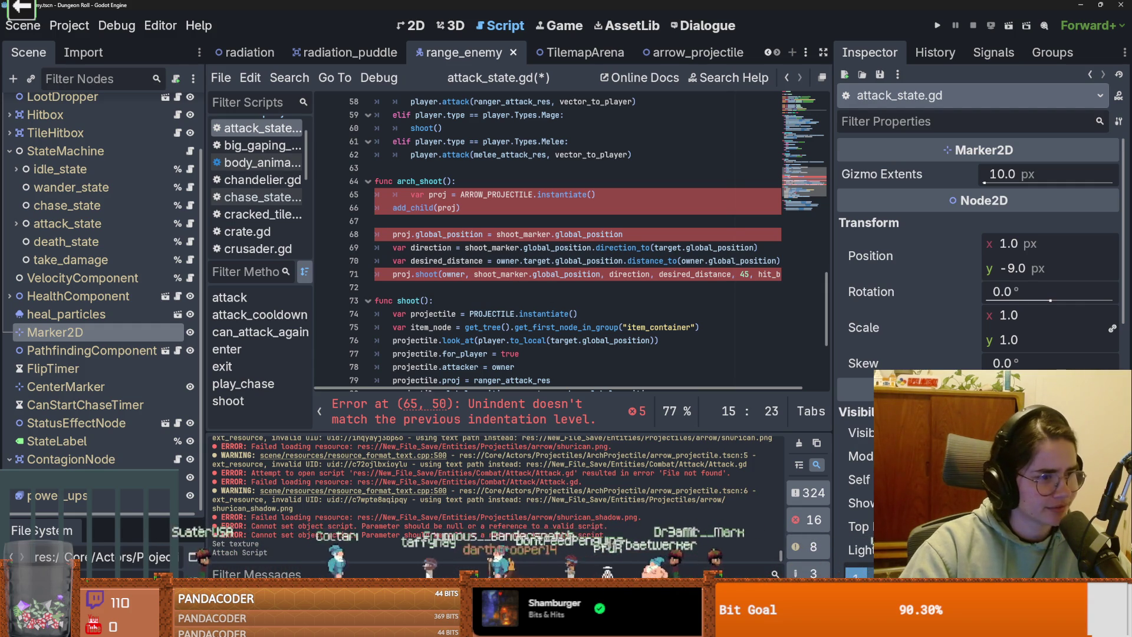
{"action": "double_click", "coordinate": [522, 234]}
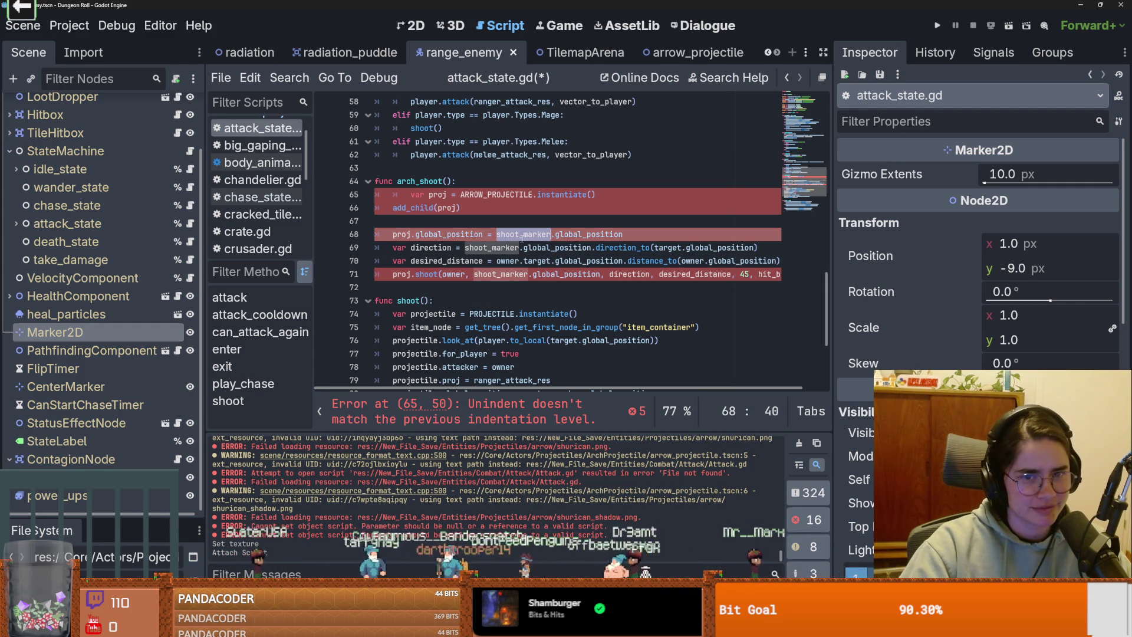
Step: Put marker_2d in for shoot_marker on line 68 and re-complete instantiate(), unindenting line 65
{"action": "key", "text": "ctrl+v"}
{"action": "left_click", "coordinate": [500, 215]}
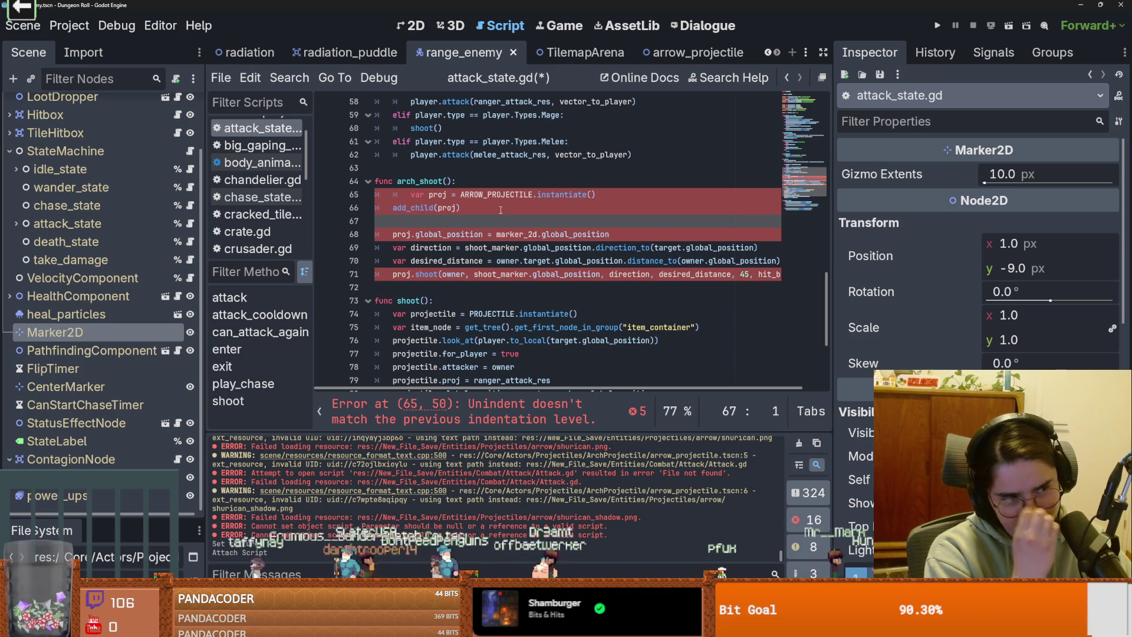
{"action": "left_click_drag", "start_coordinate": [595, 195], "coordinate": [538, 195]}
{"action": "type", "text": "in"}
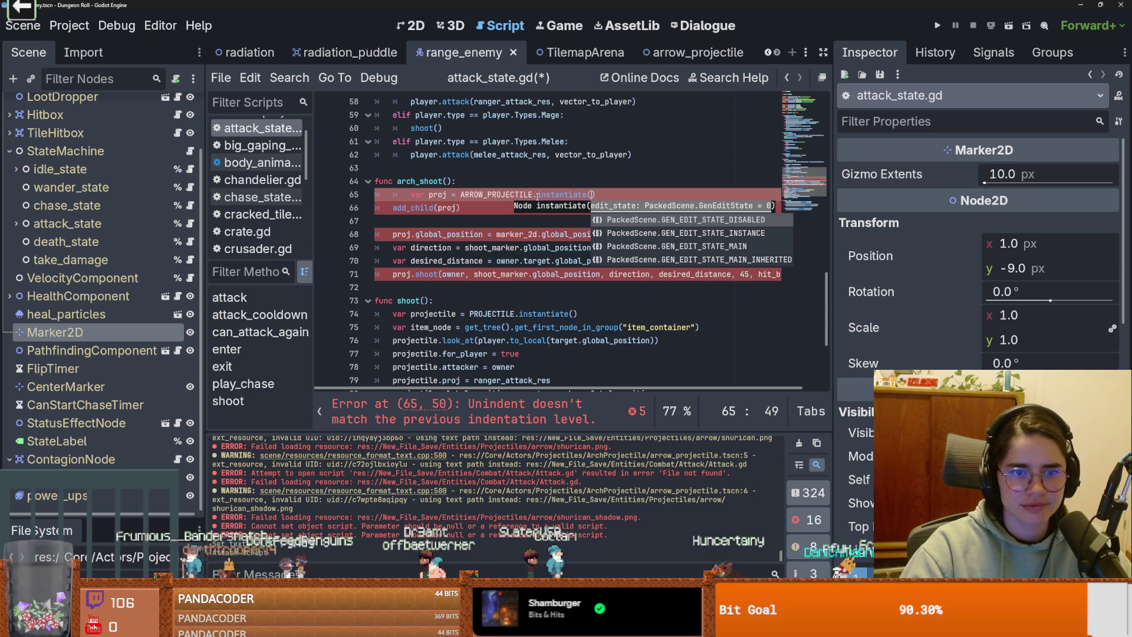
{"action": "key", "text": "Return"}
{"action": "left_click", "coordinate": [475, 194]}
{"action": "left_click", "coordinate": [410, 200]}
{"action": "key", "text": "BackSpace"}
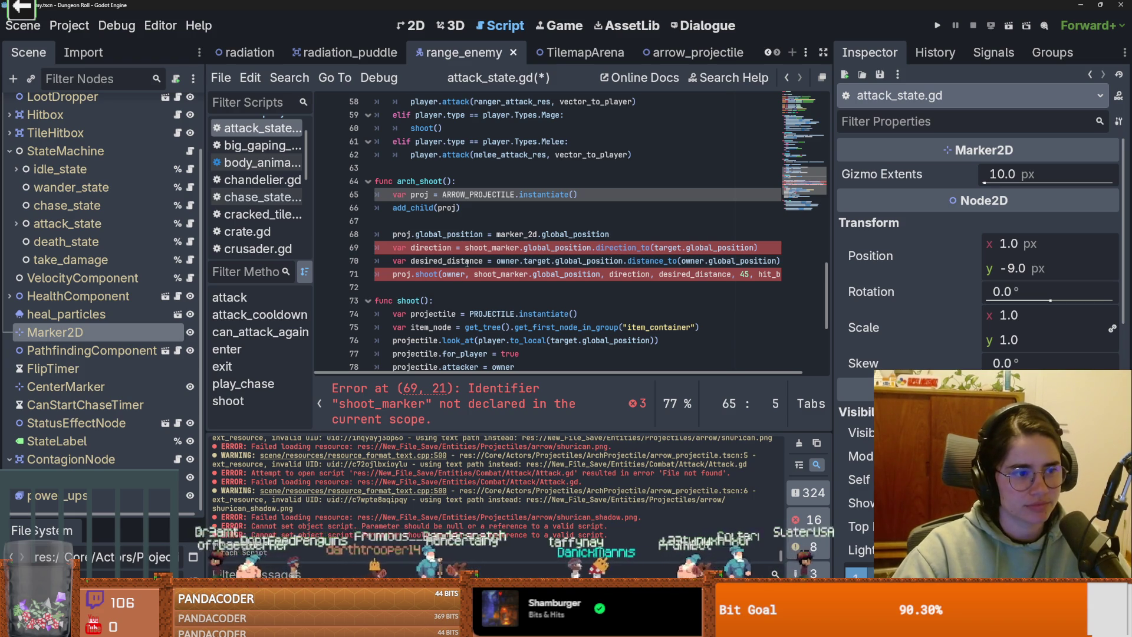
Step: Replace shoot_marker with marker_2d on line 69
{"action": "scroll", "coordinate": [507, 278], "scroll_direction": "up", "scroll_amount": 2}
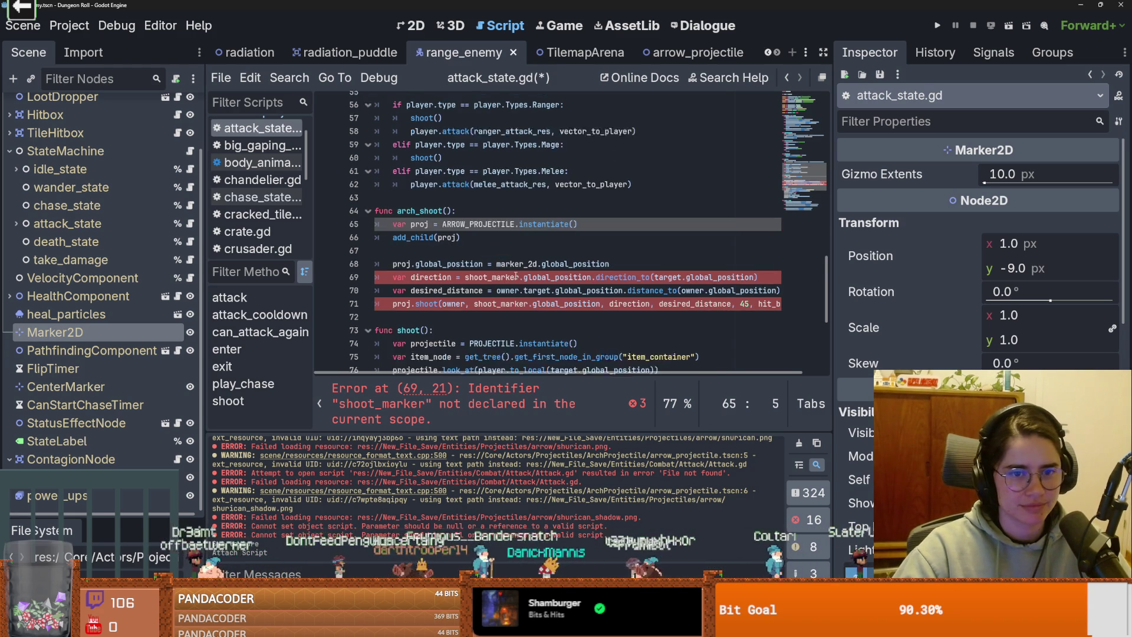
{"action": "scroll", "coordinate": [435, 250], "scroll_direction": "down", "scroll_amount": 2}
{"action": "left_click", "coordinate": [435, 250]}
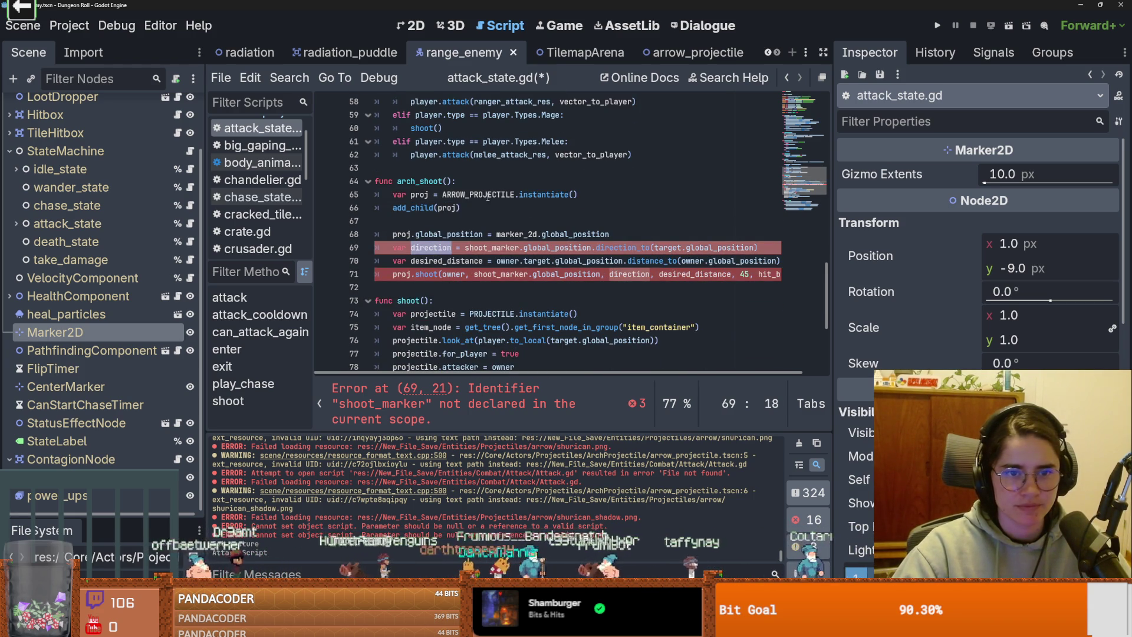
{"action": "double_click", "coordinate": [518, 235]}
{"action": "key", "text": "ctrl+c"}
{"action": "double_click", "coordinate": [492, 247]}
{"action": "key", "text": "ctrl+v"}
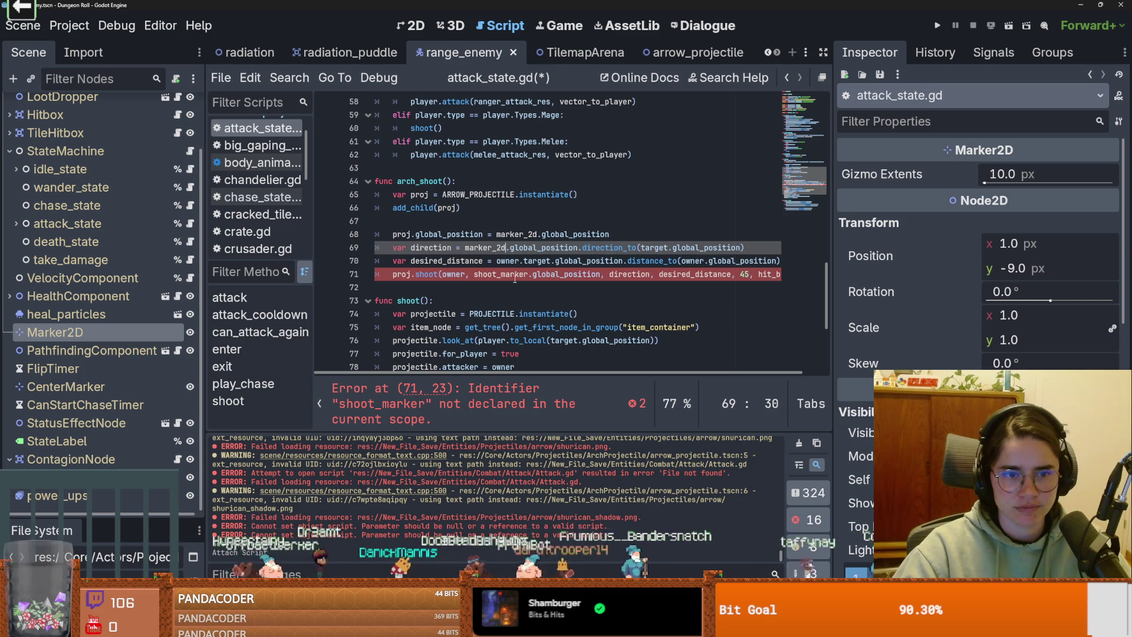
Step: Review where projectile, marker_2d and direction are used, selecting shoot_marker on line 71
{"action": "scroll", "coordinate": [515, 279], "scroll_direction": "down", "scroll_amount": 2}
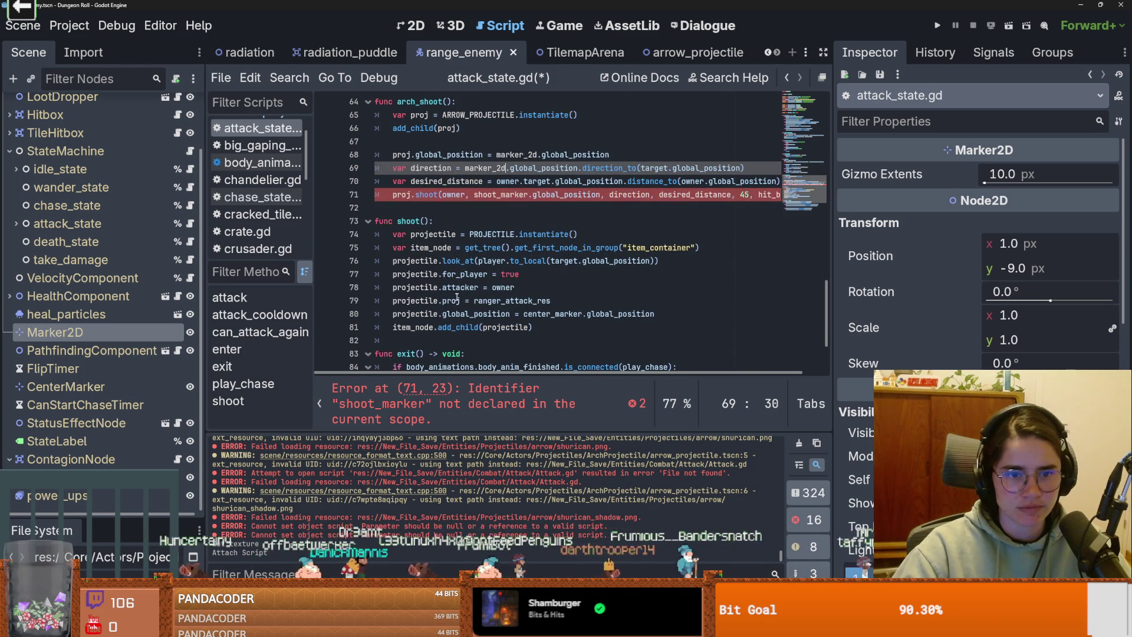
{"action": "double_click", "coordinate": [426, 261]}
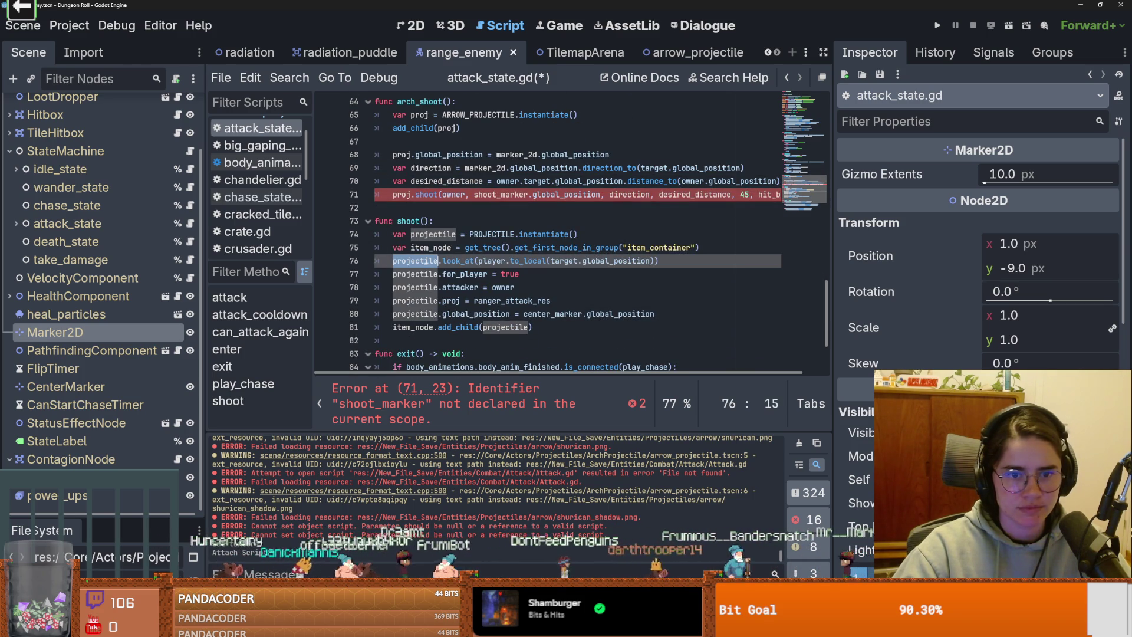
{"action": "scroll", "coordinate": [510, 282], "scroll_direction": "up", "scroll_amount": 1}
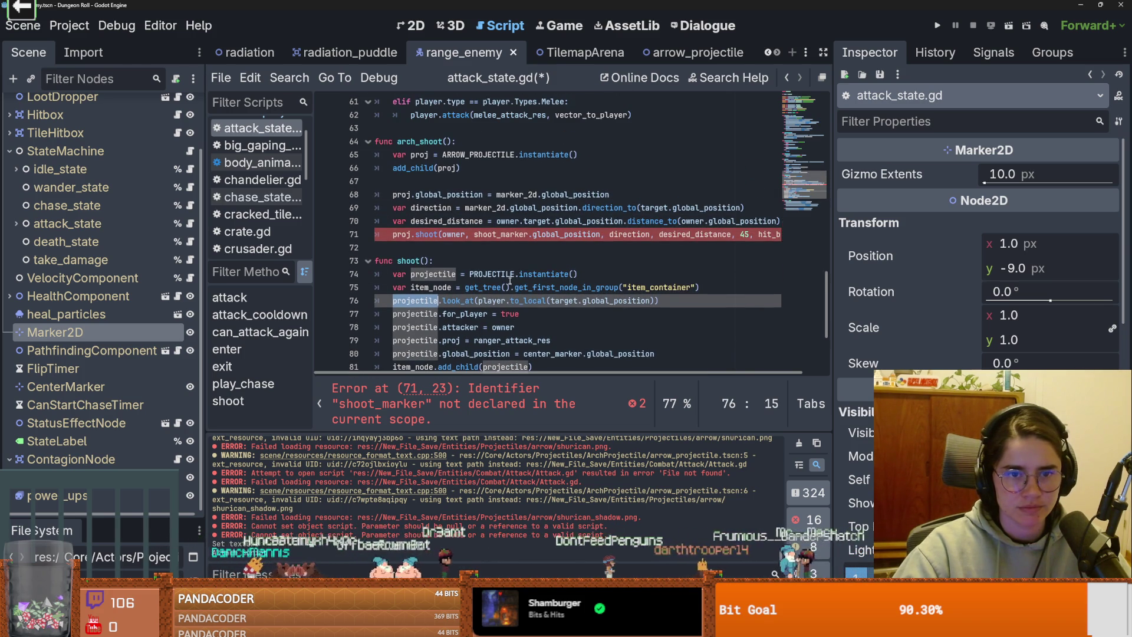
{"action": "double_click", "coordinate": [486, 207]}
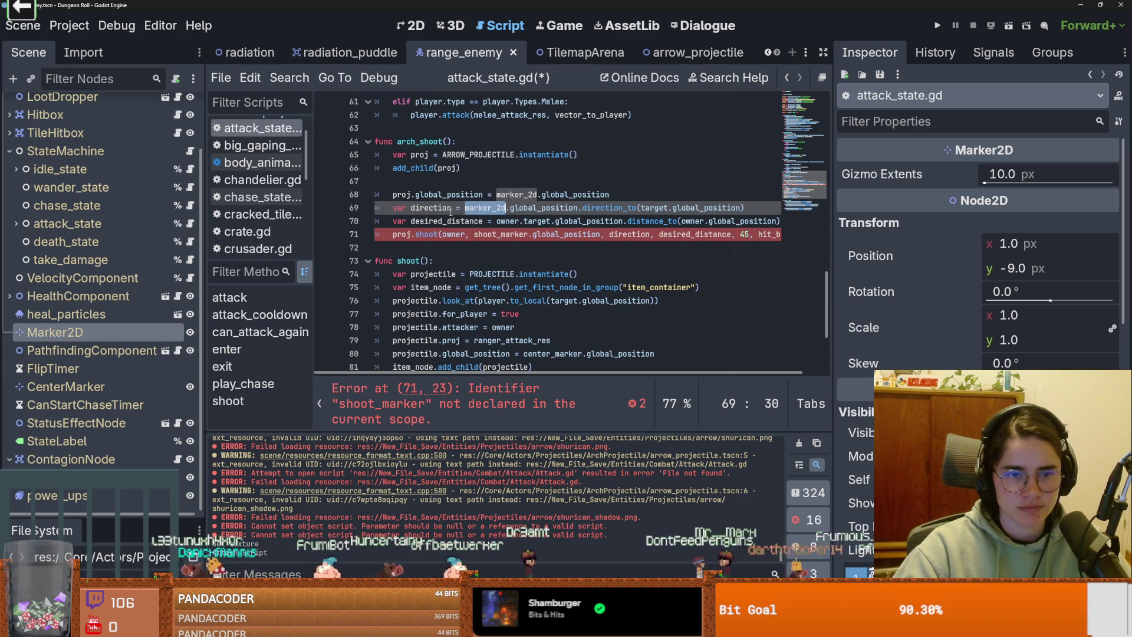
{"action": "double_click", "coordinate": [451, 209]}
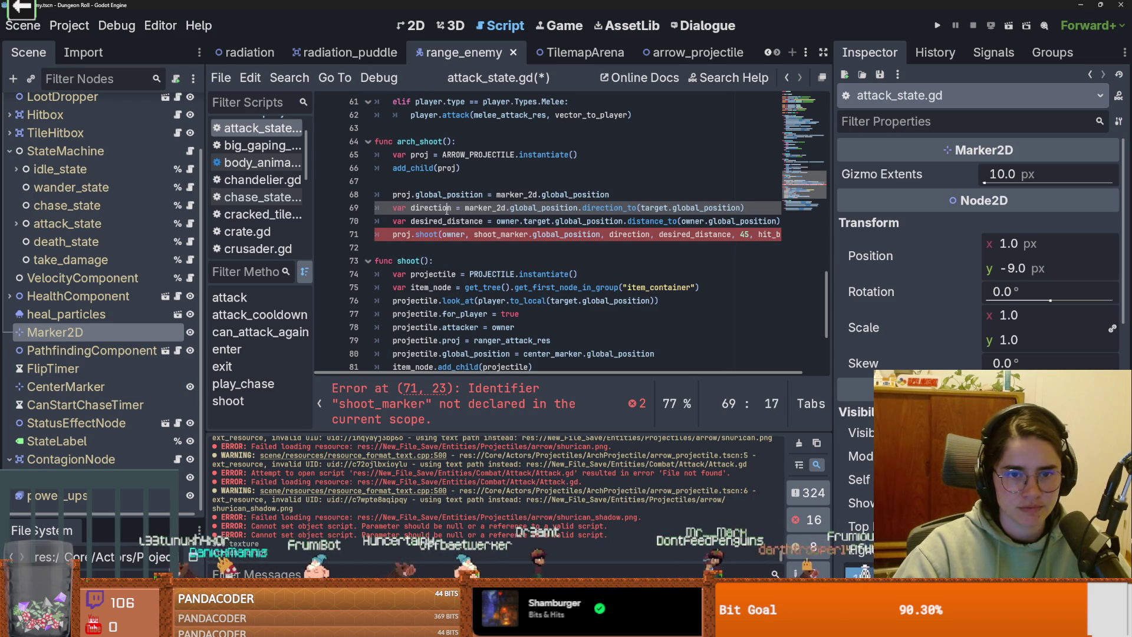
{"action": "double_click", "coordinate": [501, 235]}
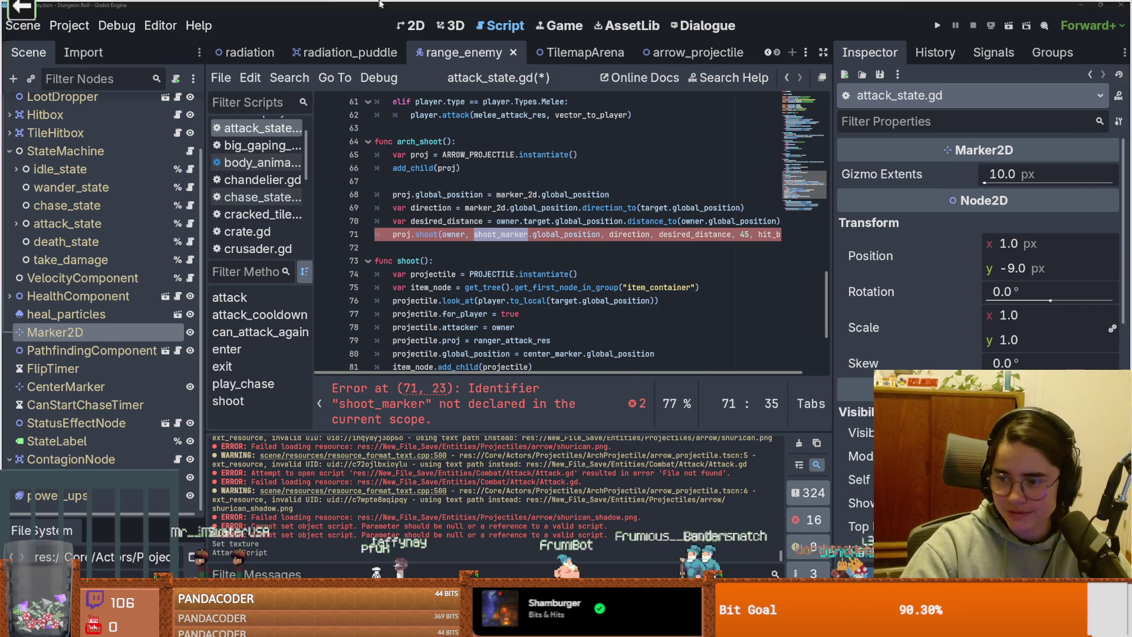
{"action": "key", "text": "alt+Tab"}
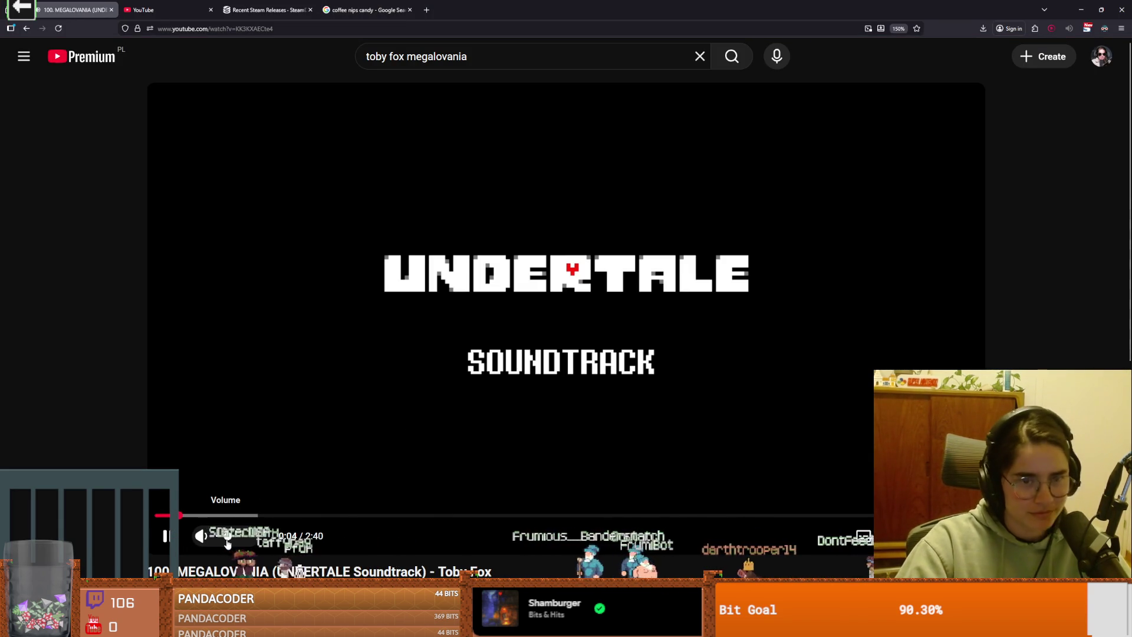
{"action": "key", "text": "alt+Tab"}
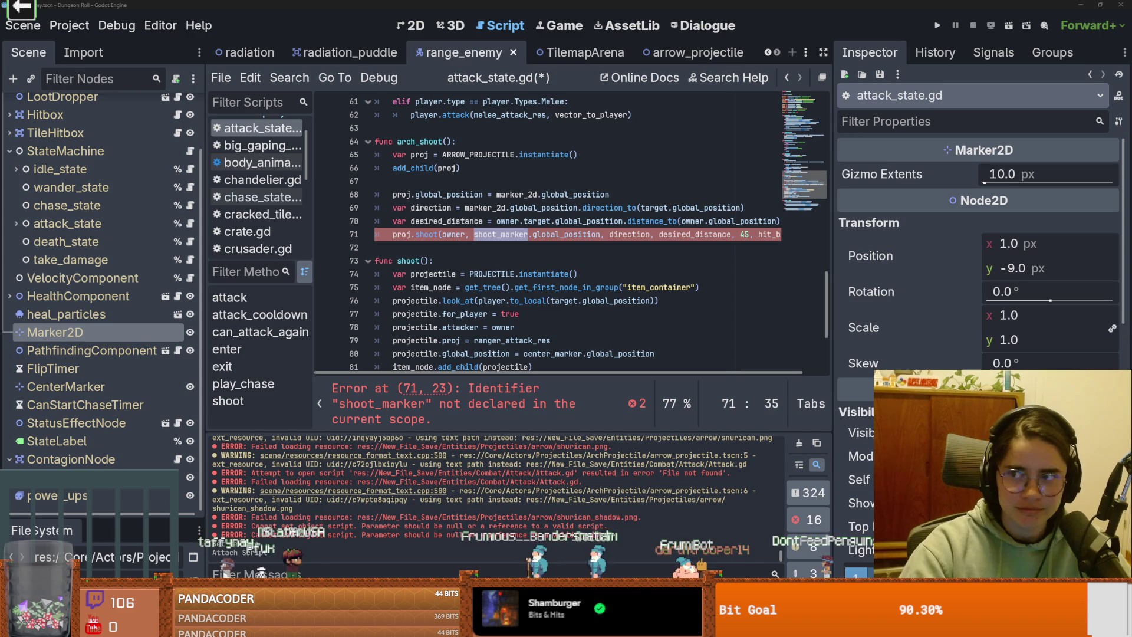
{"action": "left_click", "coordinate": [451, 254]}
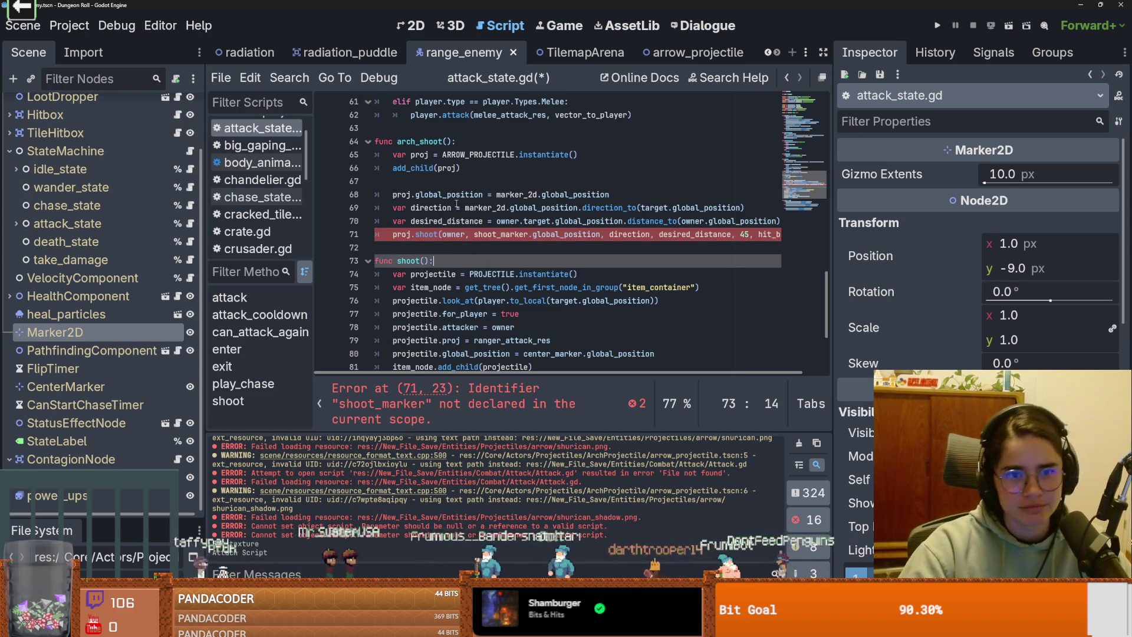
Step: Replace shoot_marker with marker_2d in the shoot call on line 71
{"action": "double_click", "coordinate": [475, 209]}
{"action": "key", "text": "ctrl+c"}
{"action": "double_click", "coordinate": [498, 234]}
{"action": "key", "text": "ctrl+v"}
{"action": "scroll", "coordinate": [586, 277], "scroll_direction": "right", "scroll_amount": 1}
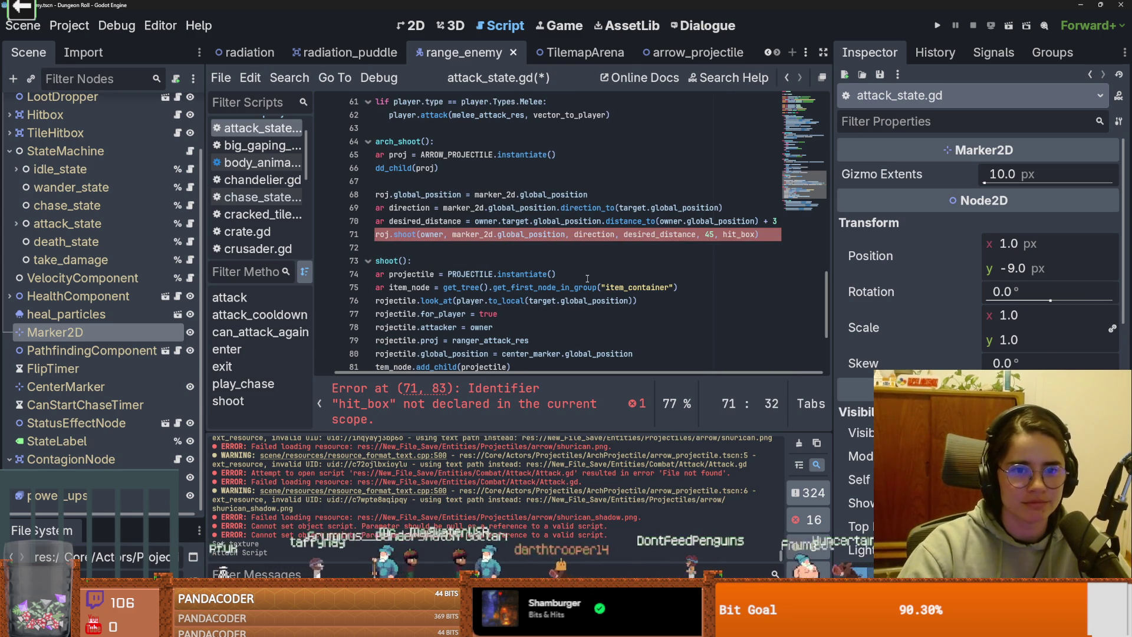
{"action": "scroll", "coordinate": [590, 289], "scroll_direction": "left", "scroll_amount": 1}
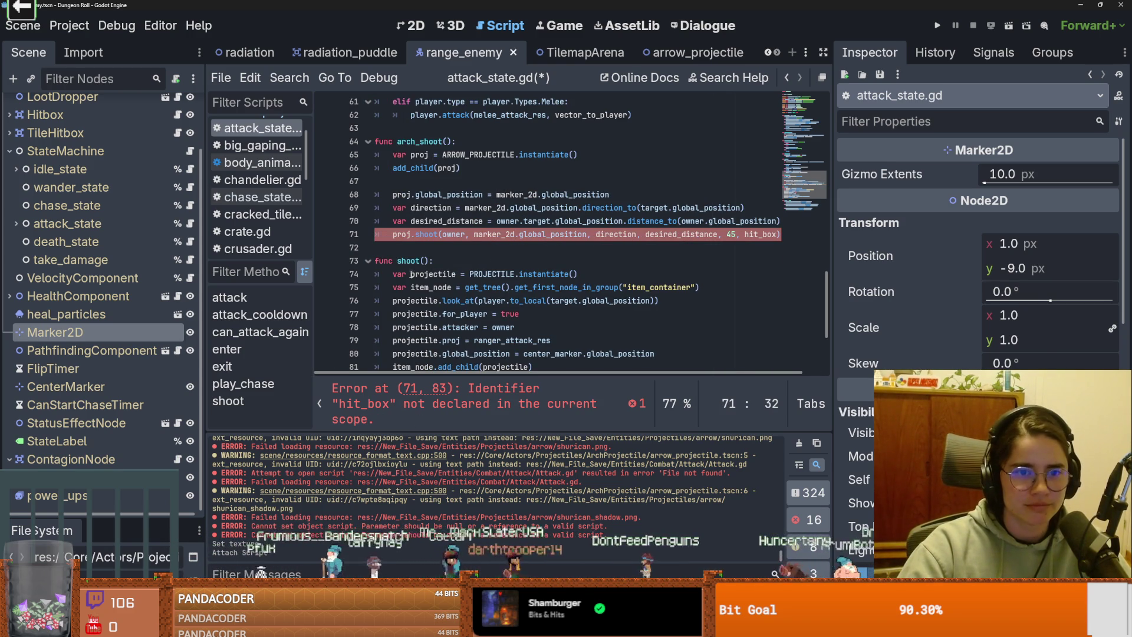
Step: Change the owner argument of proj.shoot to player
{"action": "double_click", "coordinate": [456, 234]}
{"action": "type", "text": "player"}
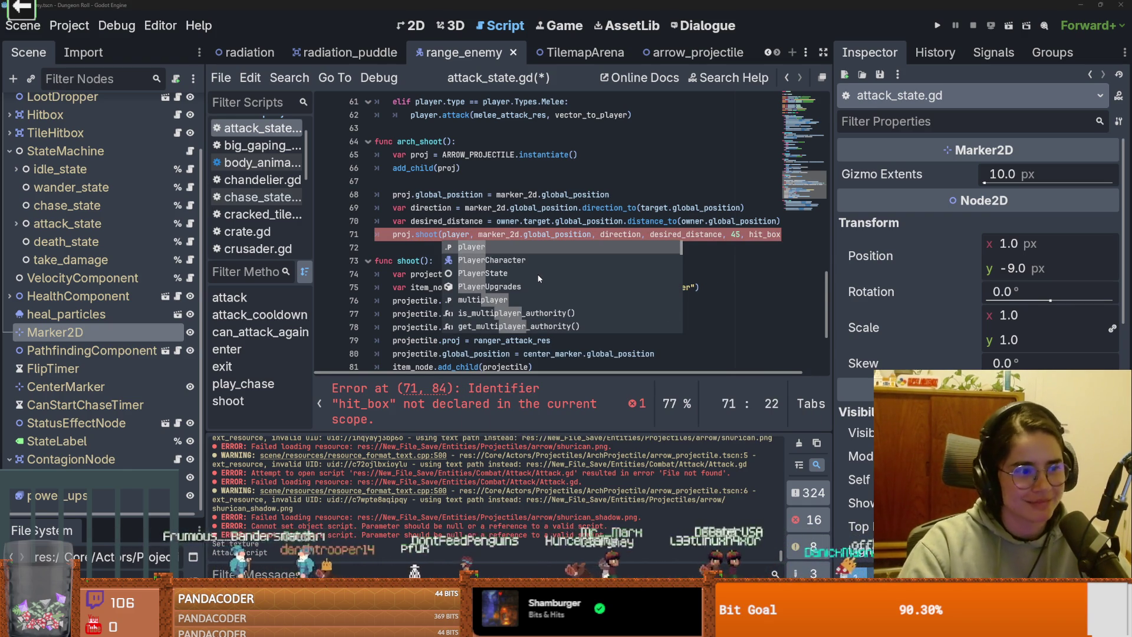
{"action": "mouse_move", "coordinate": [537, 271]}
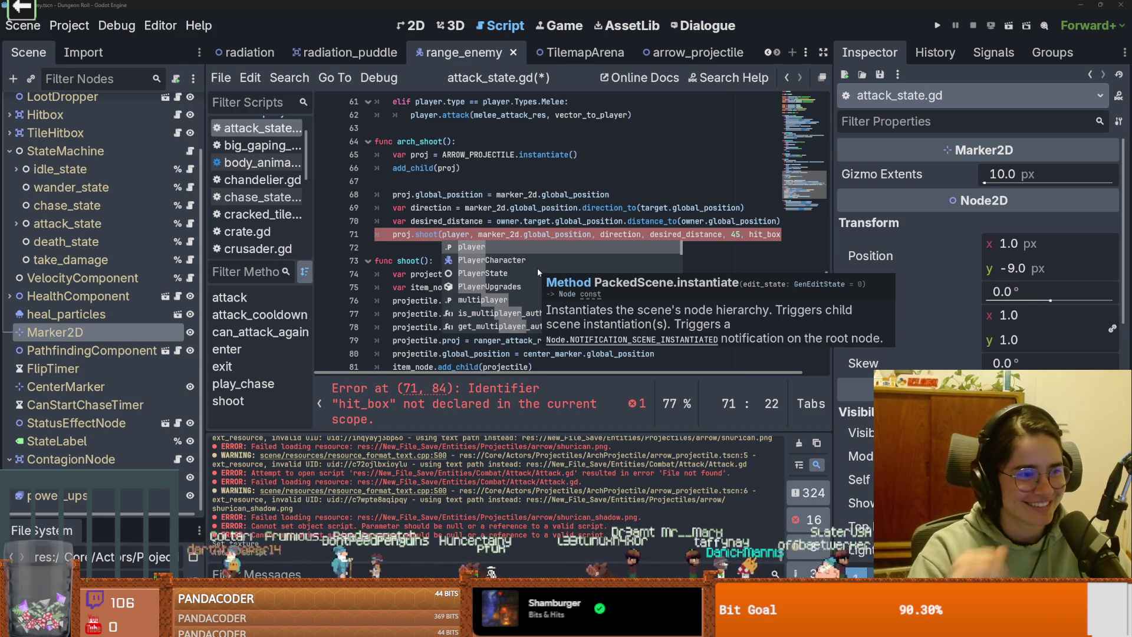
{"action": "left_click", "coordinate": [510, 221]}
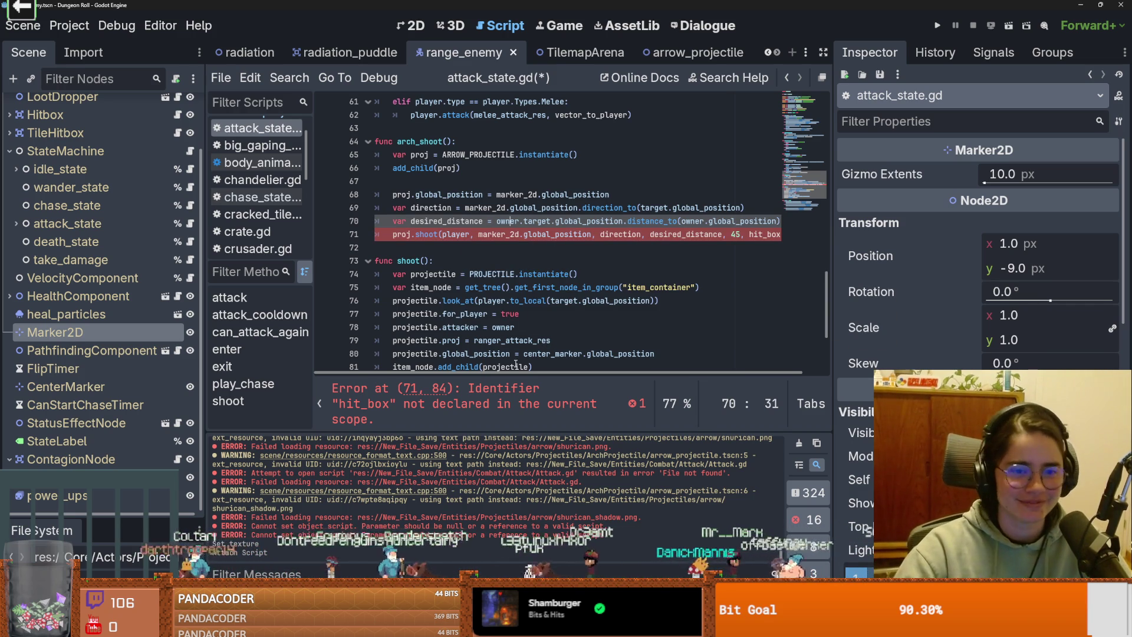
Step: Check the hit_box error on line 71 and open the arrow_projectile scene
{"action": "left_click", "coordinate": [479, 414]}
{"action": "scroll", "coordinate": [441, 248], "scroll_direction": "right", "scroll_amount": 1}
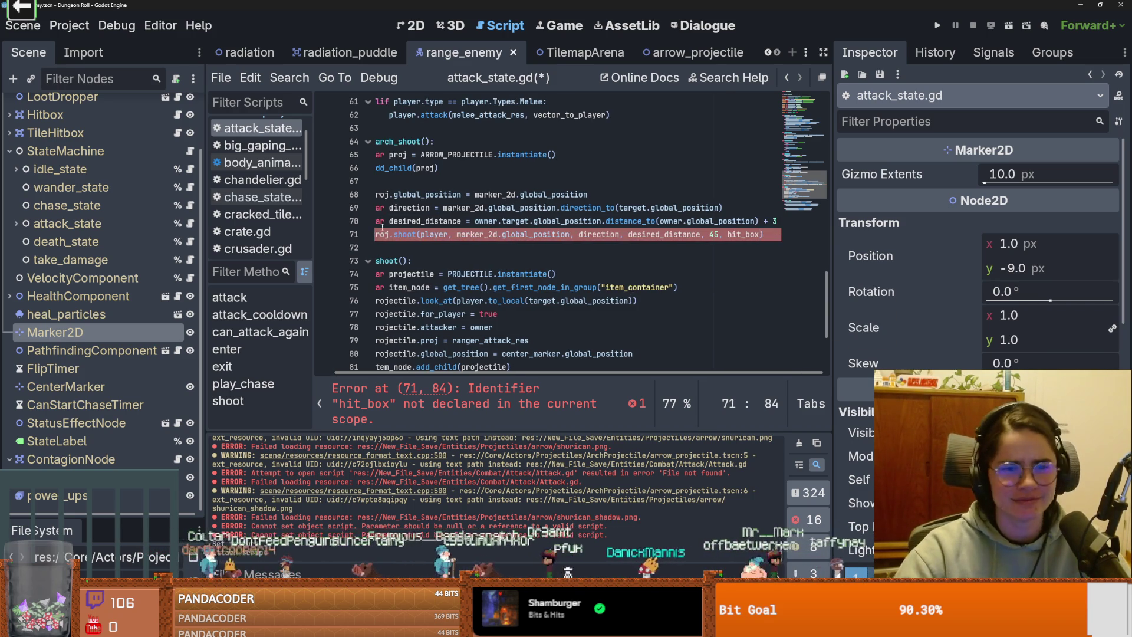
{"action": "left_click", "coordinate": [687, 53]}
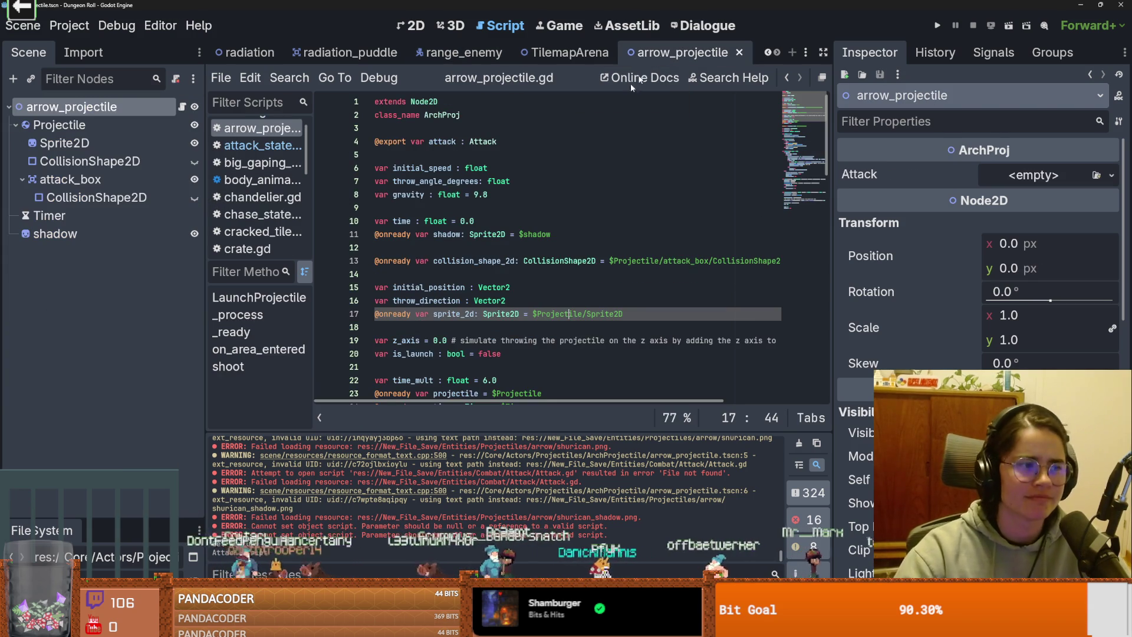
{"action": "scroll", "coordinate": [551, 290], "scroll_direction": "down", "scroll_amount": 6}
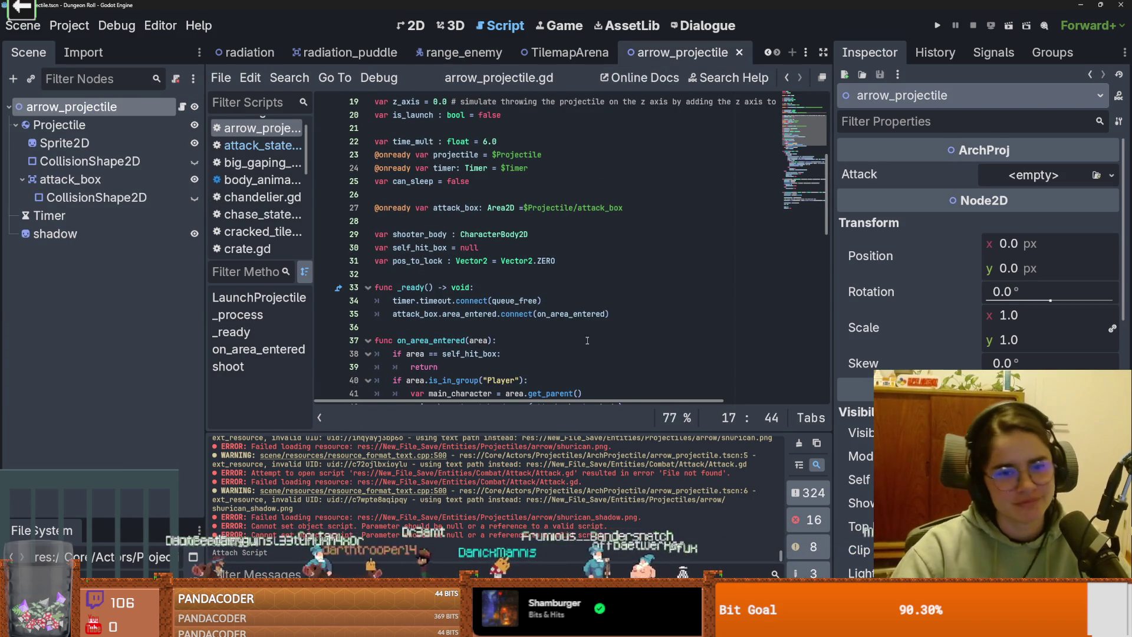
{"action": "scroll", "coordinate": [588, 340], "scroll_direction": "down", "scroll_amount": 4}
{"action": "scroll", "coordinate": [572, 348], "scroll_direction": "down", "scroll_amount": 4}
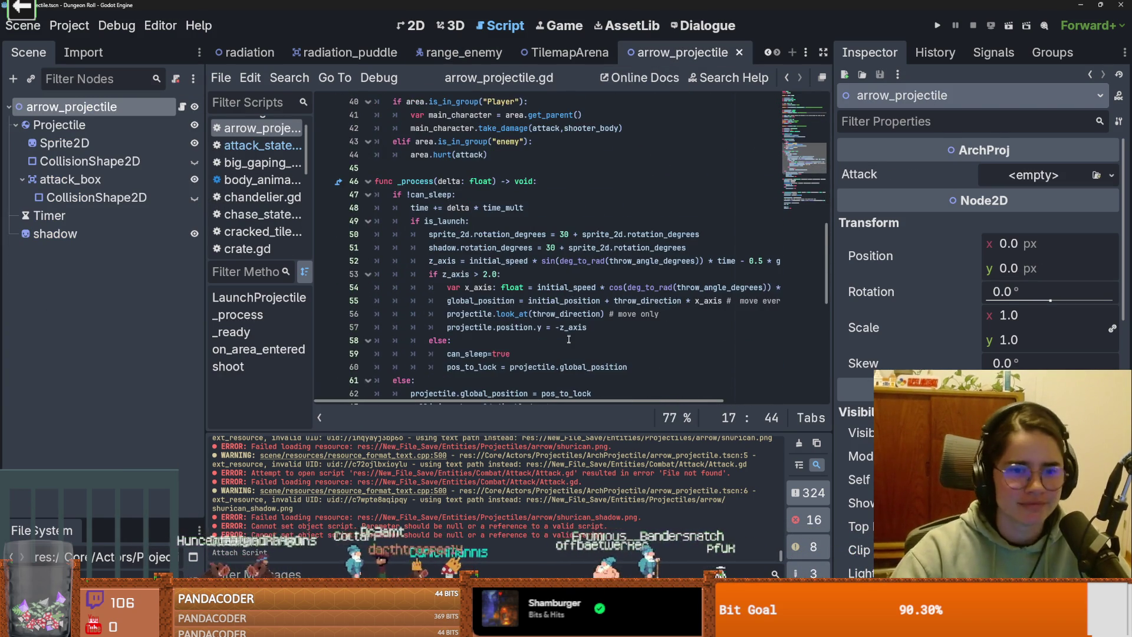
{"action": "scroll", "coordinate": [558, 355], "scroll_direction": "down", "scroll_amount": 7}
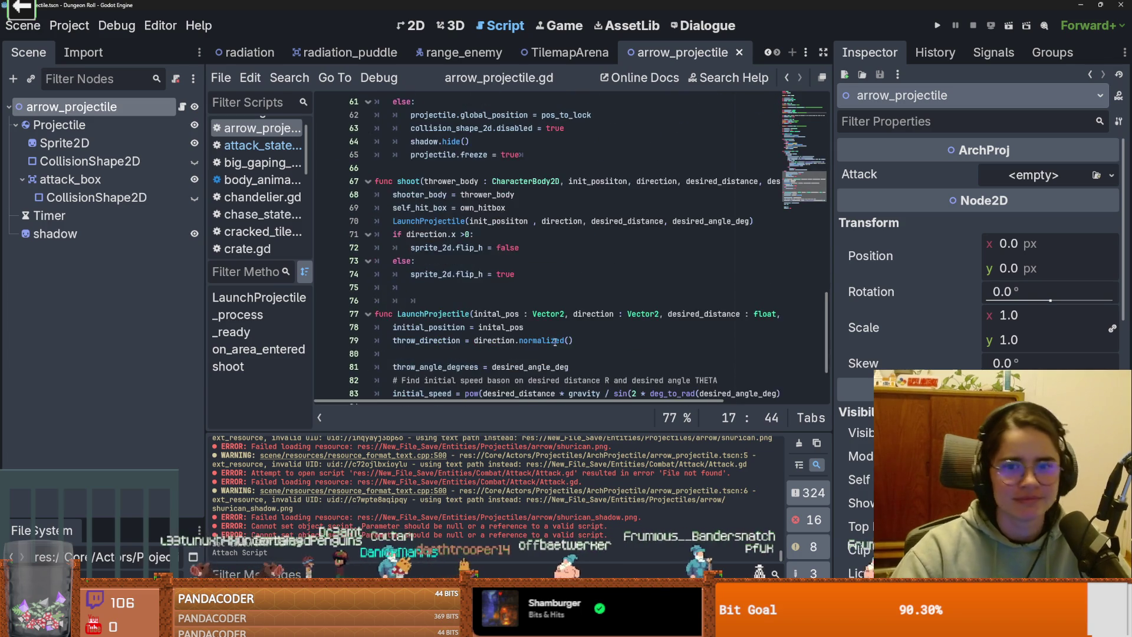
{"action": "scroll", "coordinate": [721, 219], "scroll_direction": "right", "scroll_amount": 3}
{"action": "left_click", "coordinate": [776, 181]}
{"action": "scroll", "coordinate": [590, 236], "scroll_direction": "left", "scroll_amount": 3}
{"action": "scroll", "coordinate": [494, 251], "scroll_direction": "down", "scroll_amount": 1}
{"action": "scroll", "coordinate": [494, 252], "scroll_direction": "up", "scroll_amount": 1}
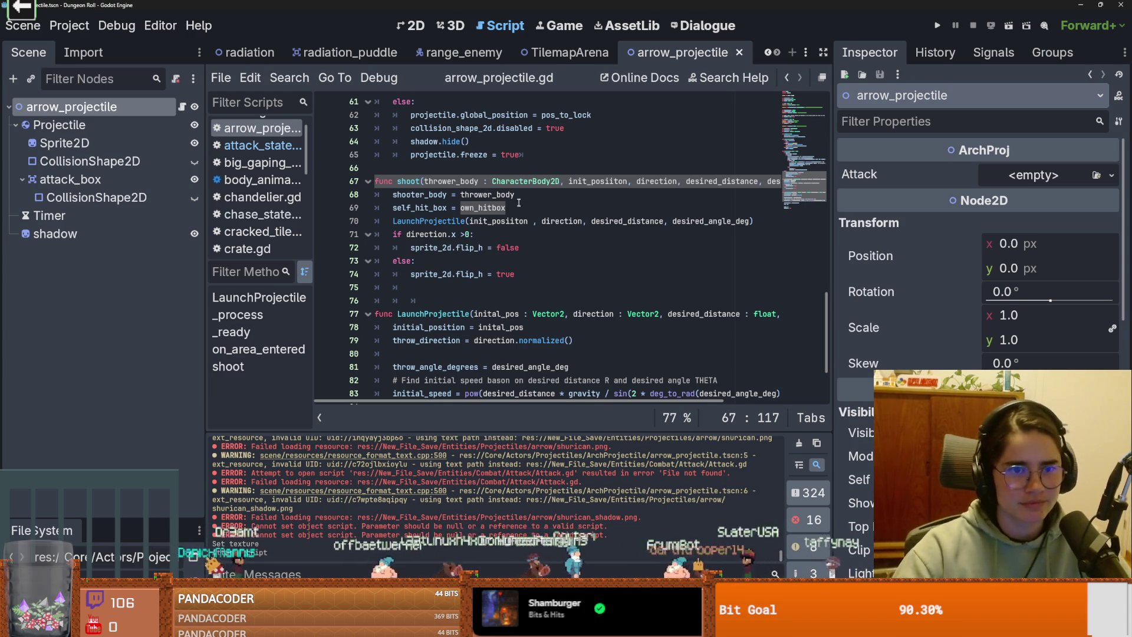
{"action": "double_click", "coordinate": [420, 208]}
{"action": "scroll", "coordinate": [508, 348], "scroll_direction": "up", "scroll_amount": 4}
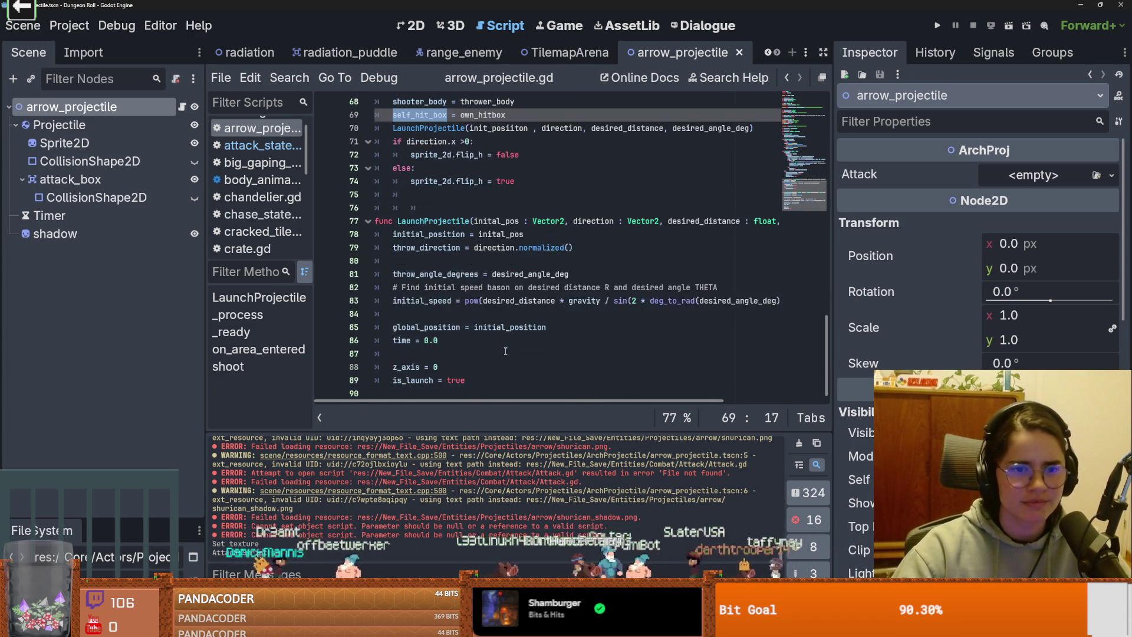
{"action": "scroll", "coordinate": [509, 348], "scroll_direction": "up", "scroll_amount": 9}
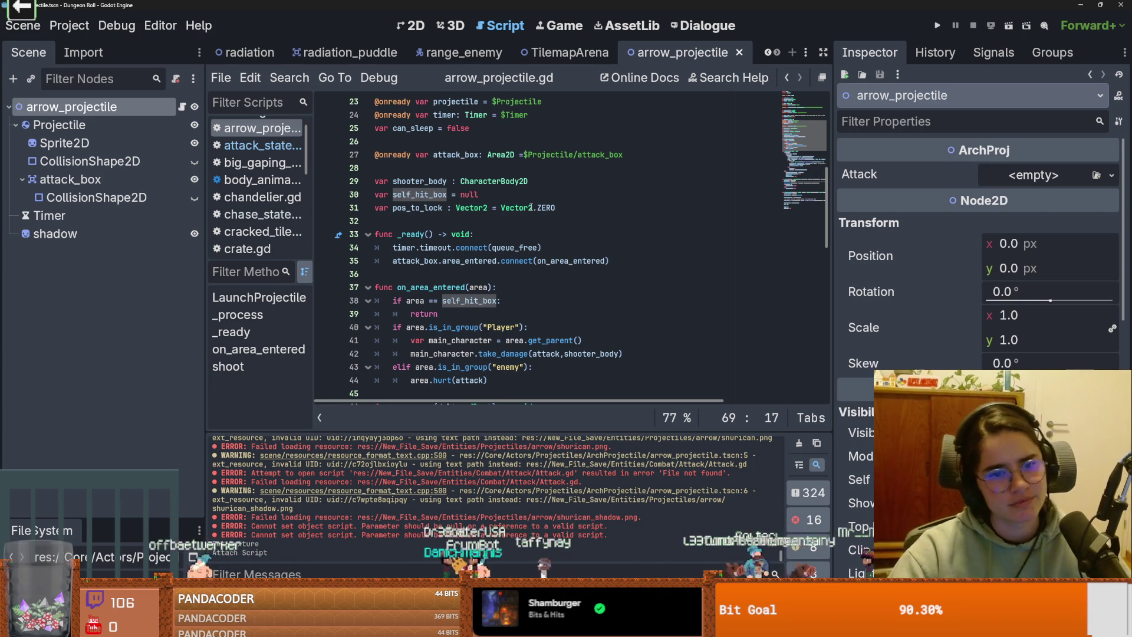
{"action": "left_click", "coordinate": [117, 181]}
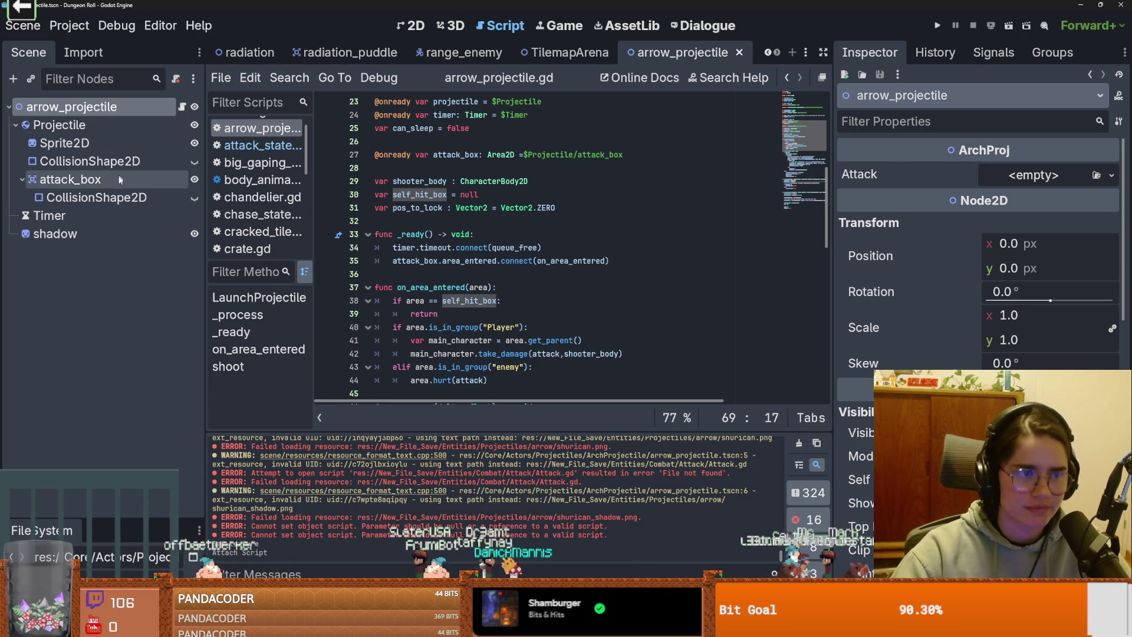
Step: Put the arrow's attack_box on collision layer 7 with mask 5, then save the scene
{"action": "scroll", "coordinate": [923, 367], "scroll_direction": "down", "scroll_amount": 5}
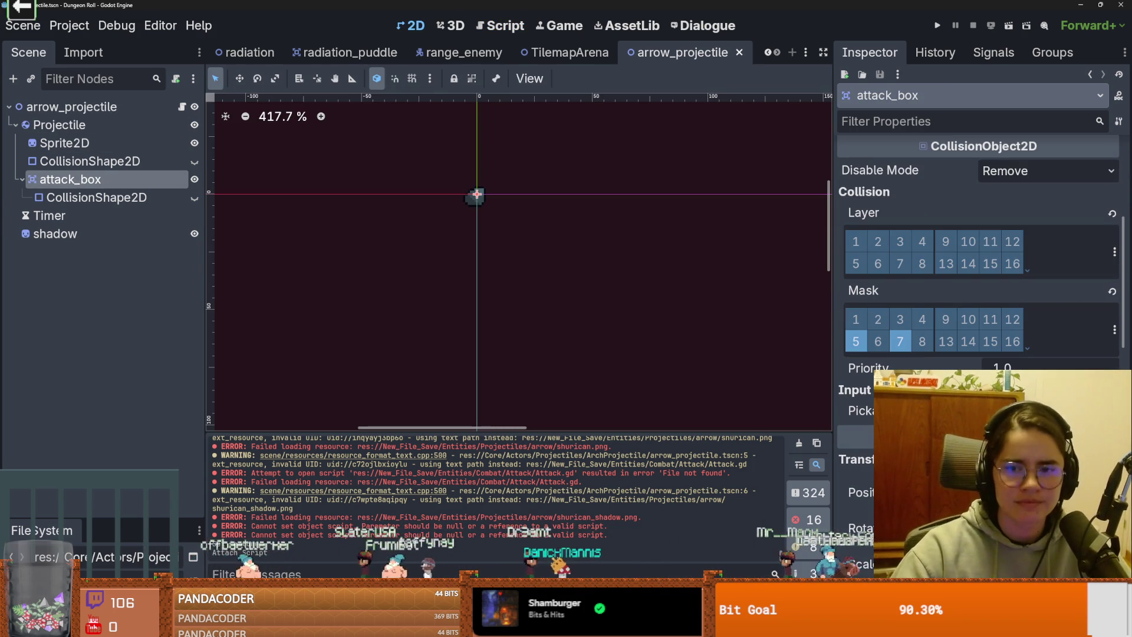
{"action": "left_click", "coordinate": [1115, 329]}
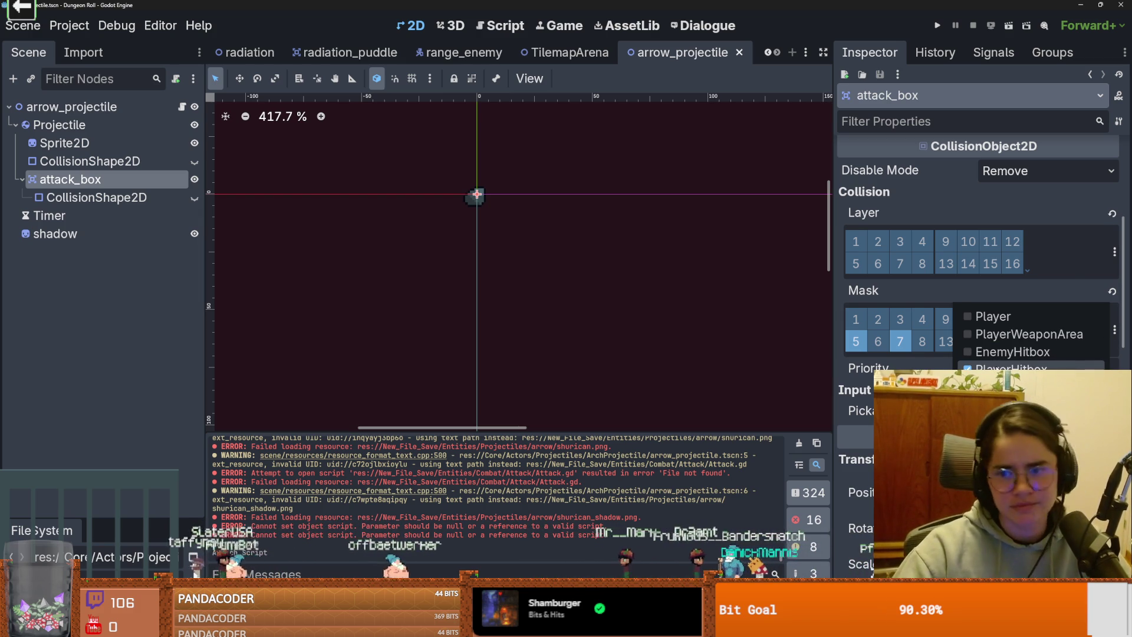
{"action": "left_click", "coordinate": [1015, 422]}
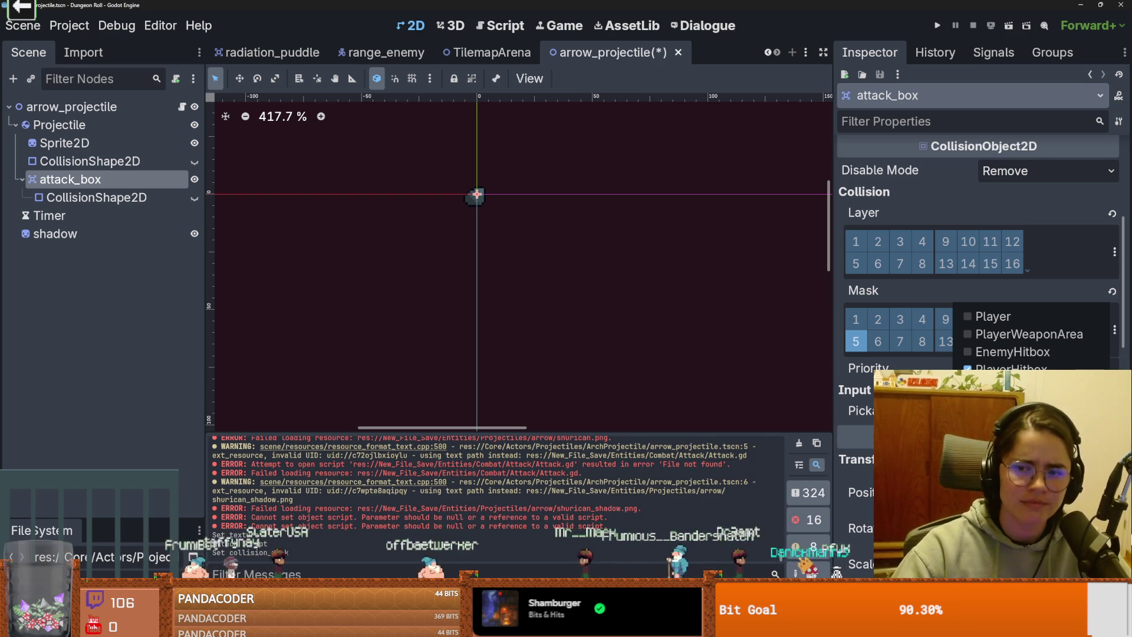
{"action": "left_click", "coordinate": [1015, 422]}
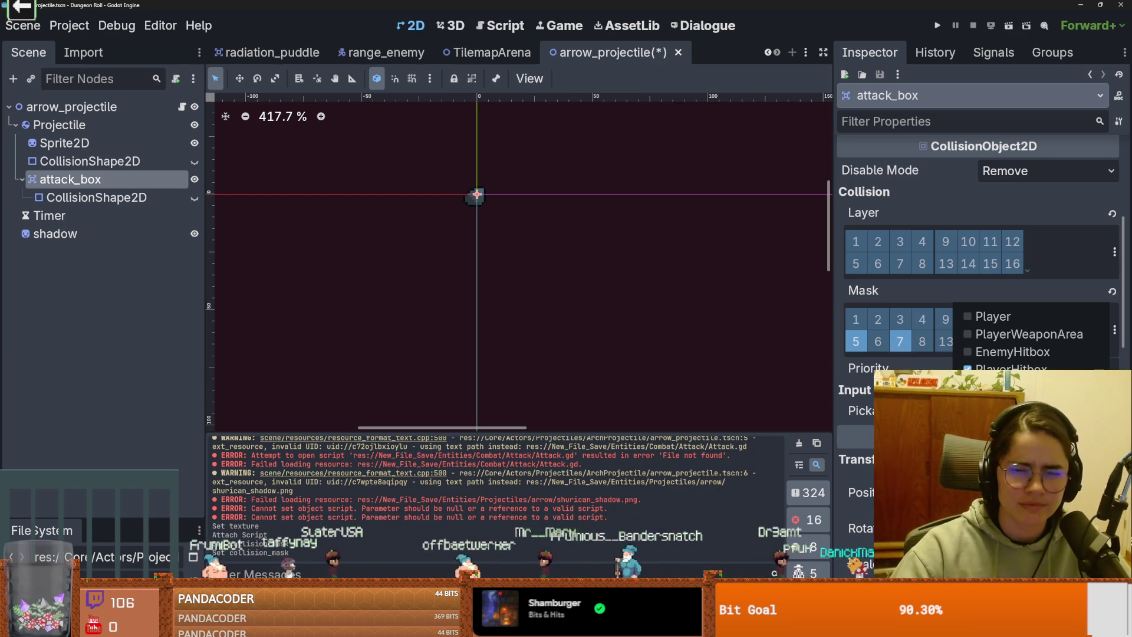
{"action": "left_click", "coordinate": [1026, 370]}
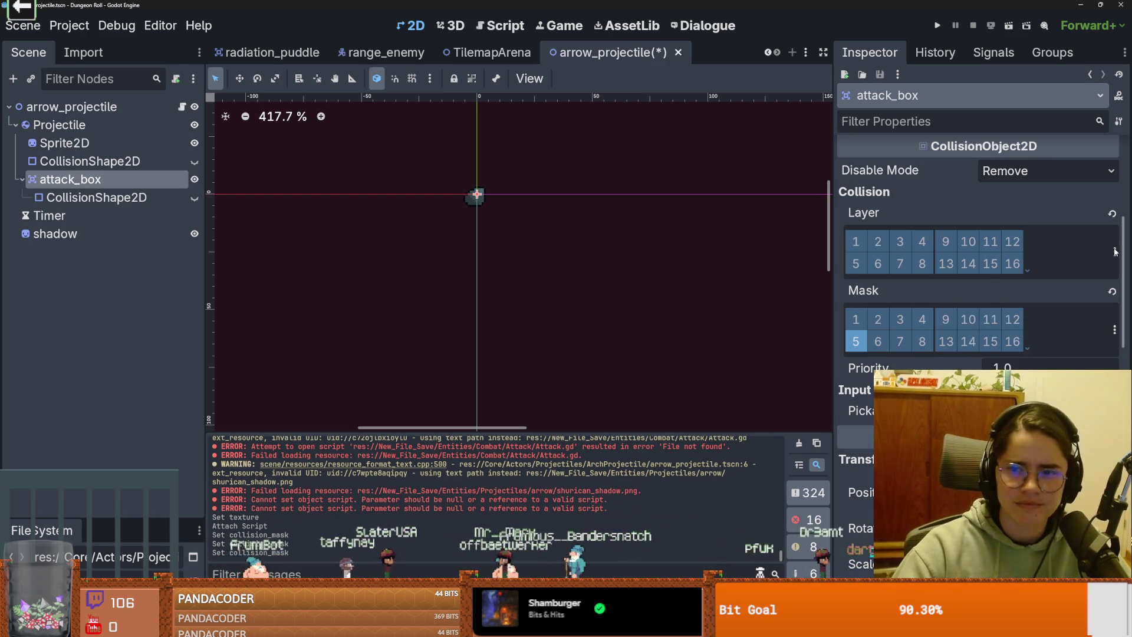
{"action": "left_click", "coordinate": [900, 263]}
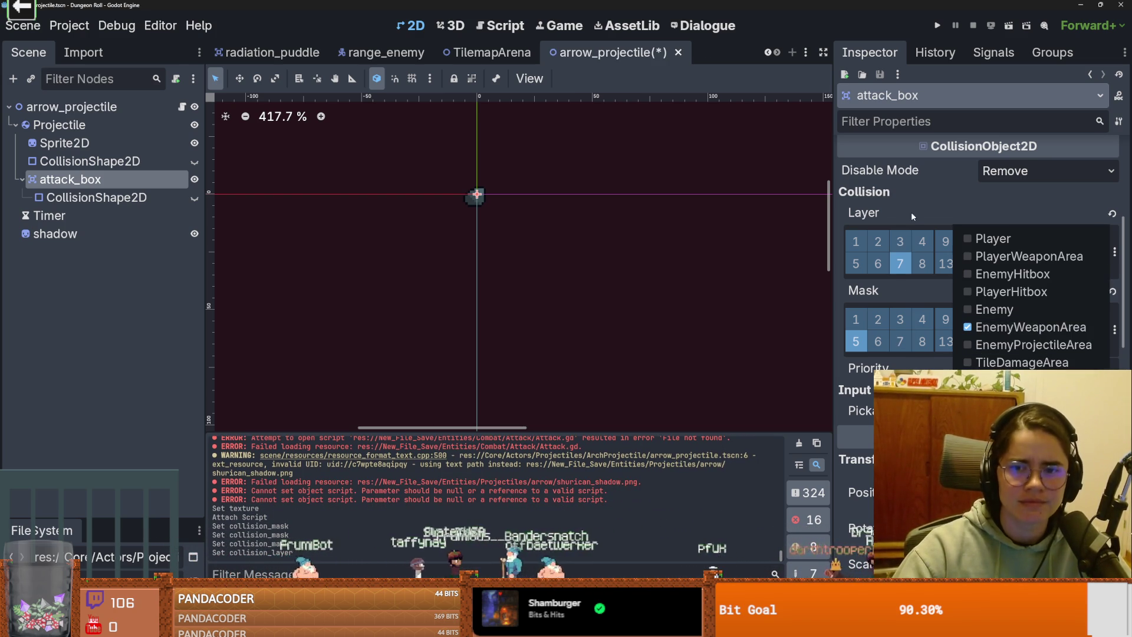
{"action": "left_click", "coordinate": [1114, 330]}
{"action": "left_click", "coordinate": [1034, 232]}
{"action": "key", "text": "ctrl+s"}
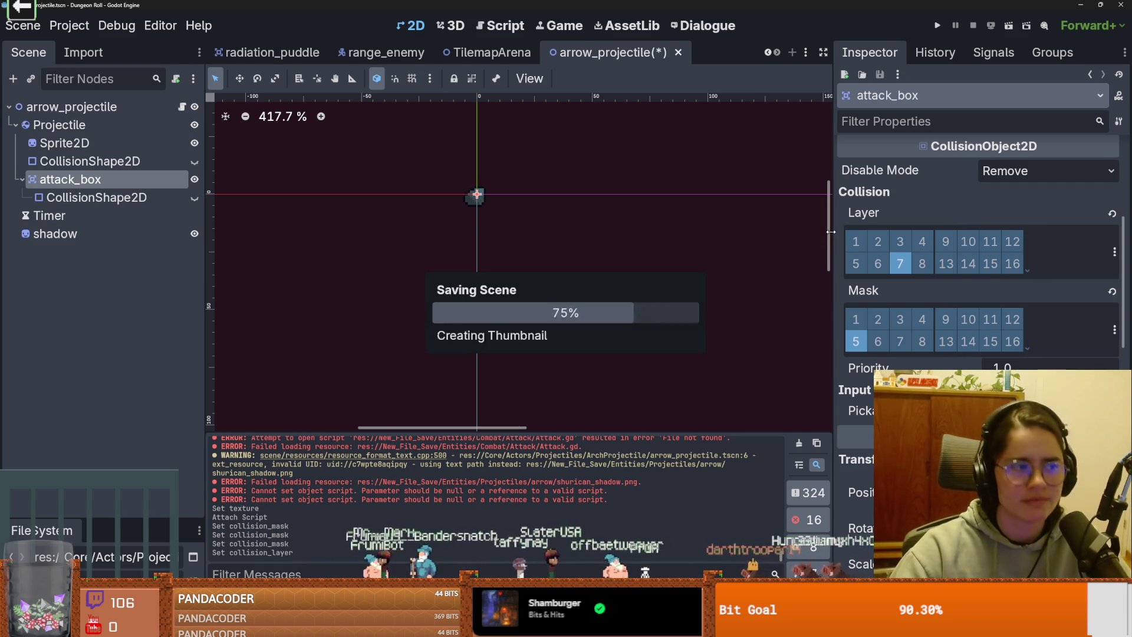
Step: Delete the self_hit_box check from on_area_entered in the arrow script
{"action": "left_click", "coordinate": [183, 107]}
{"action": "left_click_drag", "start_coordinate": [460, 237], "coordinate": [354, 221]}
{"action": "key", "text": "ctrl+k"}
{"action": "scroll", "coordinate": [490, 200], "scroll_direction": "up", "scroll_amount": 5}
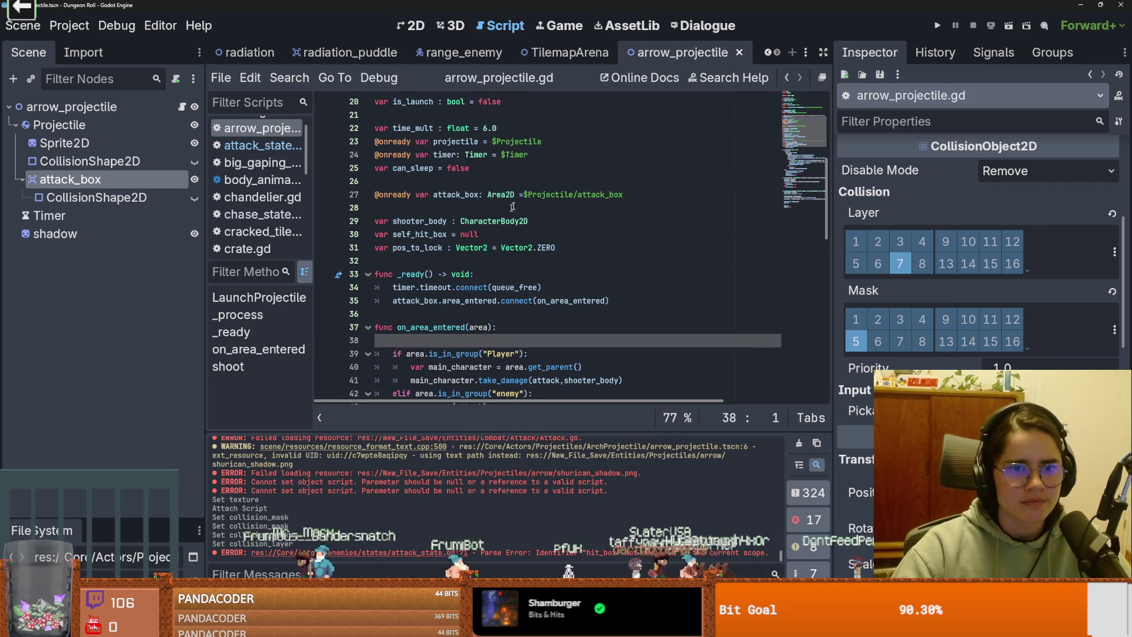
Step: Delete the self_hit_box variable declaration from arrow_projectile.gd
{"action": "scroll", "coordinate": [489, 200], "scroll_direction": "up", "scroll_amount": 3}
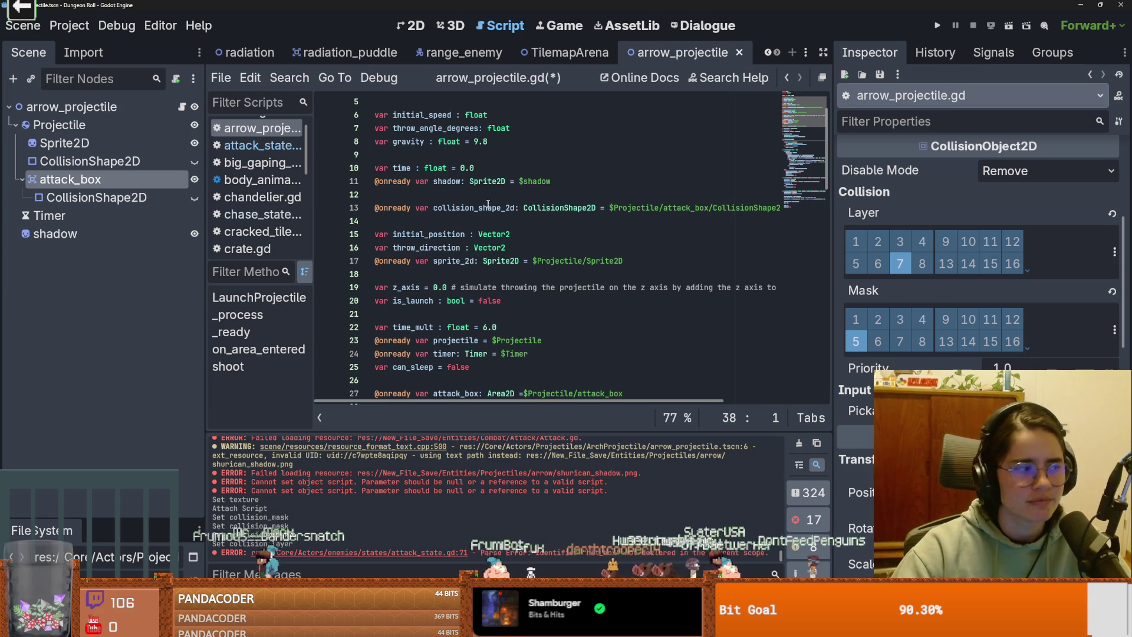
{"action": "scroll", "coordinate": [466, 312], "scroll_direction": "down", "scroll_amount": 2}
{"action": "scroll", "coordinate": [466, 321], "scroll_direction": "down", "scroll_amount": 2}
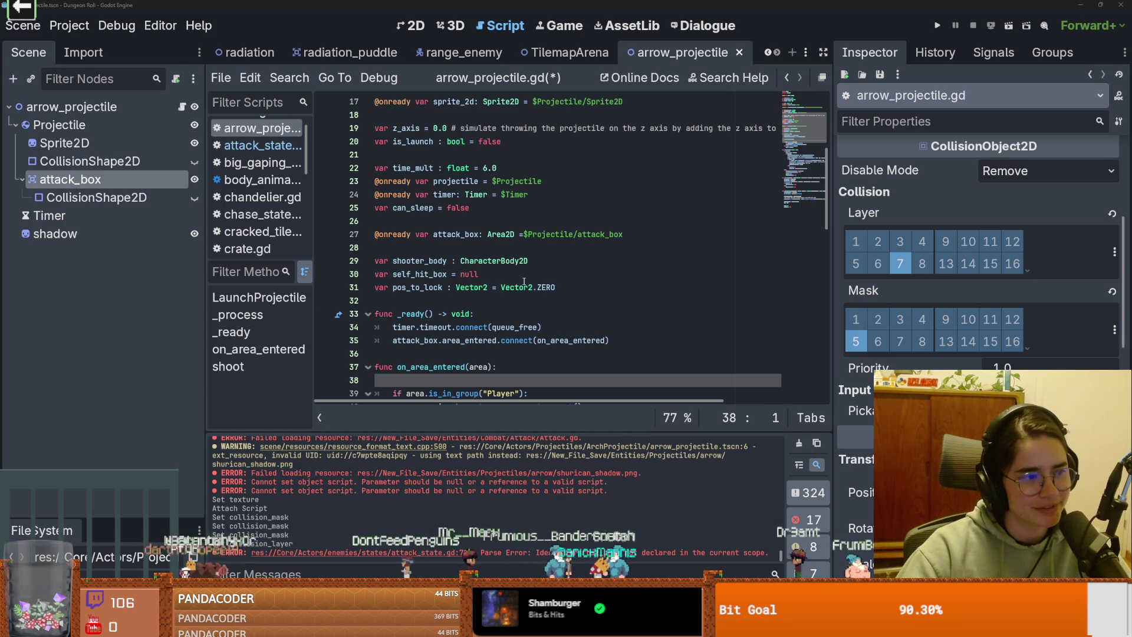
{"action": "scroll", "coordinate": [525, 282], "scroll_direction": "up", "scroll_amount": 5}
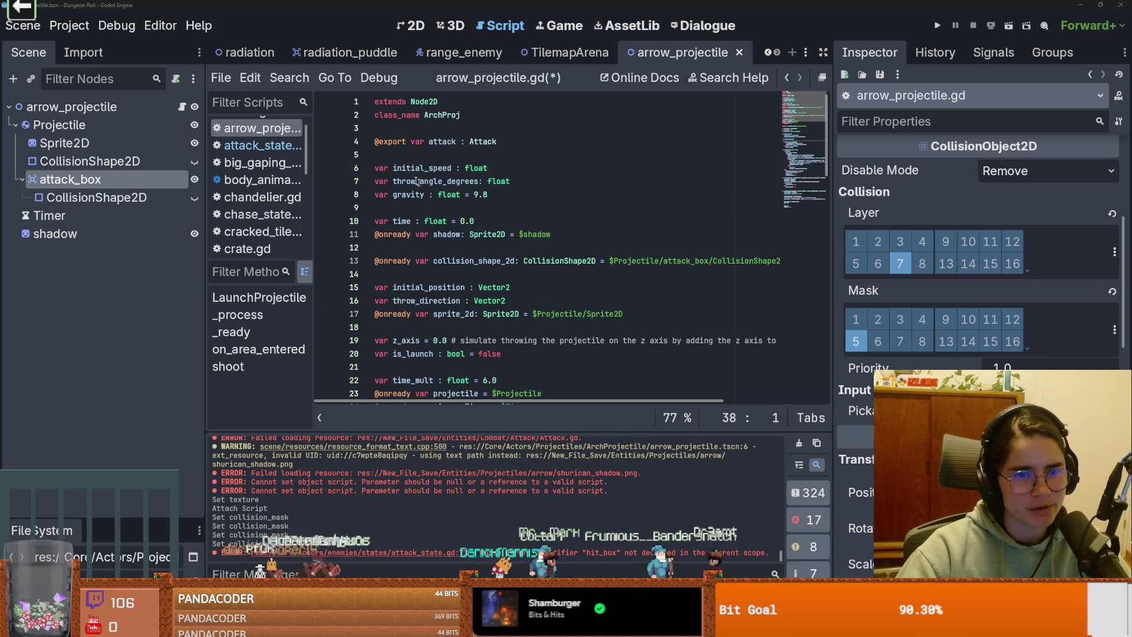
{"action": "scroll", "coordinate": [527, 252], "scroll_direction": "down", "scroll_amount": 3}
{"action": "scroll", "coordinate": [527, 245], "scroll_direction": "down", "scroll_amount": 1}
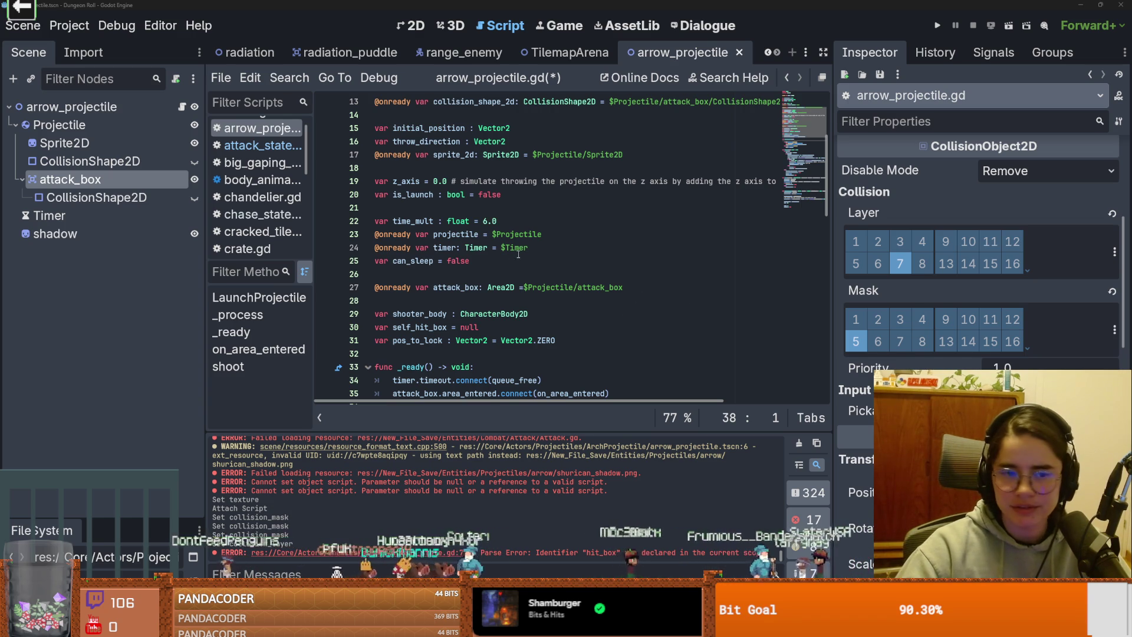
{"action": "scroll", "coordinate": [440, 292], "scroll_direction": "down", "scroll_amount": 2}
{"action": "left_click", "coordinate": [440, 276]}
{"action": "scroll", "coordinate": [448, 273], "scroll_direction": "up", "scroll_amount": 1}
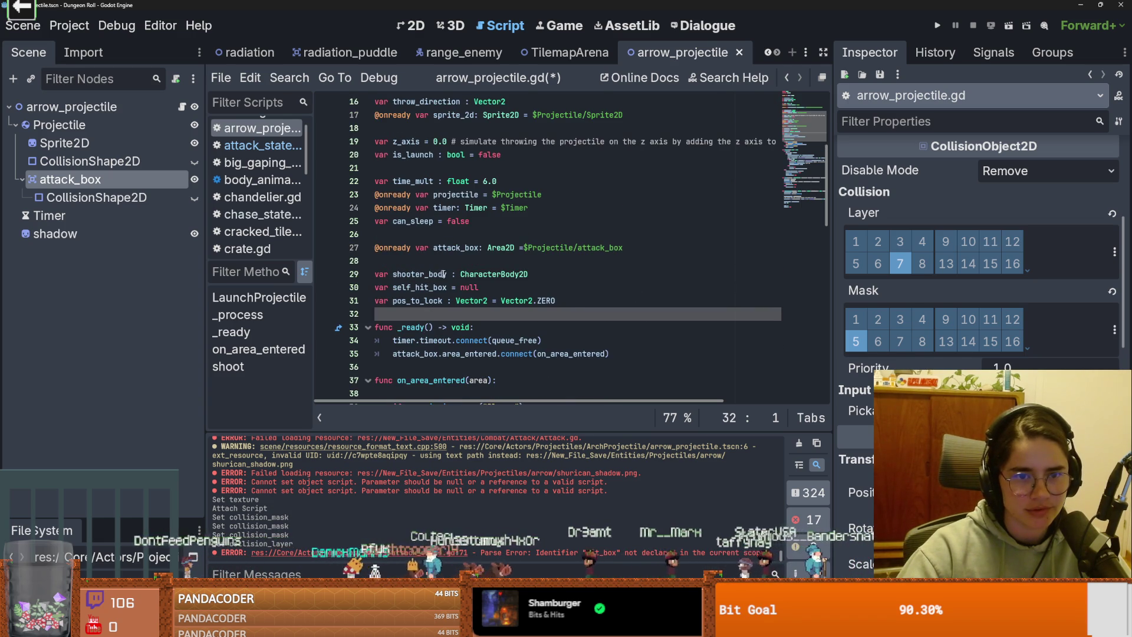
{"action": "scroll", "coordinate": [495, 259], "scroll_direction": "up", "scroll_amount": 1}
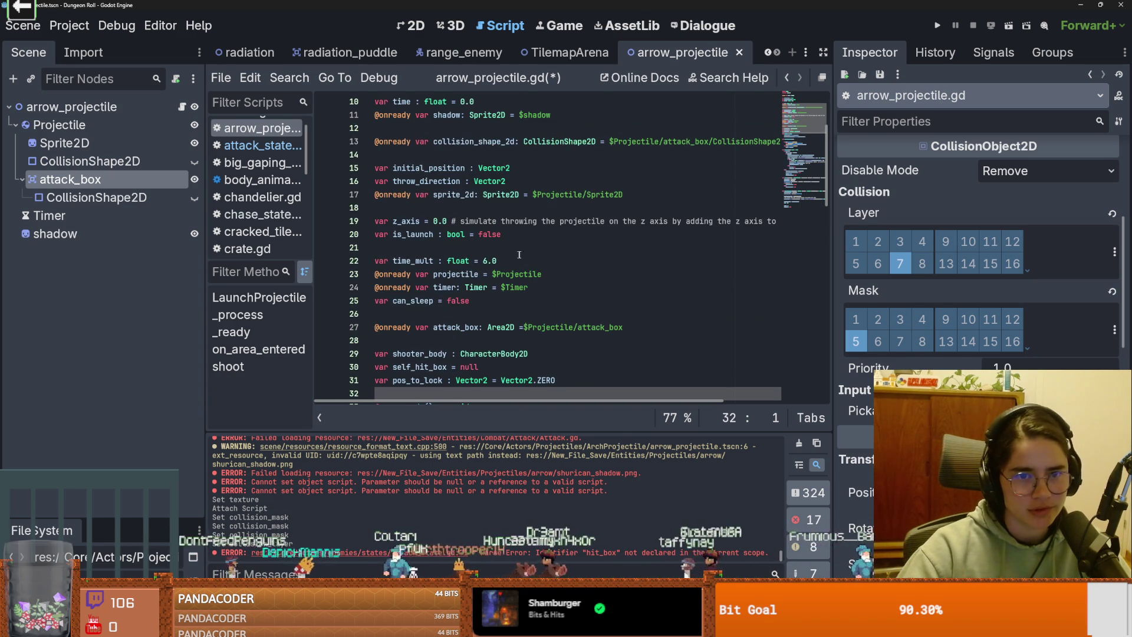
{"action": "scroll", "coordinate": [521, 254], "scroll_direction": "down", "scroll_amount": 1}
{"action": "scroll", "coordinate": [502, 269], "scroll_direction": "down", "scroll_amount": 1}
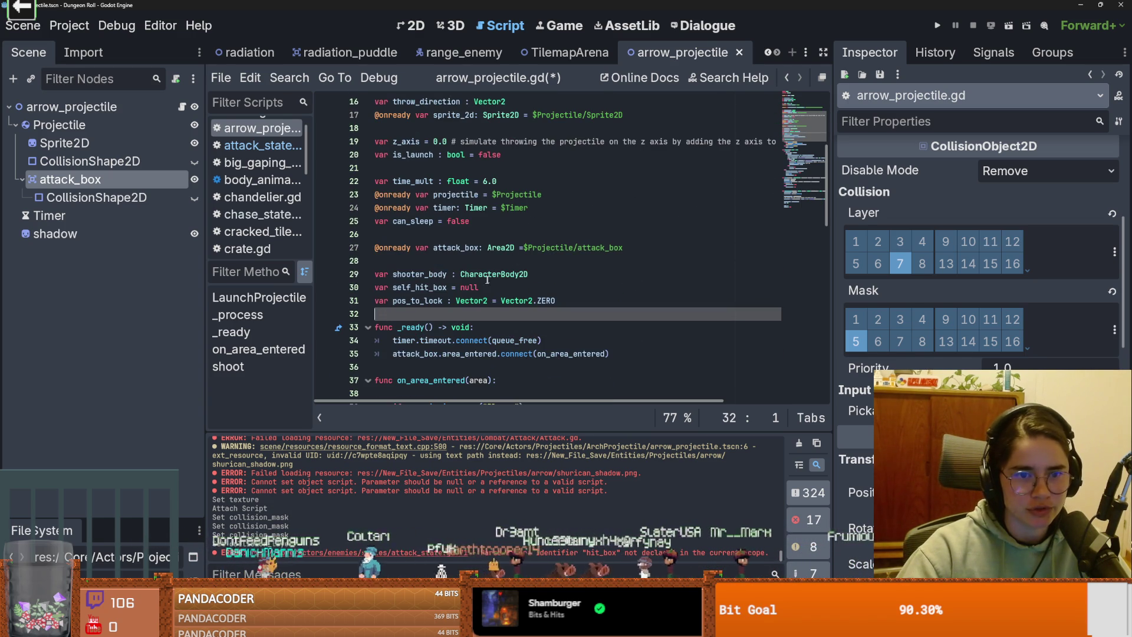
{"action": "left_click", "coordinate": [436, 277]}
{"action": "key", "text": "Down"}
{"action": "key", "text": "Home"}
{"action": "key", "text": "shift+End"}
{"action": "key", "text": "BackSpace"}
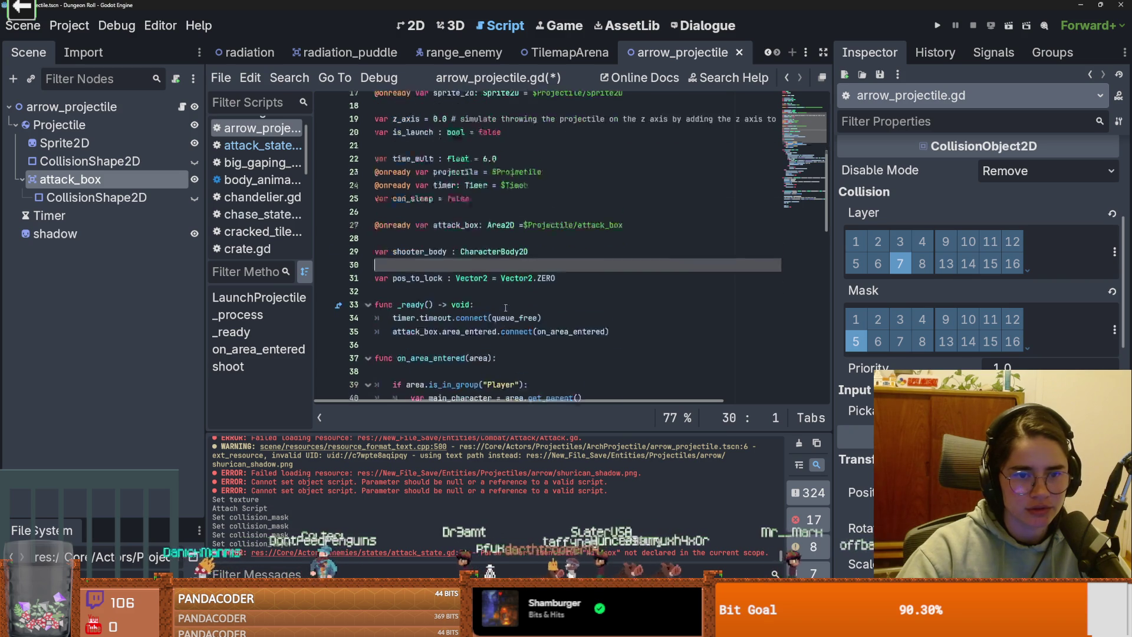
Step: Remove the own_hitbox parameter and self_hit_box assignment from shoot(), then save
{"action": "scroll", "coordinate": [503, 307], "scroll_direction": "down", "scroll_amount": 15}
{"action": "scroll", "coordinate": [629, 253], "scroll_direction": "right", "scroll_amount": 3}
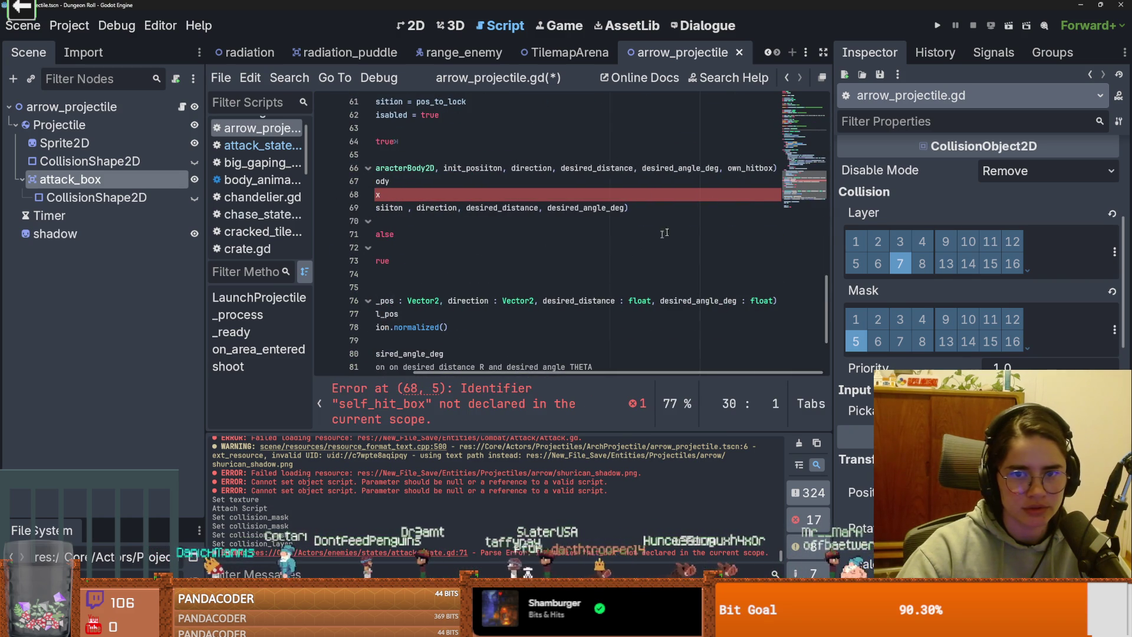
{"action": "double_click", "coordinate": [751, 168]}
{"action": "key", "text": "BackSpace"}
{"action": "key", "text": "BackSpace"}
{"action": "key", "text": "BackSpace"}
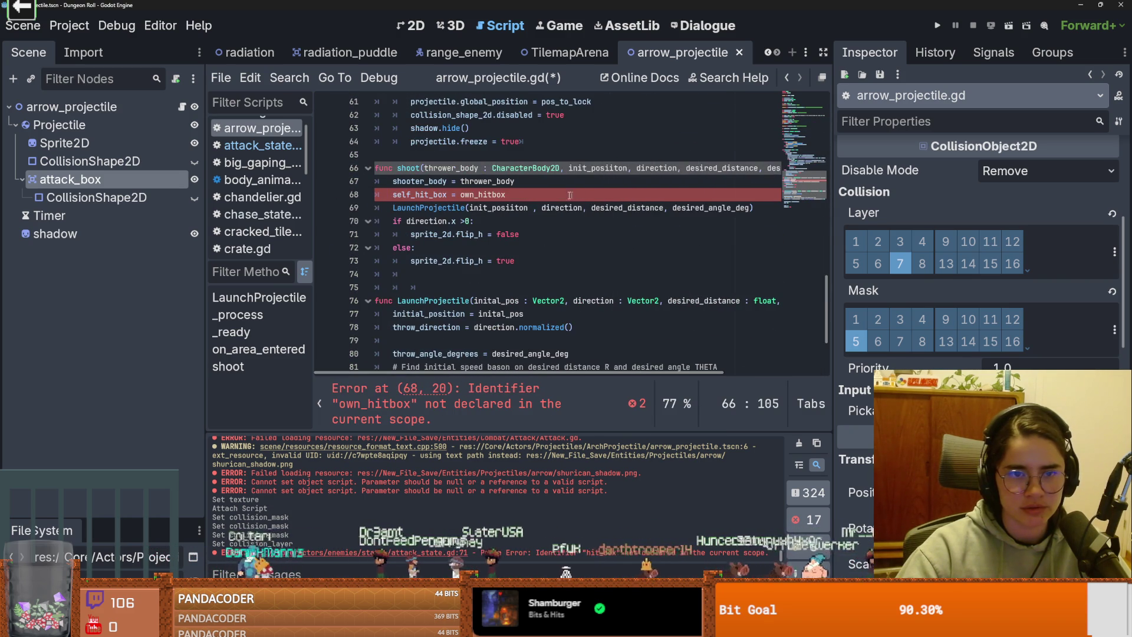
{"action": "triple_click", "coordinate": [579, 194]}
{"action": "key", "text": "BackSpace"}
{"action": "key", "text": "BackSpace"}
{"action": "key", "text": "ctrl+s"}
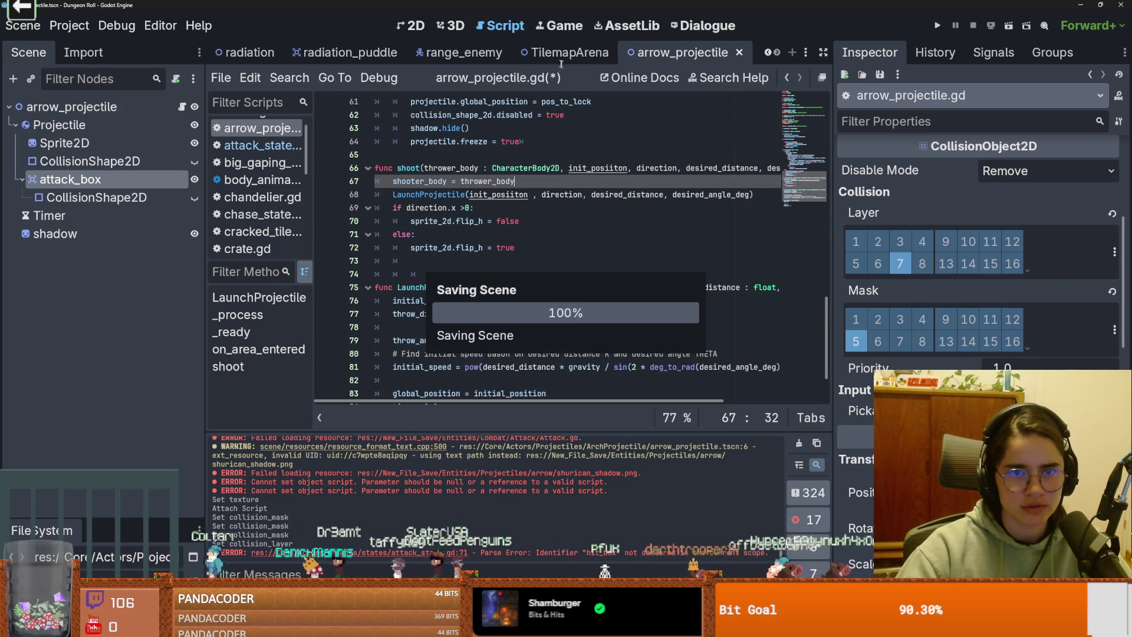
{"action": "left_click", "coordinate": [449, 55]}
Step: Delete the hit_box argument from line 71's shoot call in attack_state.gd and save
{"action": "scroll", "coordinate": [476, 299], "scroll_direction": "down", "scroll_amount": 4}
{"action": "scroll", "coordinate": [151, 295], "scroll_direction": "up", "scroll_amount": 3}
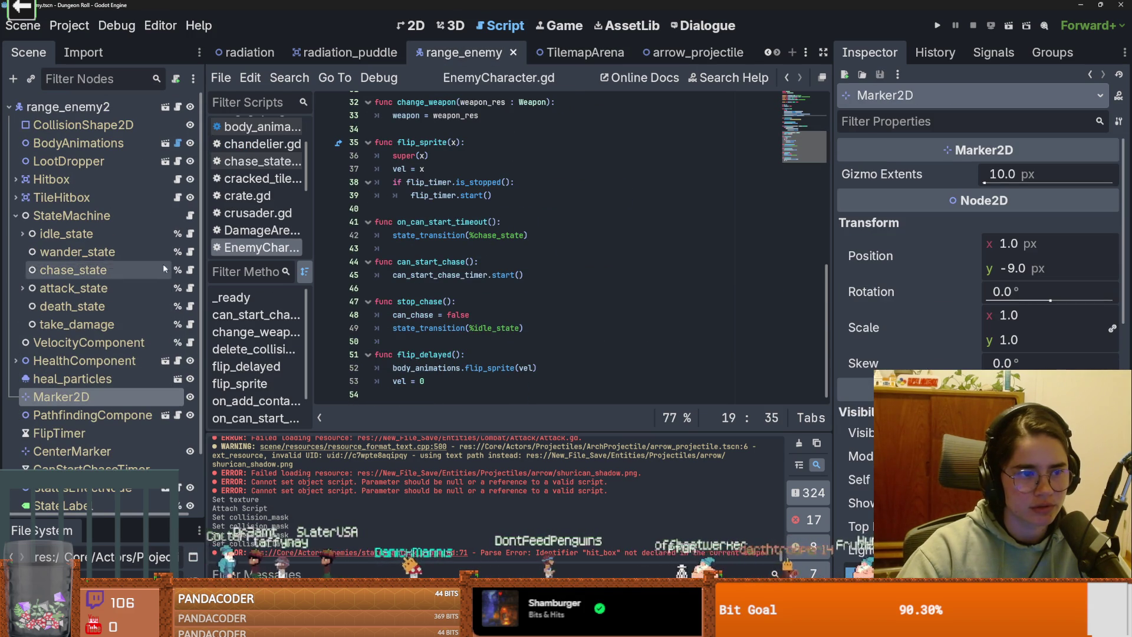
{"action": "left_click", "coordinate": [190, 290]}
{"action": "double_click", "coordinate": [735, 234]}
{"action": "key", "text": "BackSpace"}
{"action": "key", "text": "BackSpace"}
{"action": "key", "text": "BackSpace"}
{"action": "key", "text": "ctrl+s"}
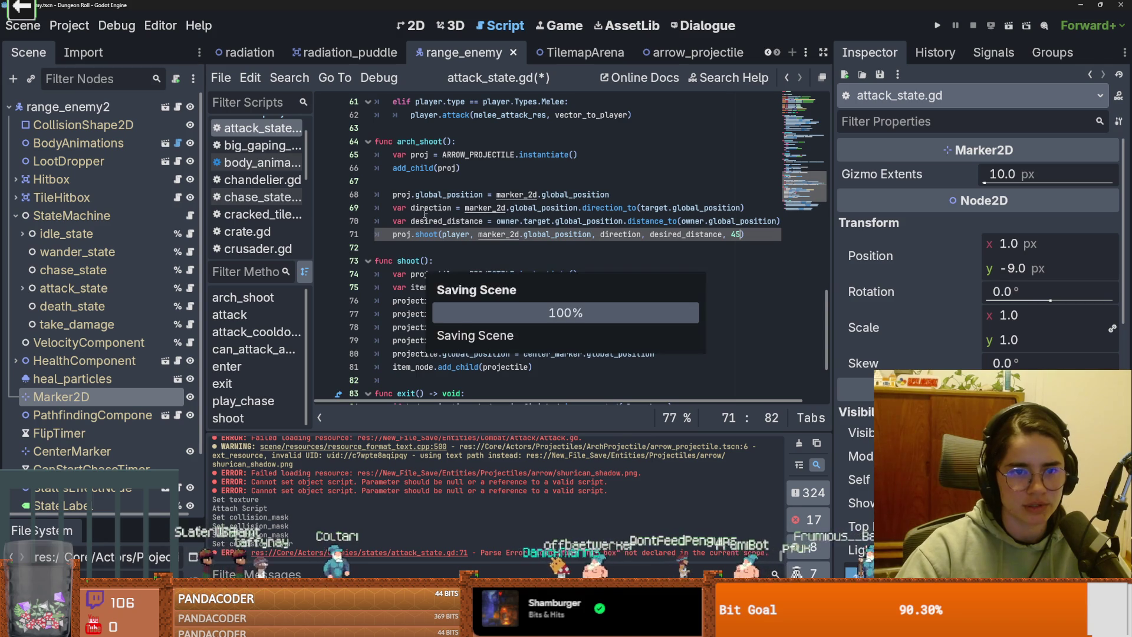
Step: Review the arch_shoot function's shoot usages, then switch to the browser
{"action": "left_click", "coordinate": [398, 142]}
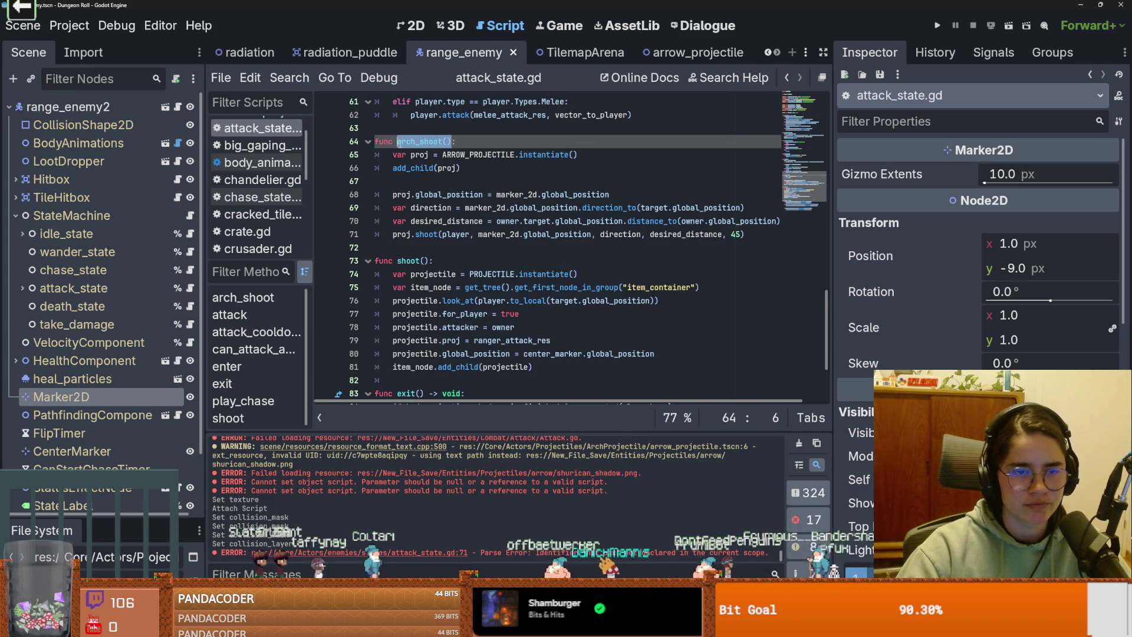
{"action": "double_click", "coordinate": [408, 261]}
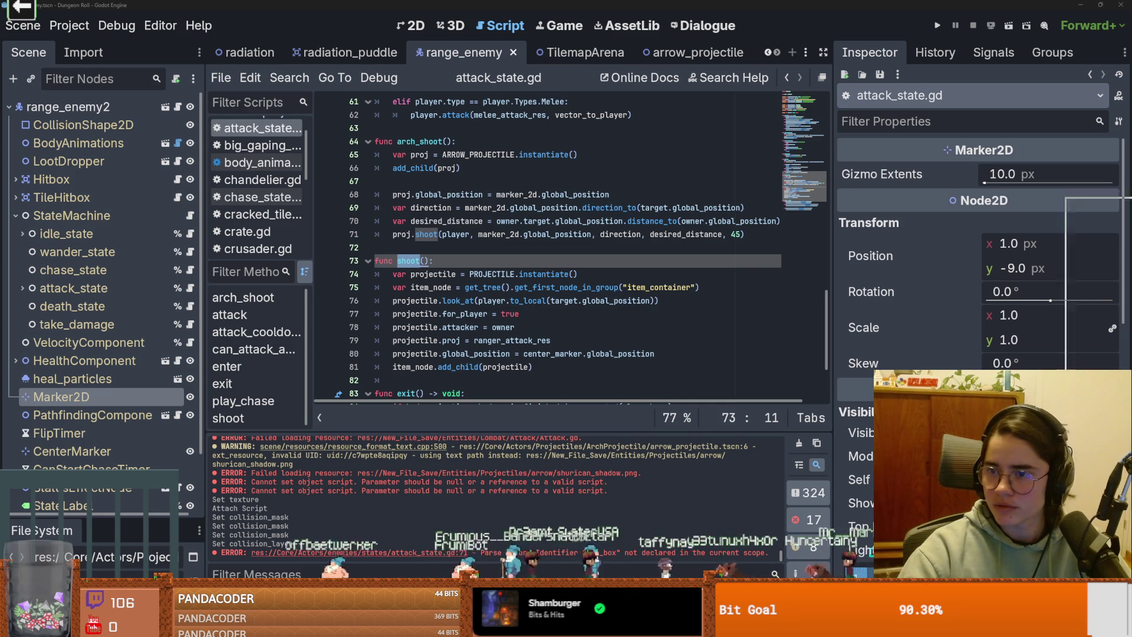
{"action": "key", "text": "alt+Tab"}
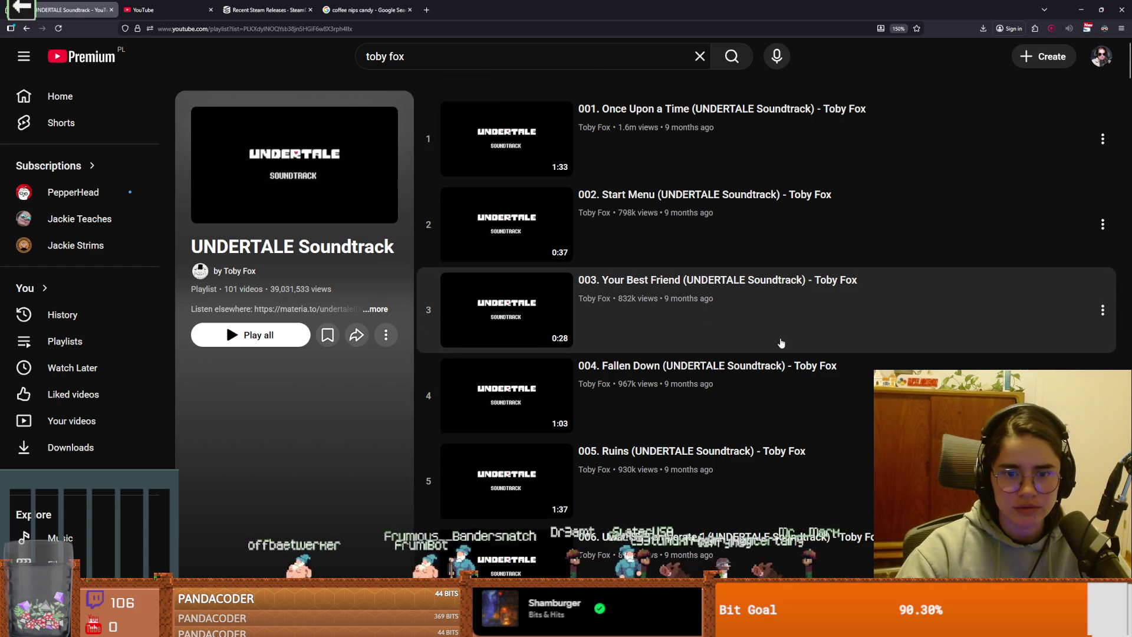
Step: Play 077. ASGORE from the UNDERTALE Soundtrack playlist in a new tab
{"action": "scroll", "coordinate": [781, 343], "scroll_direction": "down", "scroll_amount": 5}
{"action": "scroll", "coordinate": [782, 343], "scroll_direction": "down", "scroll_amount": 7}
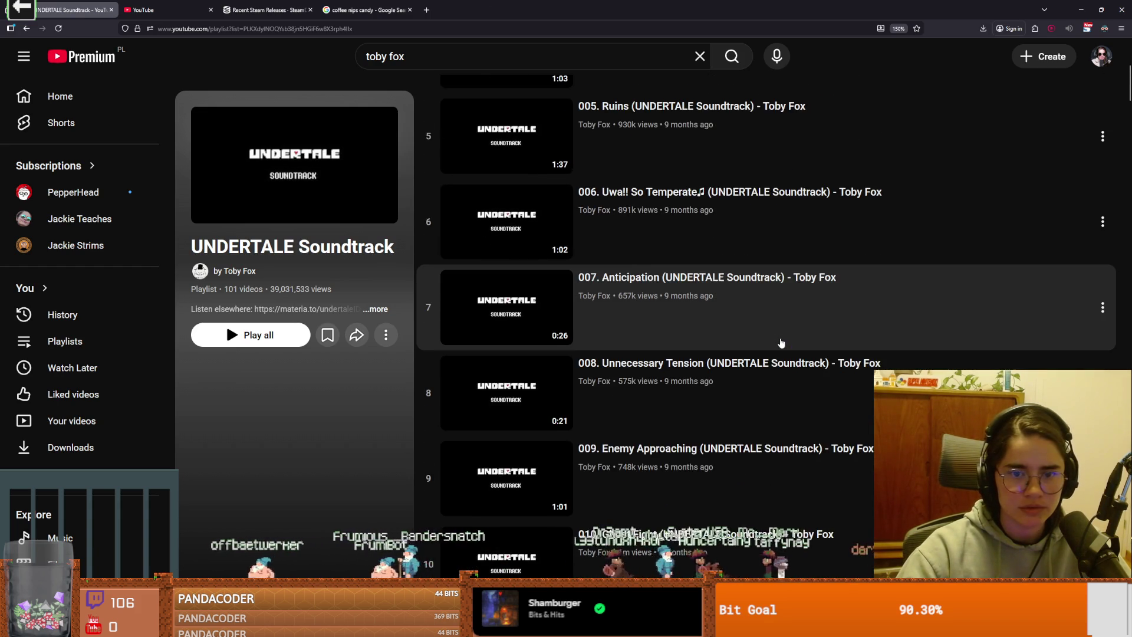
{"action": "scroll", "coordinate": [782, 343], "scroll_direction": "down", "scroll_amount": 5}
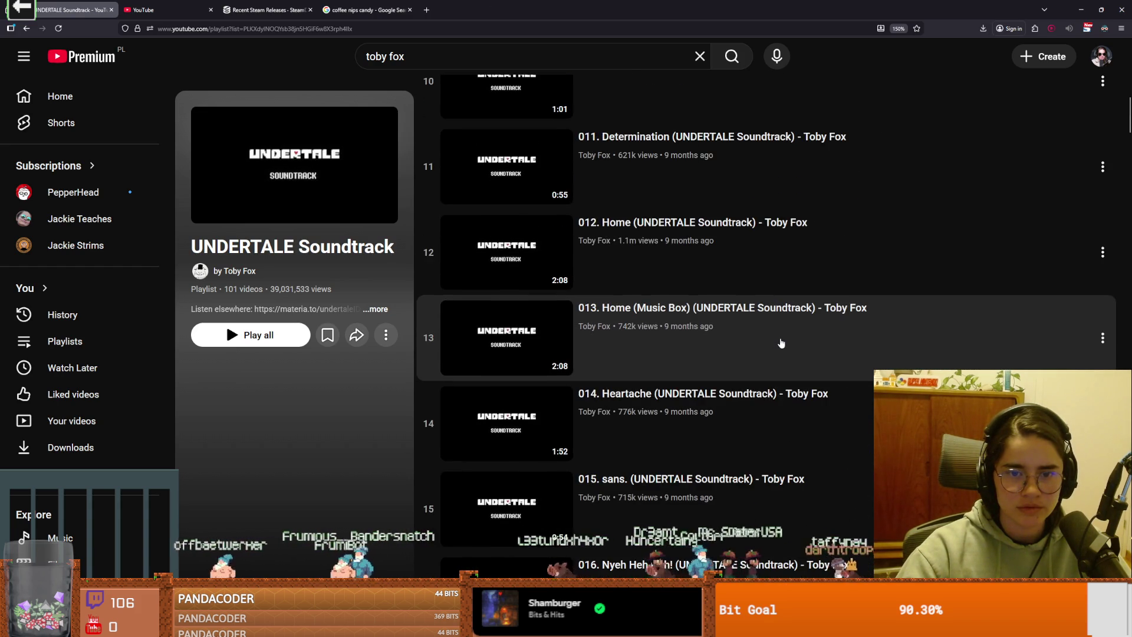
{"action": "scroll", "coordinate": [781, 344], "scroll_direction": "down", "scroll_amount": 5}
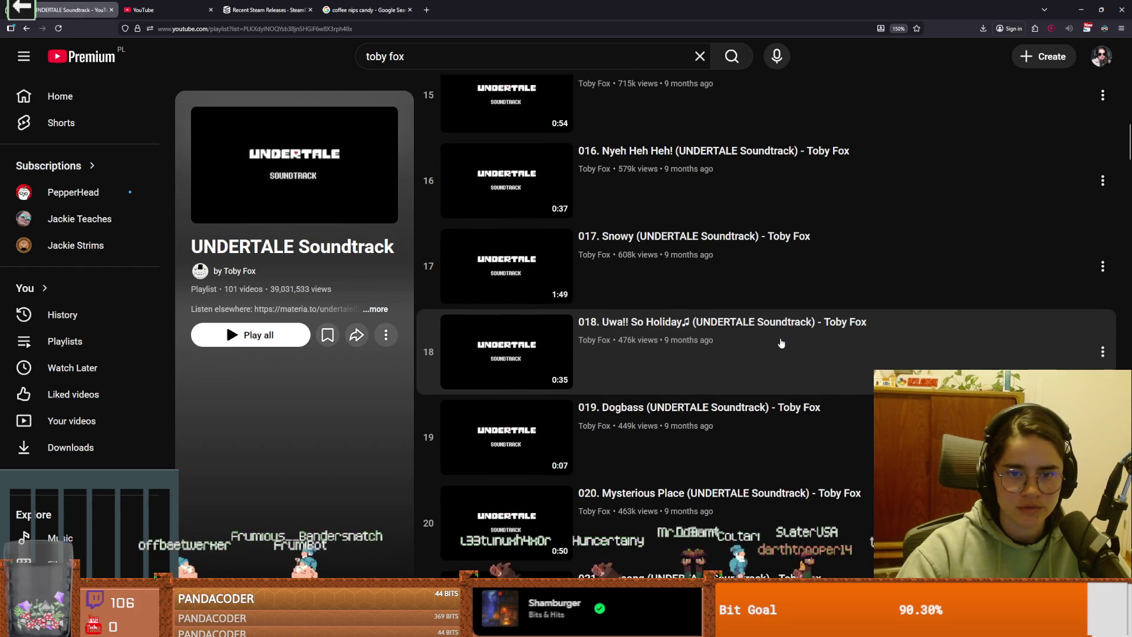
{"action": "scroll", "coordinate": [781, 343], "scroll_direction": "down", "scroll_amount": 8}
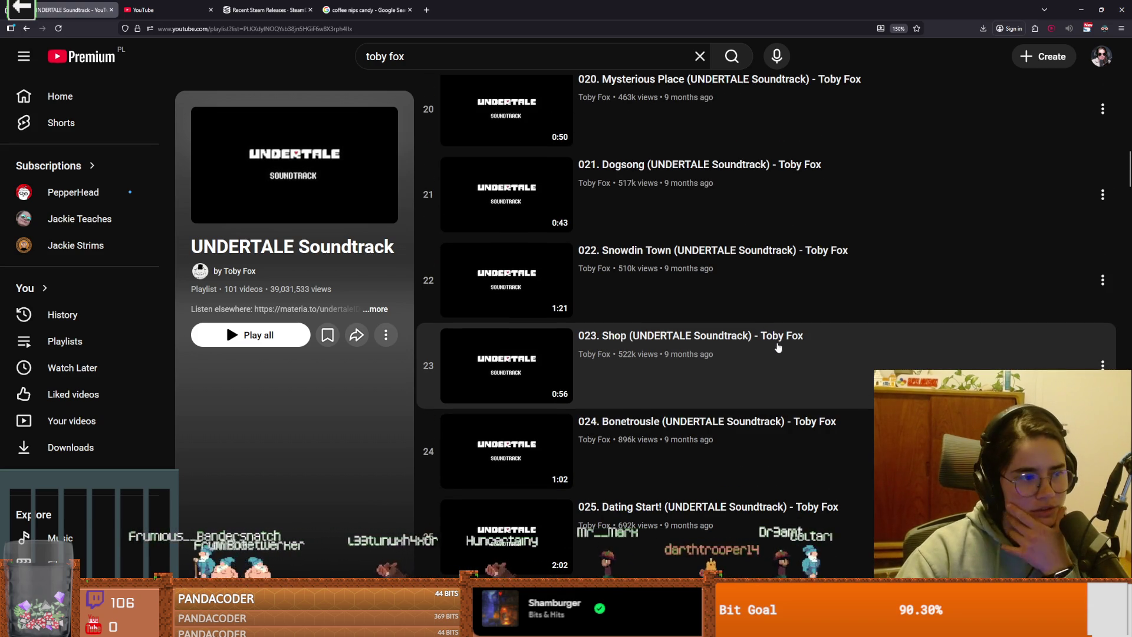
{"action": "scroll", "coordinate": [778, 348], "scroll_direction": "down", "scroll_amount": 6}
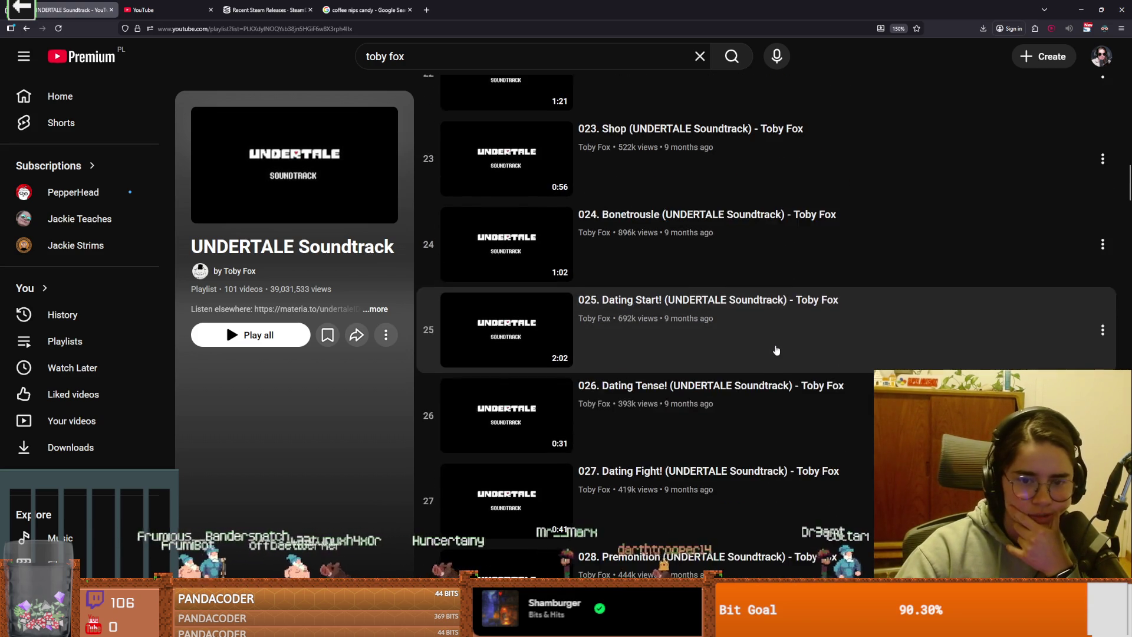
{"action": "scroll", "coordinate": [774, 353], "scroll_direction": "down", "scroll_amount": 6}
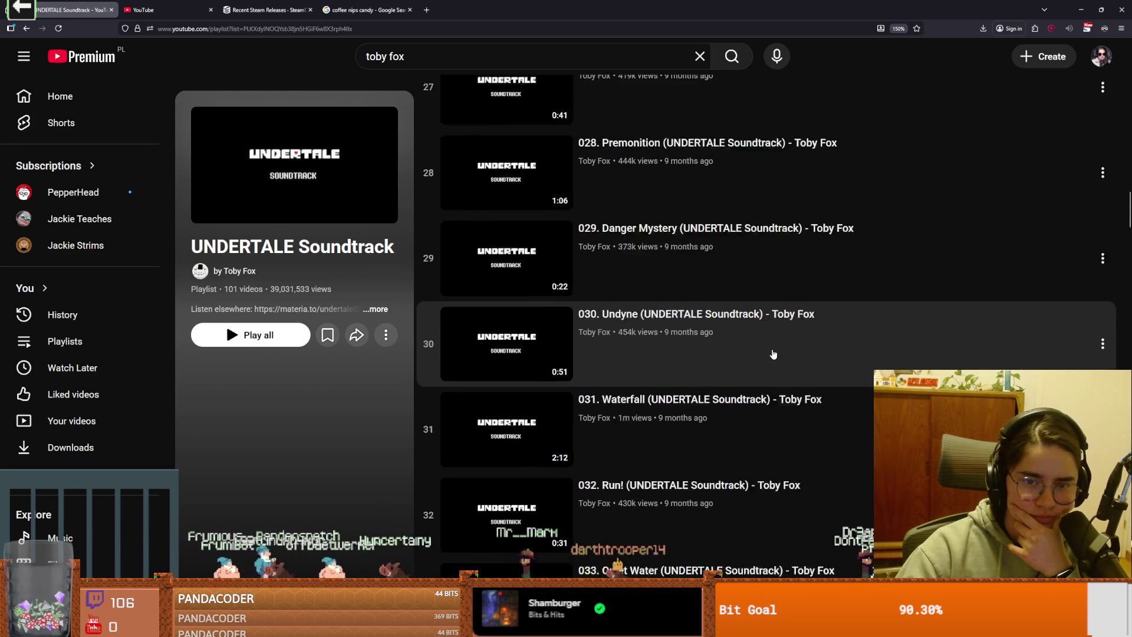
{"action": "scroll", "coordinate": [773, 354], "scroll_direction": "down", "scroll_amount": 5}
{"action": "scroll", "coordinate": [772, 354], "scroll_direction": "down", "scroll_amount": 4}
{"action": "scroll", "coordinate": [772, 354], "scroll_direction": "down", "scroll_amount": 2}
{"action": "scroll", "coordinate": [772, 355], "scroll_direction": "down", "scroll_amount": 3}
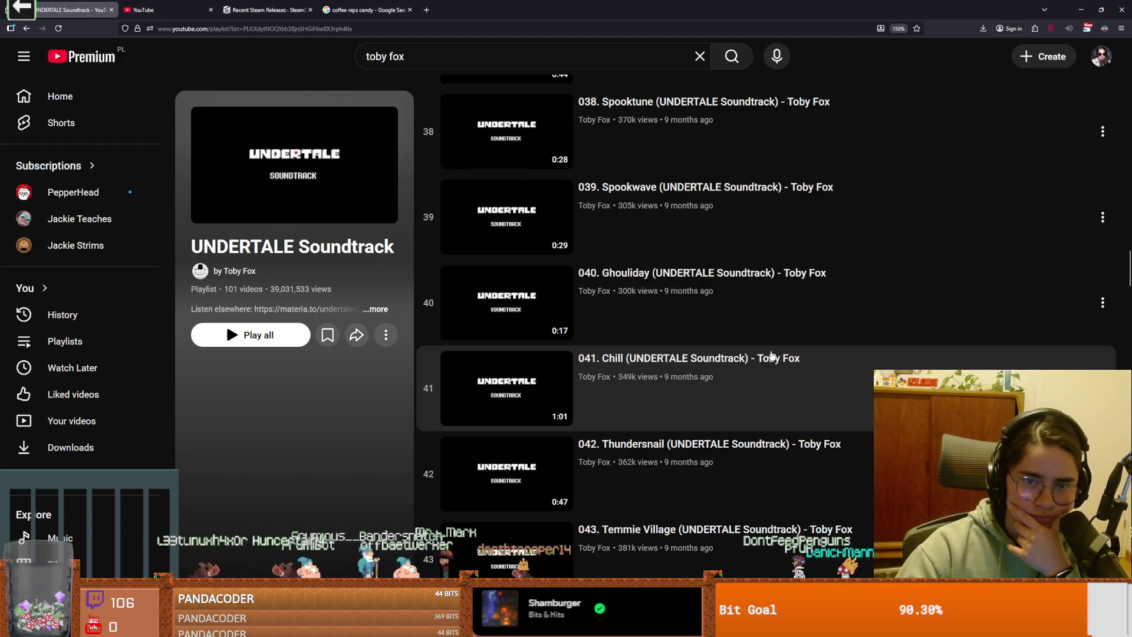
{"action": "scroll", "coordinate": [772, 355], "scroll_direction": "down", "scroll_amount": 4}
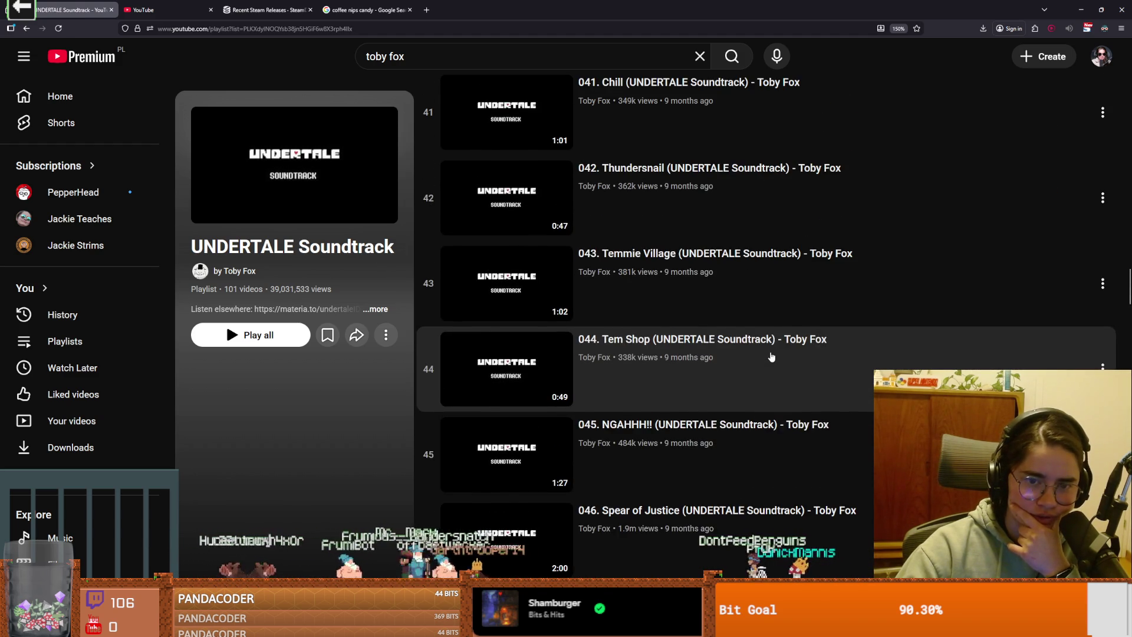
{"action": "scroll", "coordinate": [773, 357], "scroll_direction": "down", "scroll_amount": 4}
{"action": "scroll", "coordinate": [772, 355], "scroll_direction": "down", "scroll_amount": 2}
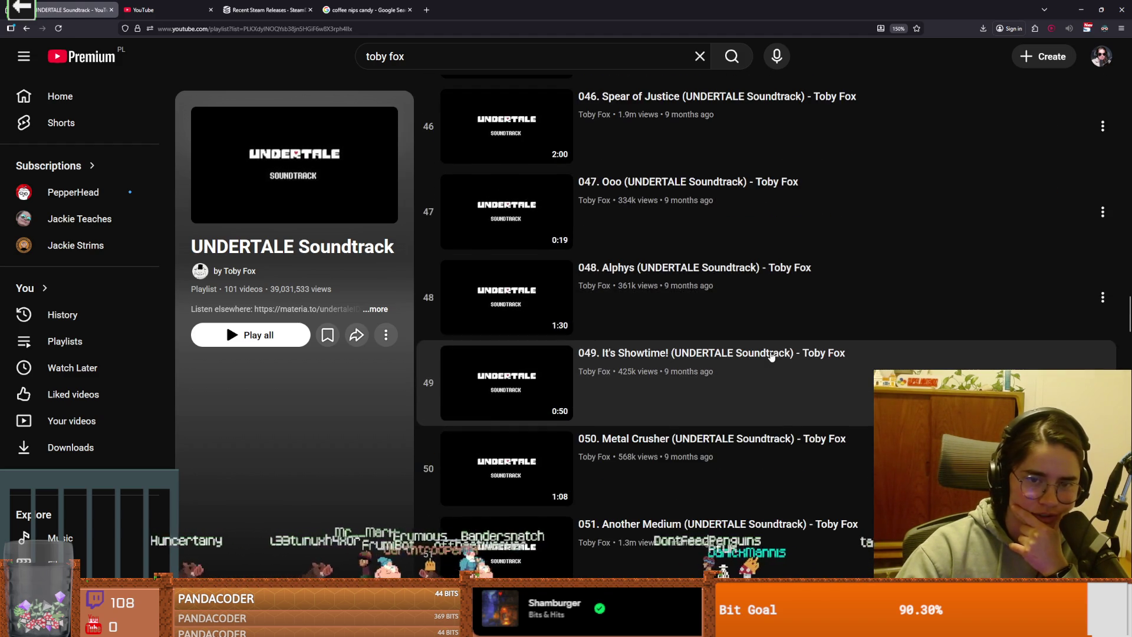
{"action": "scroll", "coordinate": [772, 356], "scroll_direction": "down", "scroll_amount": 2}
{"action": "scroll", "coordinate": [772, 356], "scroll_direction": "down", "scroll_amount": 6}
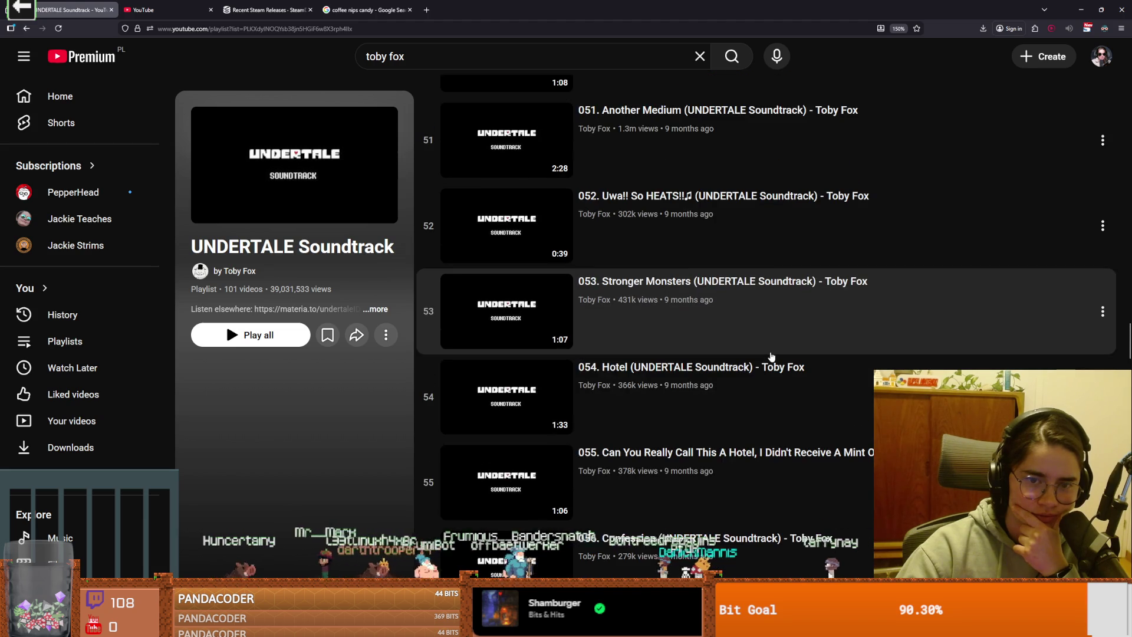
{"action": "scroll", "coordinate": [772, 357], "scroll_direction": "down", "scroll_amount": 2}
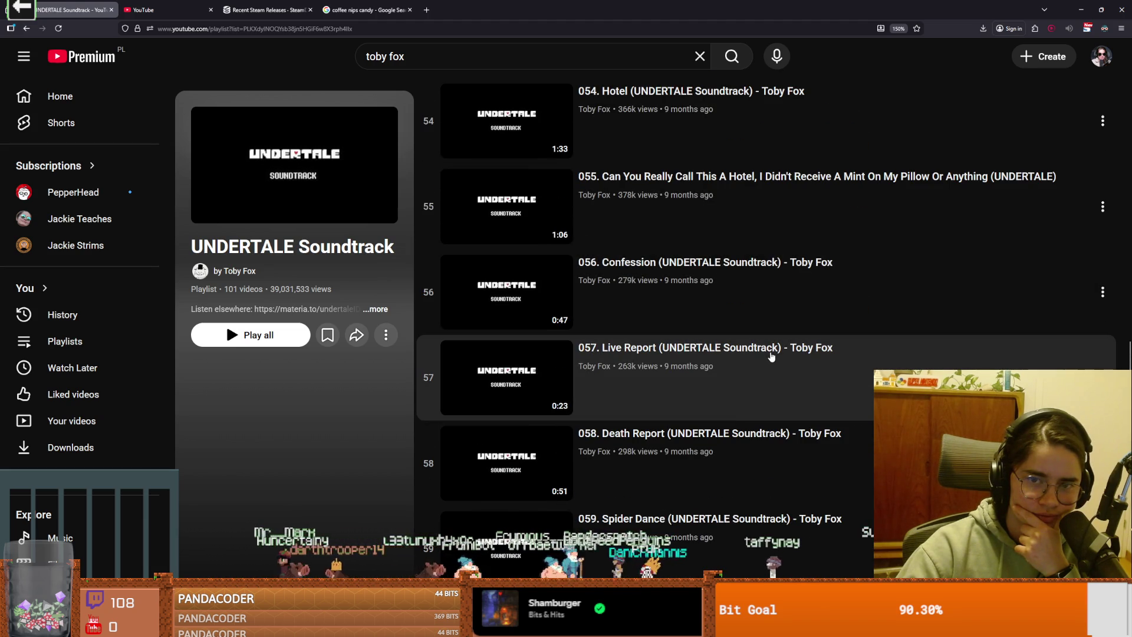
{"action": "scroll", "coordinate": [772, 357], "scroll_direction": "down", "scroll_amount": 1}
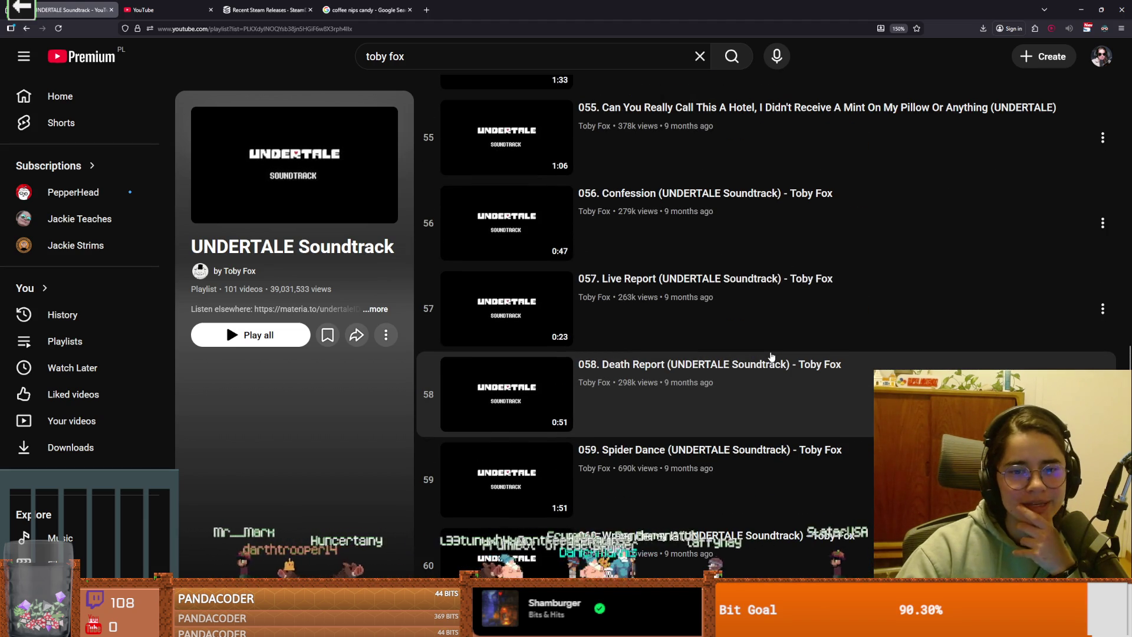
{"action": "scroll", "coordinate": [772, 357], "scroll_direction": "down", "scroll_amount": 1}
{"action": "scroll", "coordinate": [772, 357], "scroll_direction": "down", "scroll_amount": 4}
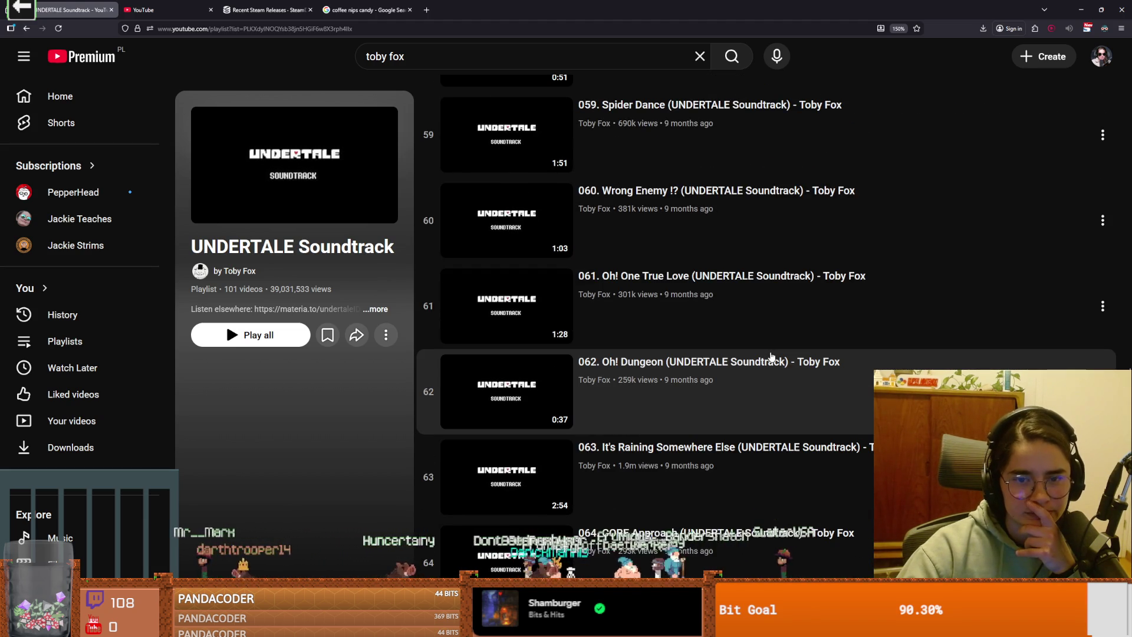
{"action": "scroll", "coordinate": [772, 356], "scroll_direction": "down", "scroll_amount": 2}
{"action": "scroll", "coordinate": [772, 357], "scroll_direction": "down", "scroll_amount": 2}
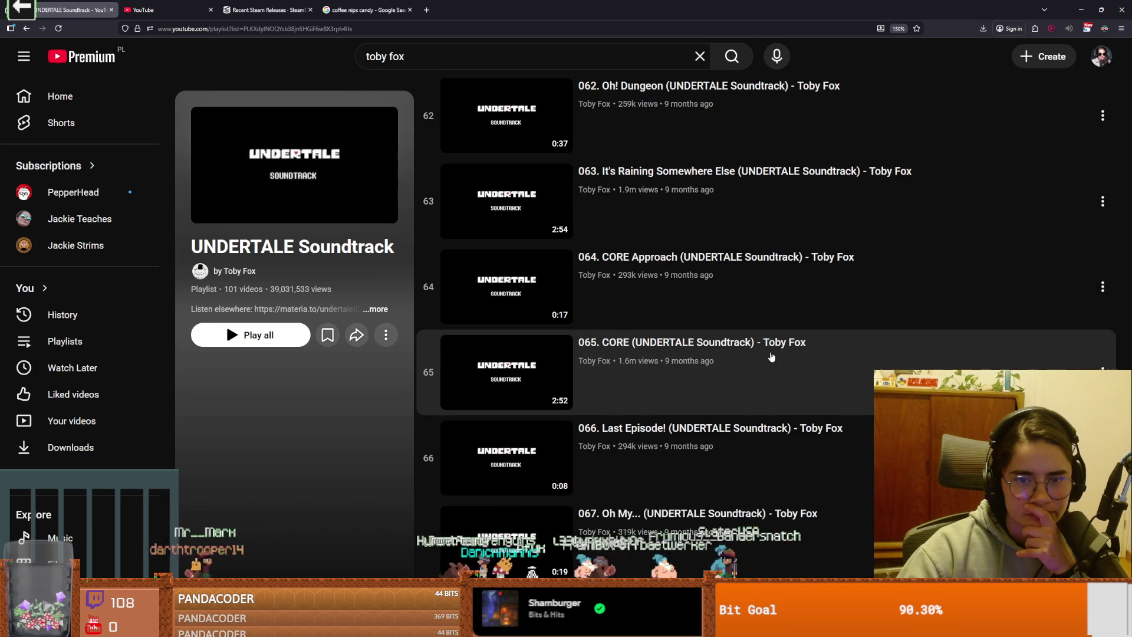
{"action": "scroll", "coordinate": [772, 357], "scroll_direction": "down", "scroll_amount": 2}
{"action": "scroll", "coordinate": [773, 357], "scroll_direction": "down", "scroll_amount": 3}
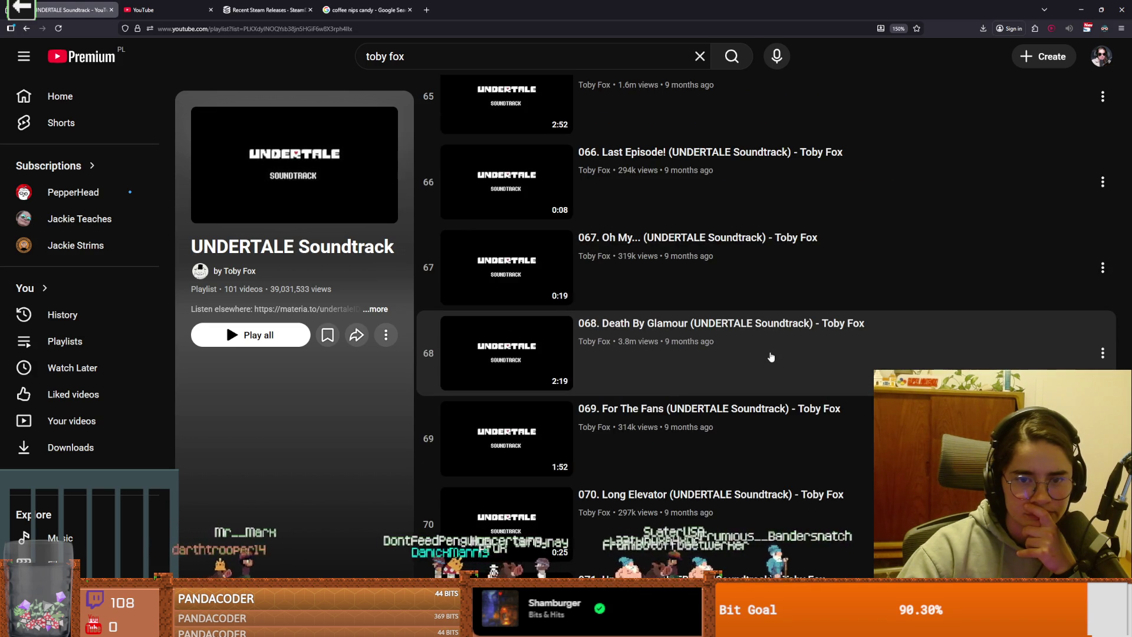
{"action": "scroll", "coordinate": [772, 357], "scroll_direction": "down", "scroll_amount": 3}
{"action": "scroll", "coordinate": [771, 358], "scroll_direction": "down", "scroll_amount": 6}
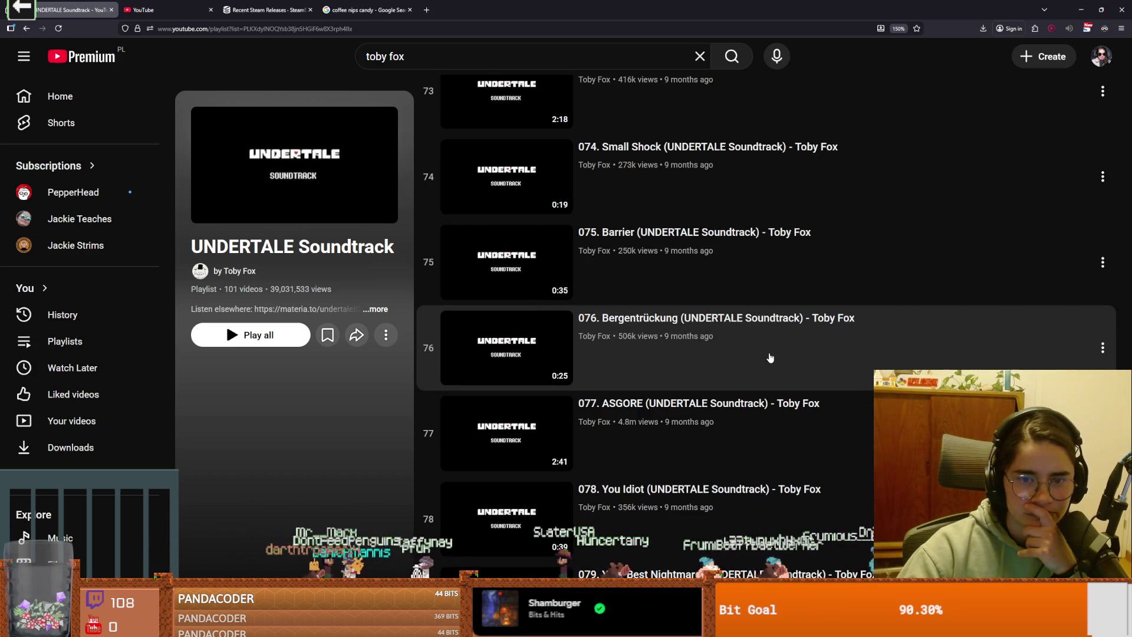
{"action": "scroll", "coordinate": [770, 357], "scroll_direction": "down", "scroll_amount": 1}
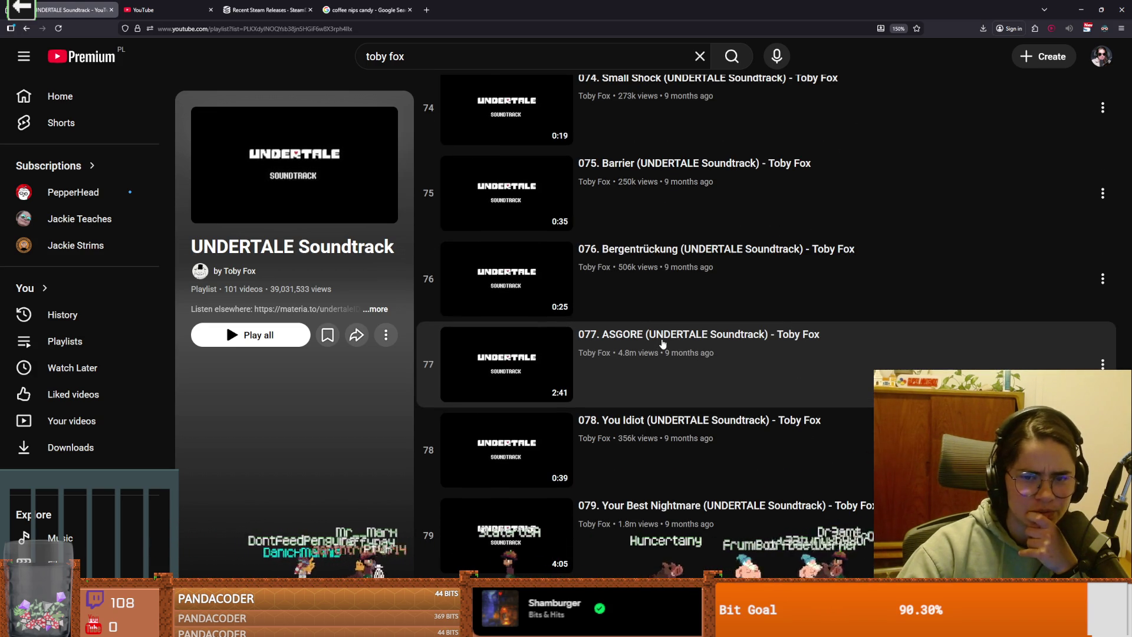
{"action": "right_click", "coordinate": [647, 346]}
{"action": "left_click", "coordinate": [667, 344]}
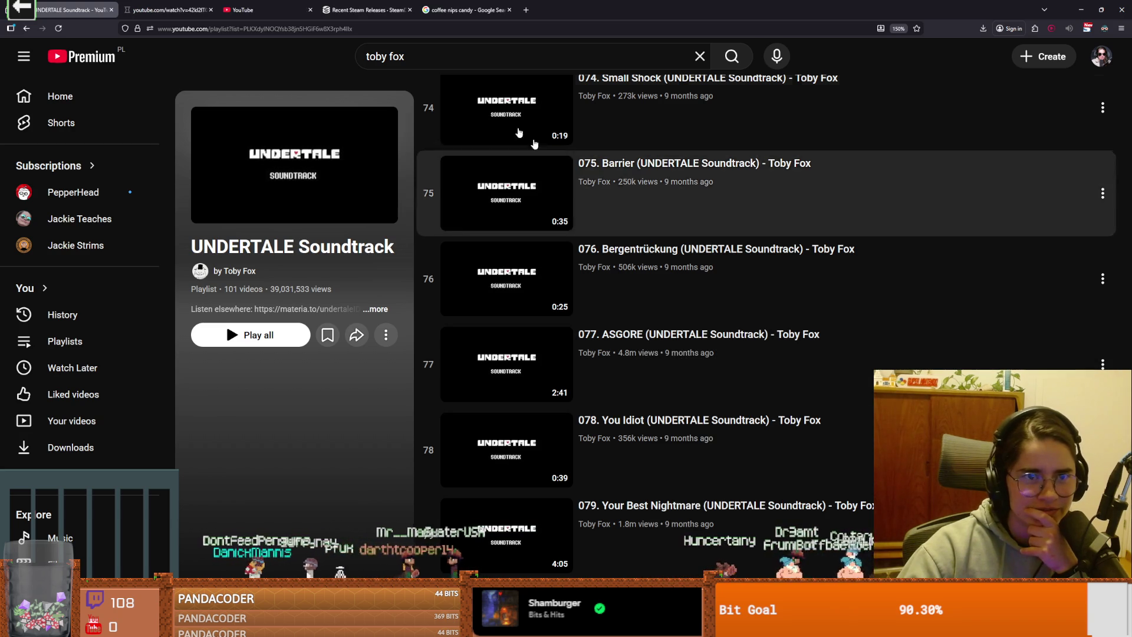
{"action": "left_click", "coordinate": [198, 7]}
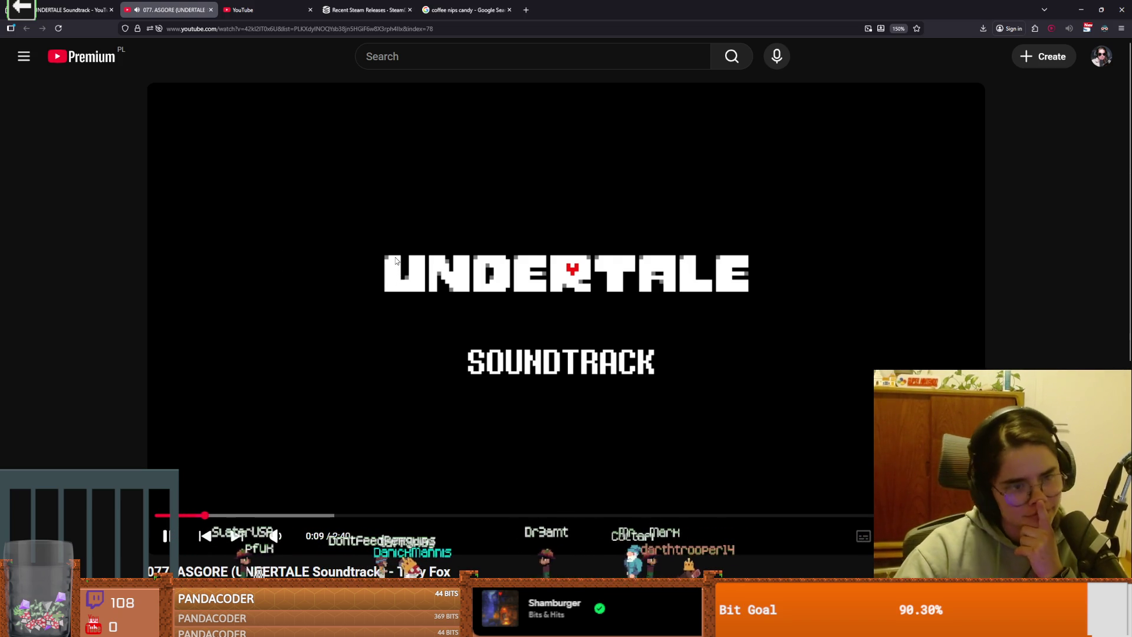
Step: Return to the Godot editor and save the current scene
{"action": "left_click", "coordinate": [260, 10]}
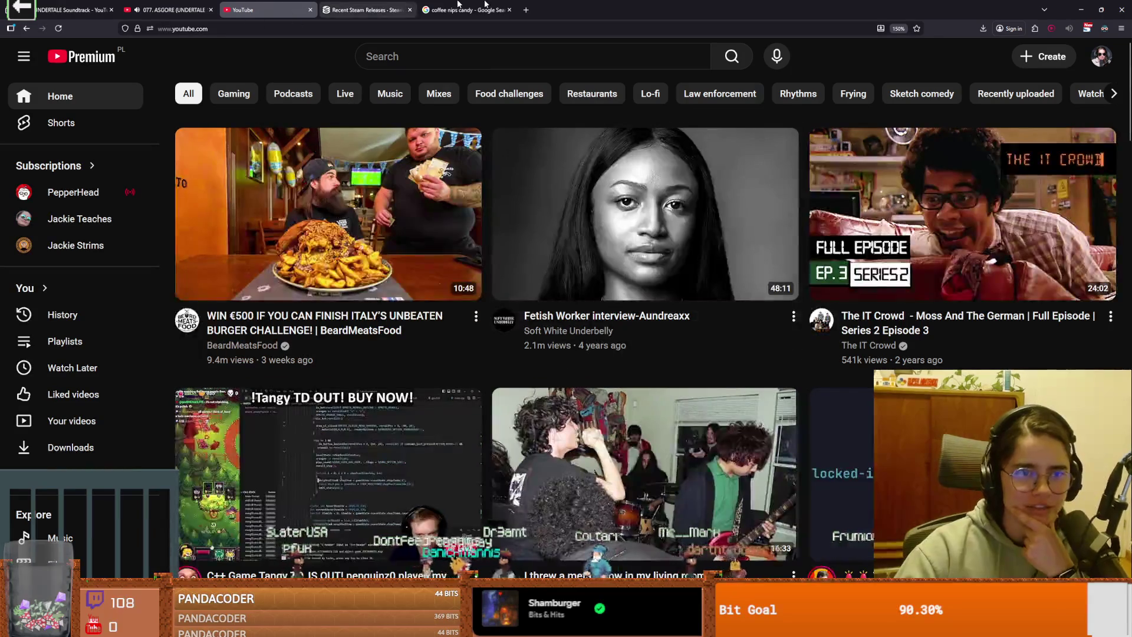
{"action": "key", "text": "alt+Tab"}
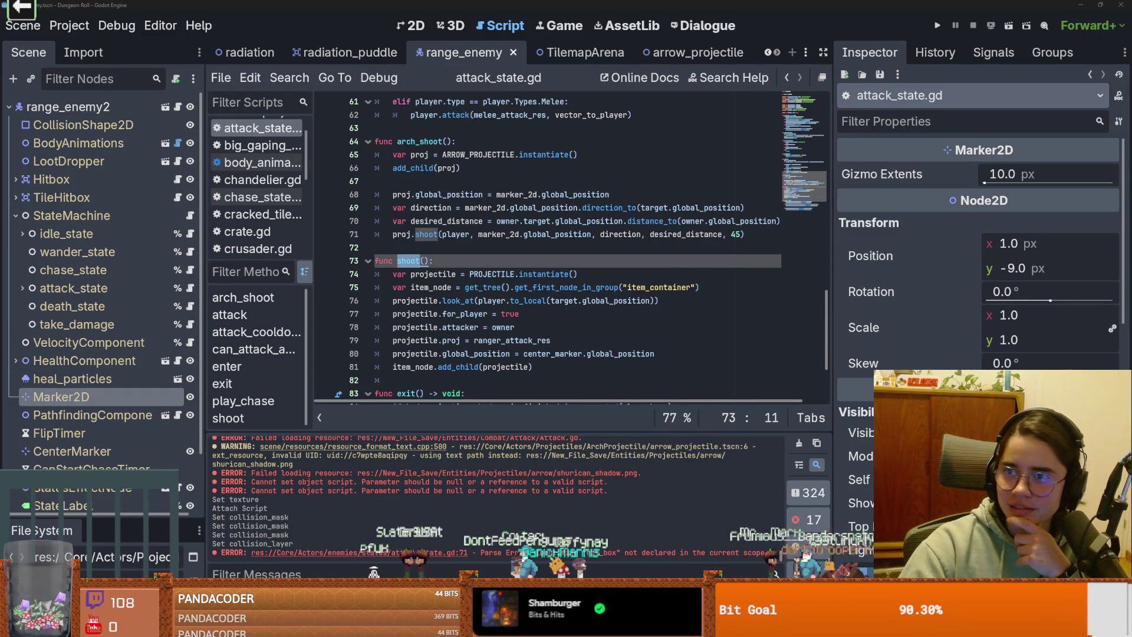
{"action": "key", "text": "alt+Tab"}
{"action": "scroll", "coordinate": [650, 502], "scroll_direction": "down", "scroll_amount": 20}
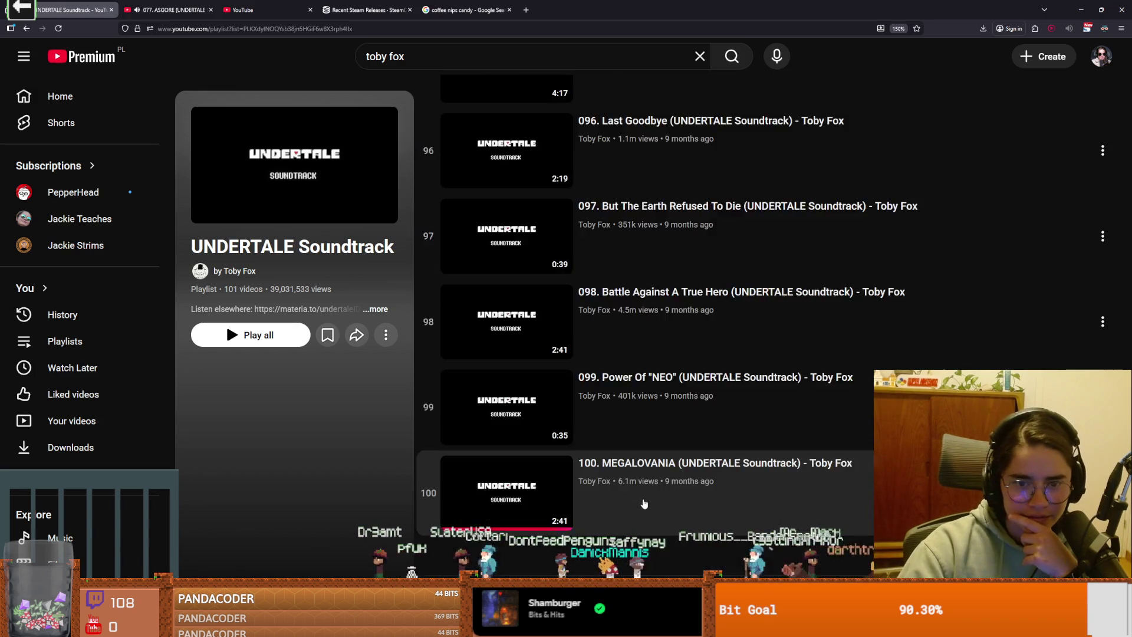
{"action": "scroll", "coordinate": [650, 502], "scroll_direction": "down", "scroll_amount": 3}
{"action": "scroll", "coordinate": [654, 499], "scroll_direction": "up", "scroll_amount": 15}
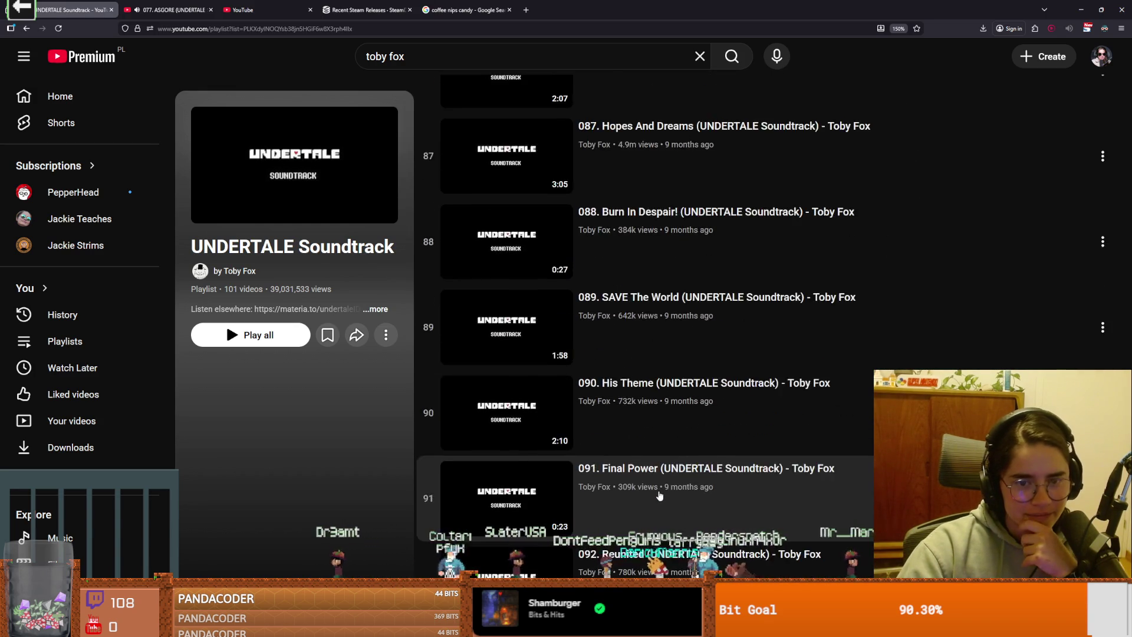
{"action": "scroll", "coordinate": [661, 494], "scroll_direction": "up", "scroll_amount": 1}
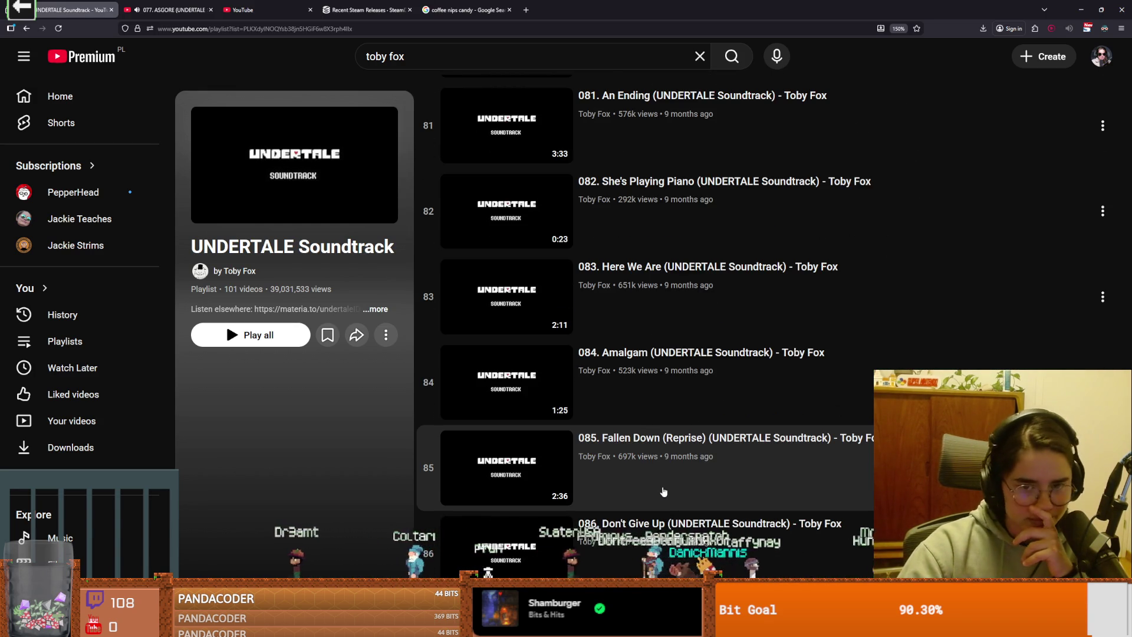
{"action": "scroll", "coordinate": [664, 492], "scroll_direction": "up", "scroll_amount": 10}
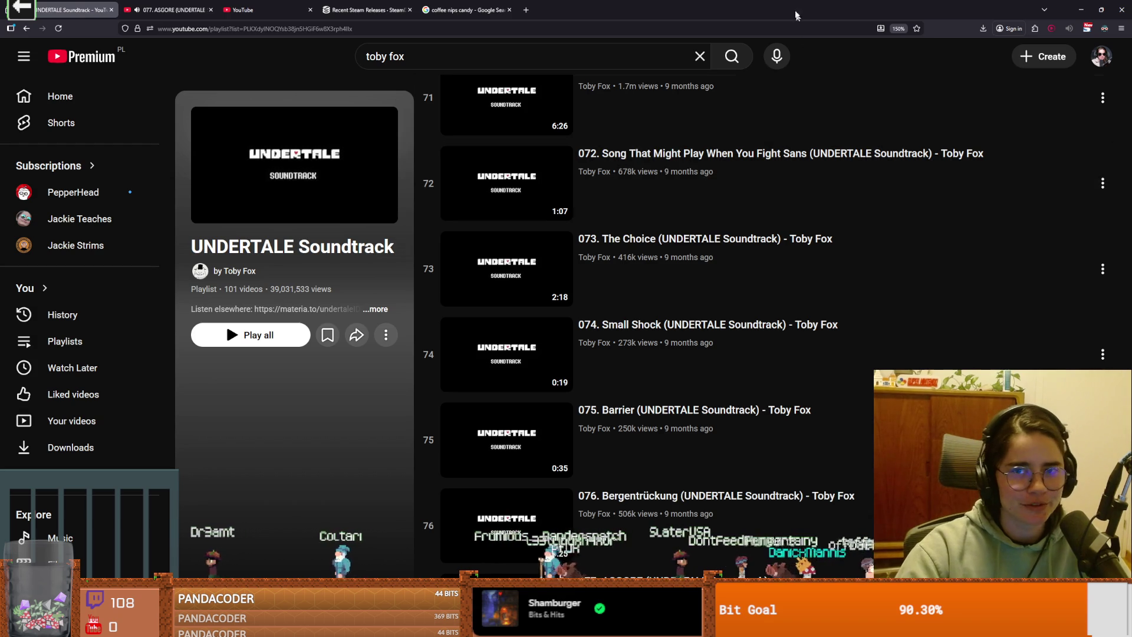
{"action": "key", "text": "alt+Tab"}
{"action": "key", "text": "ctrl+s"}
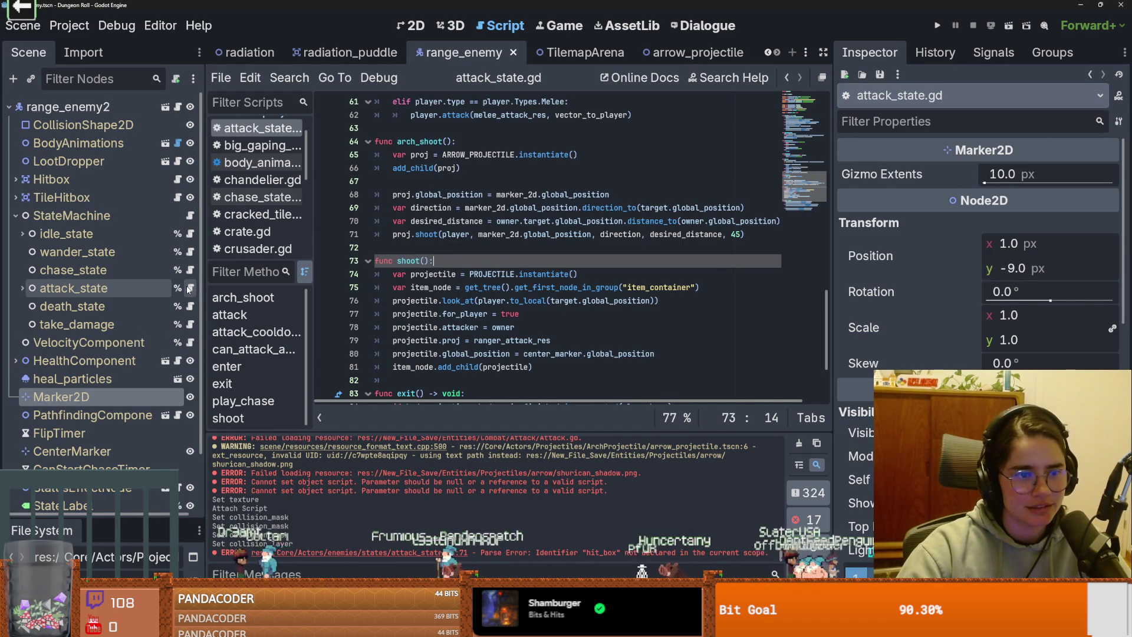
Step: Swap shoot for arch_shoot on line 57, then show the arrow_projectile scene in 2D
{"action": "scroll", "coordinate": [452, 295], "scroll_direction": "up", "scroll_amount": 3}
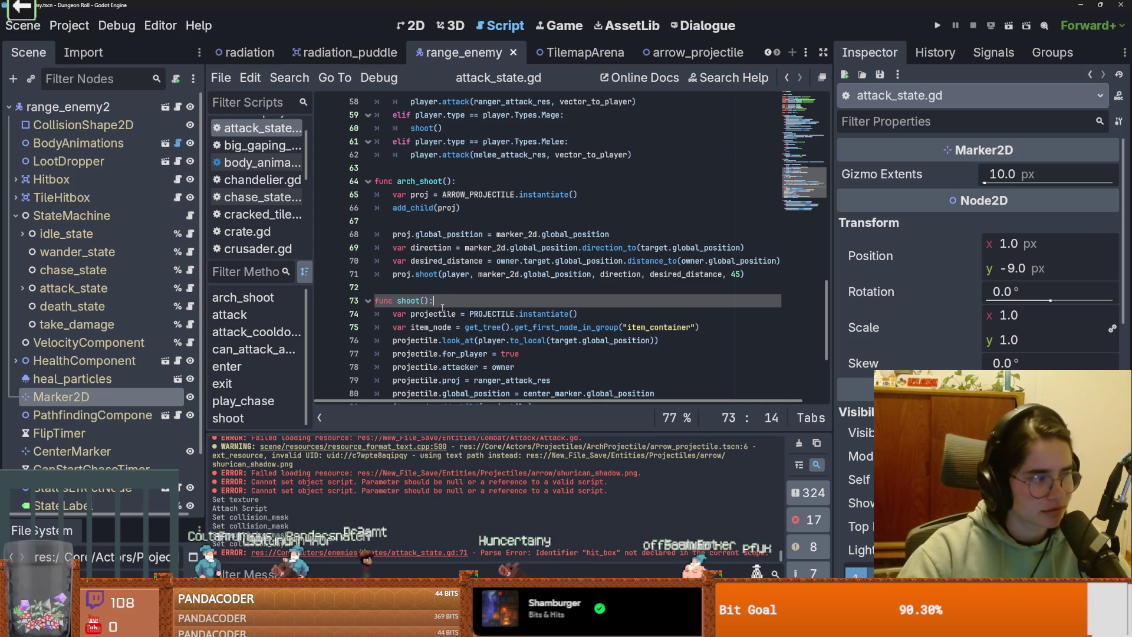
{"action": "scroll", "coordinate": [485, 287], "scroll_direction": "up", "scroll_amount": 3}
{"action": "double_click", "coordinate": [441, 261]}
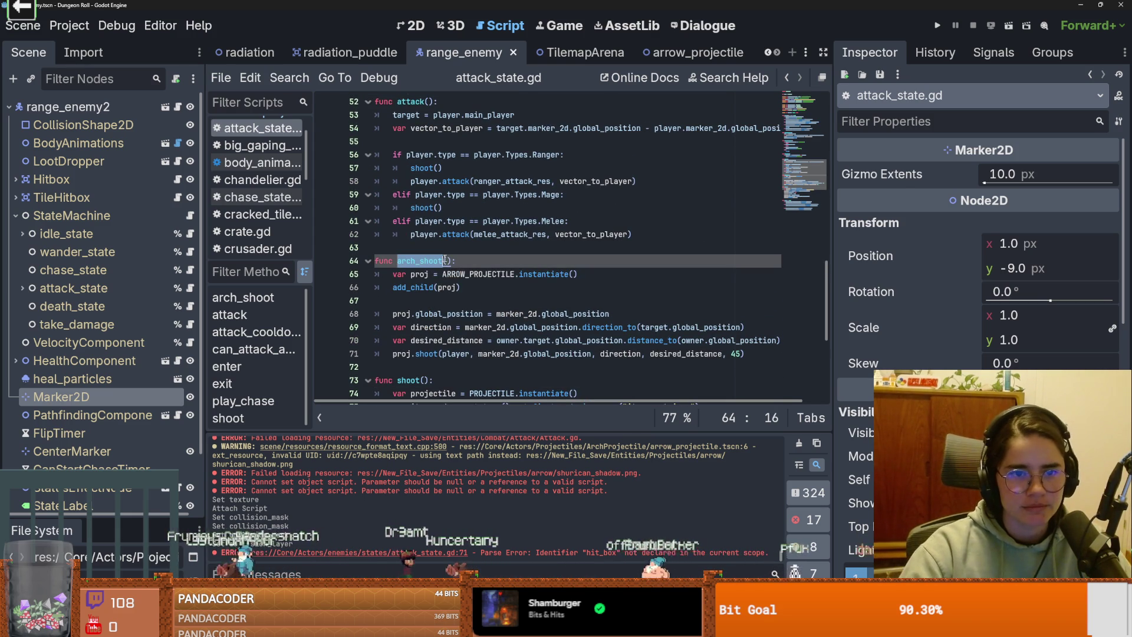
{"action": "left_click", "coordinate": [451, 261]}
{"action": "key", "text": "ctrl+shift+Left"}
{"action": "key", "text": "ctrl+shift+Left"}
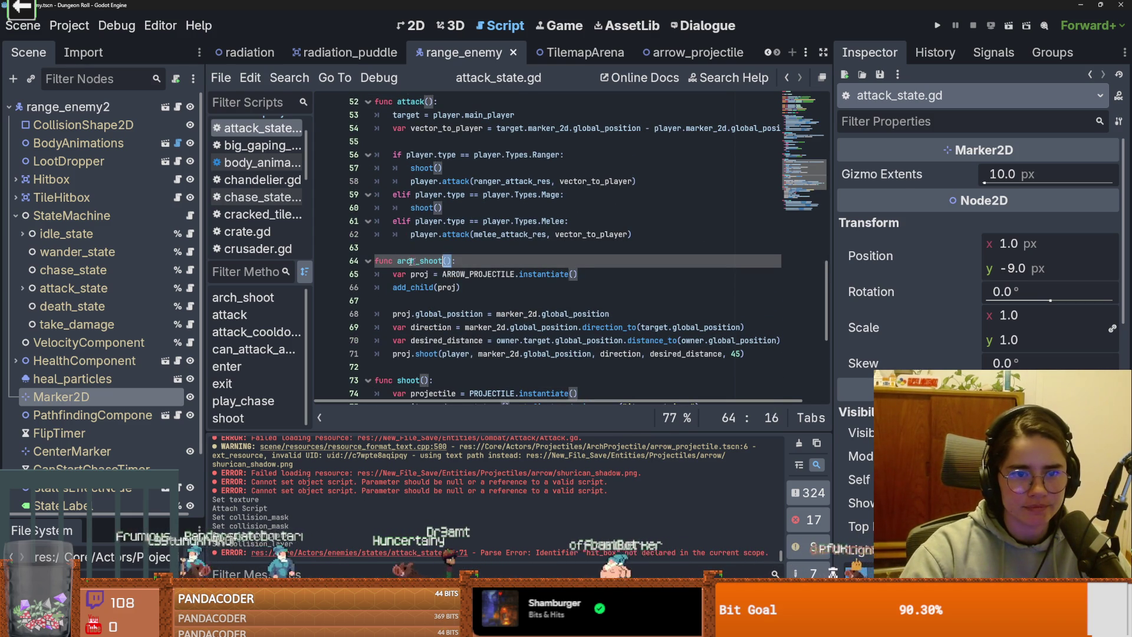
{"action": "double_click", "coordinate": [422, 169]}
{"action": "type", "text": "arch_shoot()"}
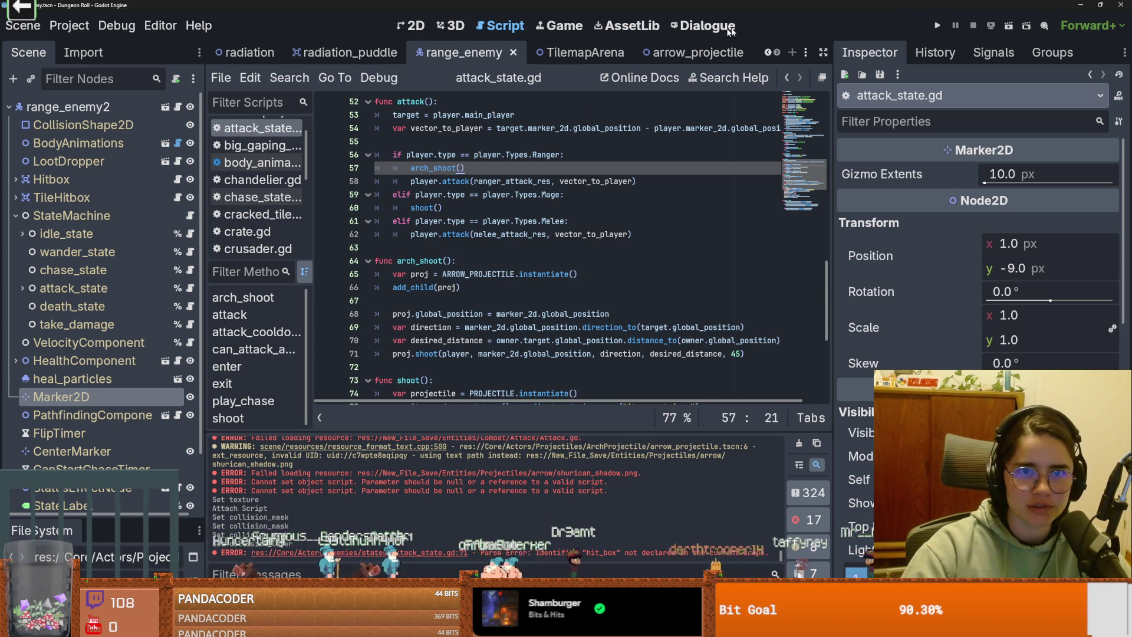
{"action": "left_click", "coordinate": [665, 47]}
{"action": "left_click", "coordinate": [416, 27]}
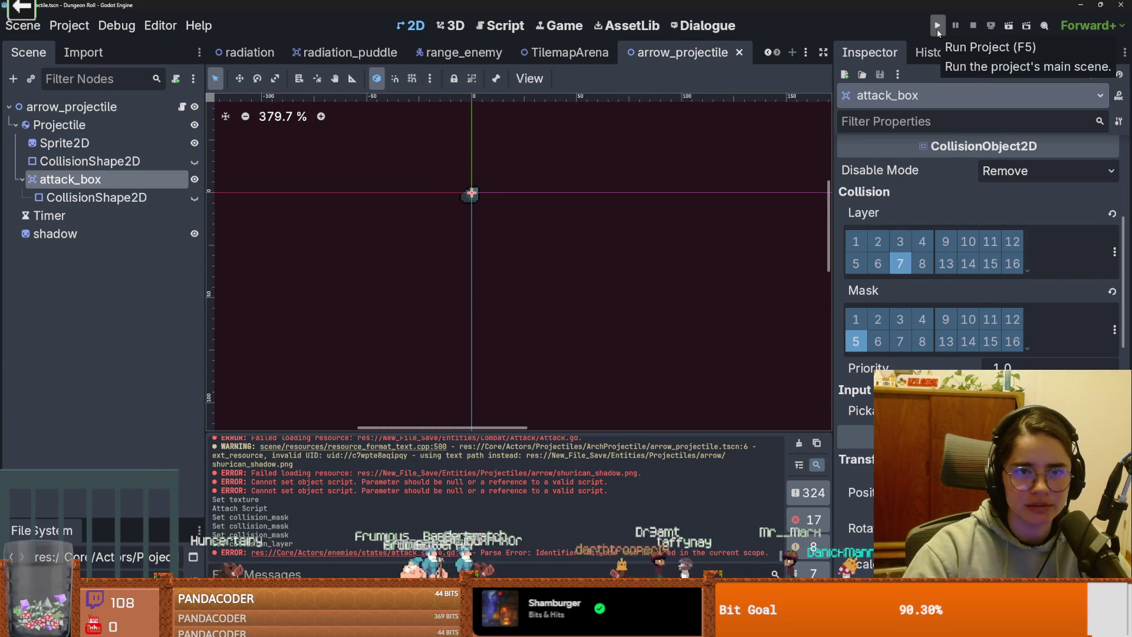
Step: Run the game as the Crusader and spawn an enemy with spawn_enemy "rock" 1 true
{"action": "left_click", "coordinate": [936, 27]}
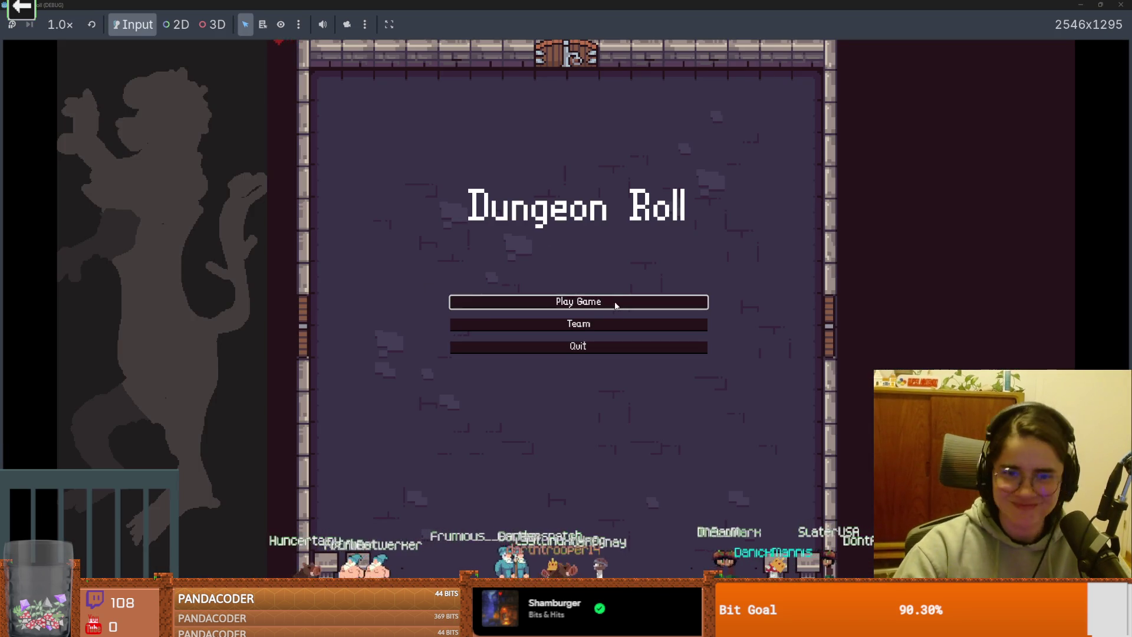
{"action": "left_click", "coordinate": [615, 303]}
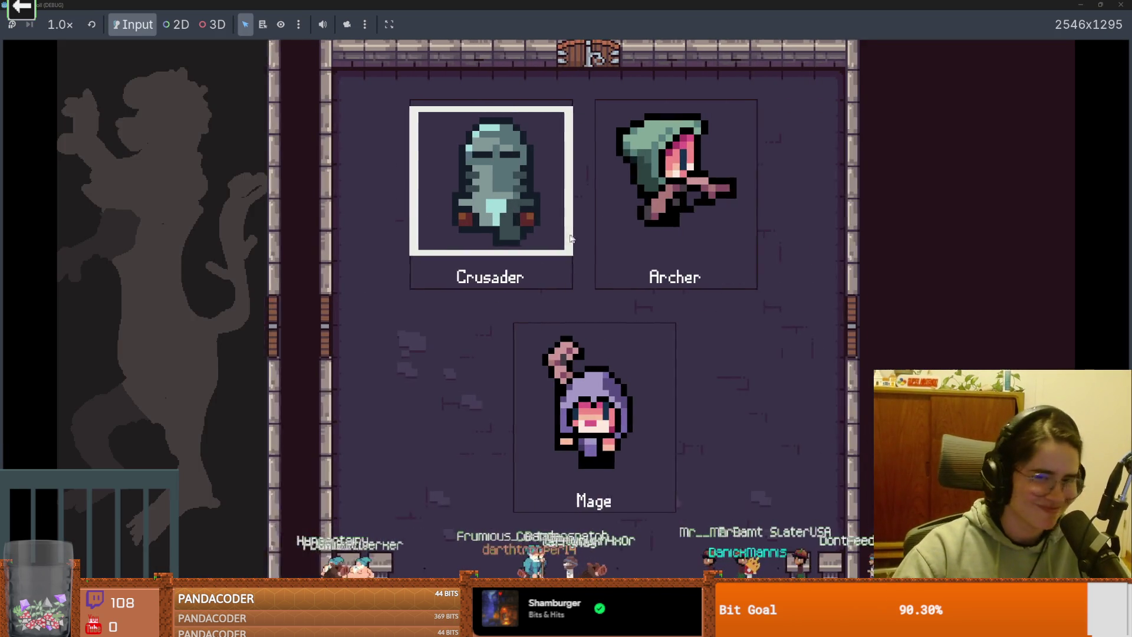
{"action": "left_click", "coordinate": [430, 276]}
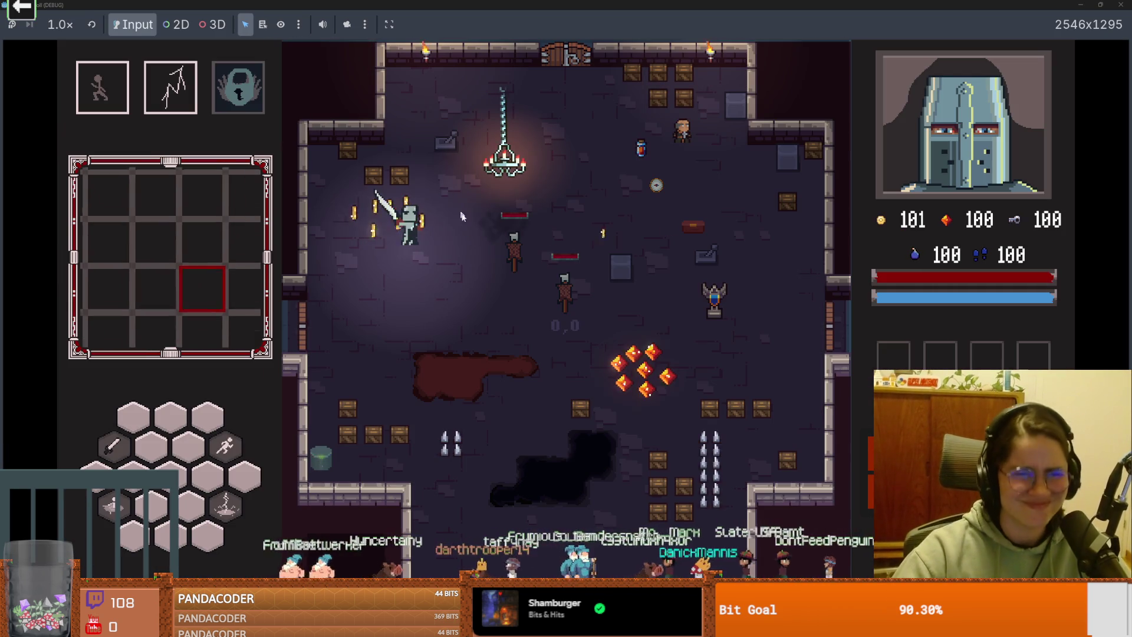
{"action": "key", "text": "grave"}
{"action": "type", "text": "spa"}
{"action": "key", "text": "Tab"}
{"action": "type", "text": "\"rock\" 1 true"}
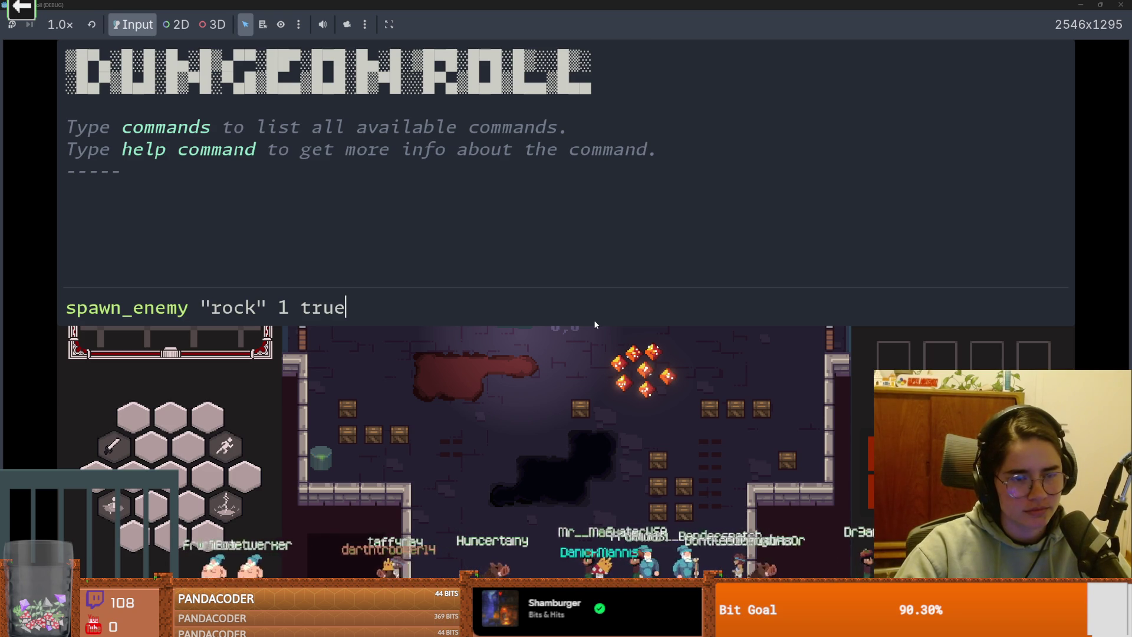
{"action": "key", "text": "Return"}
Step: Undo a stray letter and select player.main_player on line 33 to copy
{"action": "type", "text": "w"}
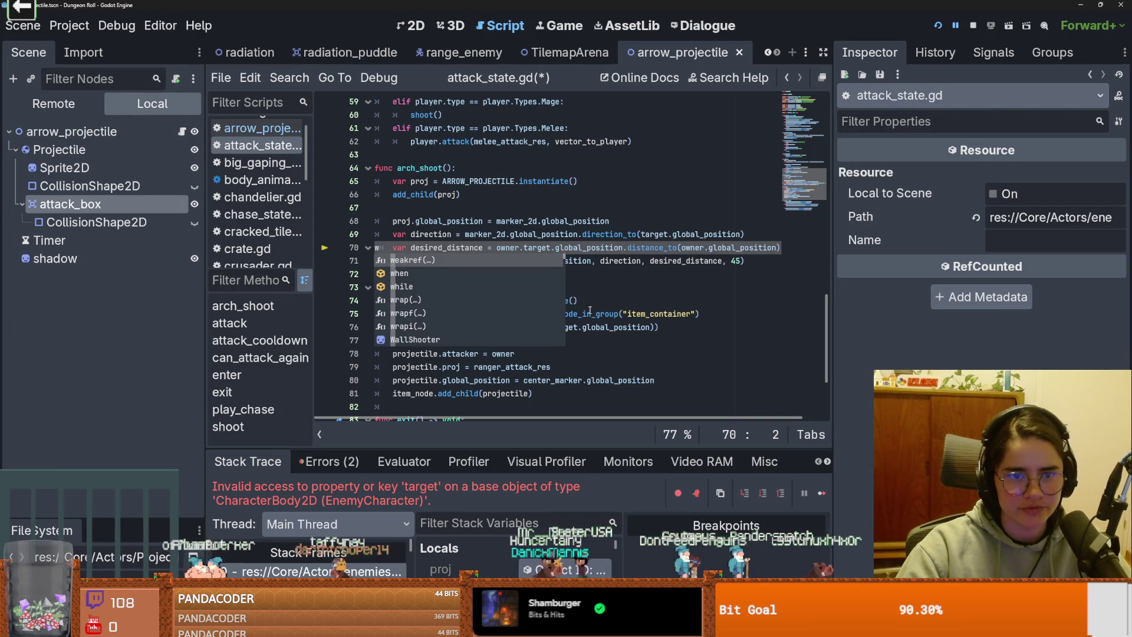
{"action": "key", "text": "ctrl+z"}
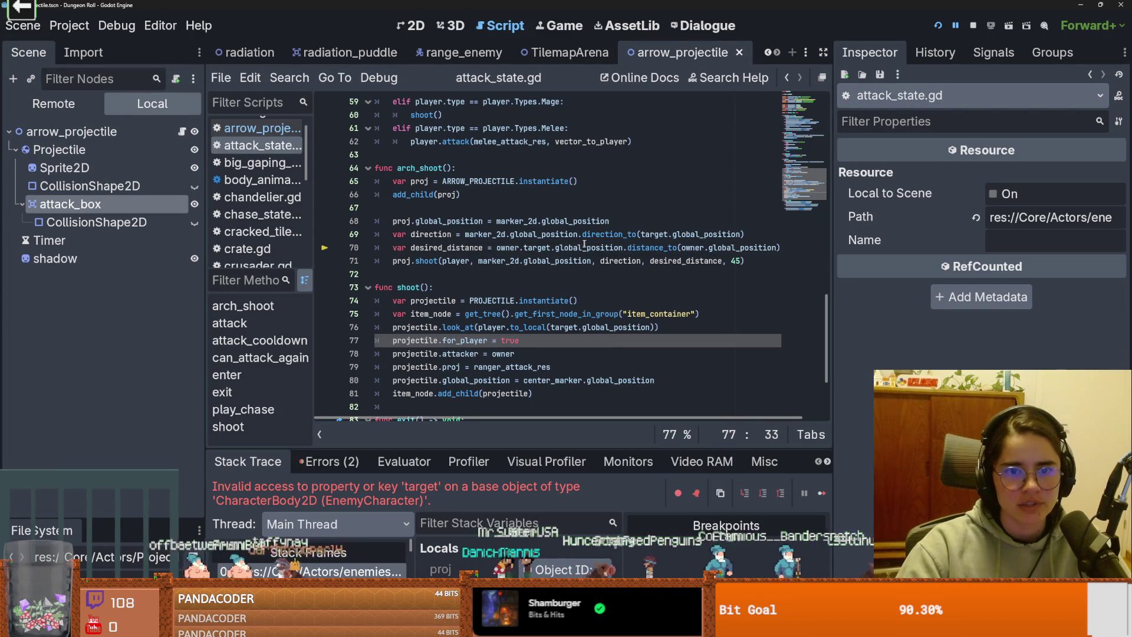
{"action": "double_click", "coordinate": [537, 249]}
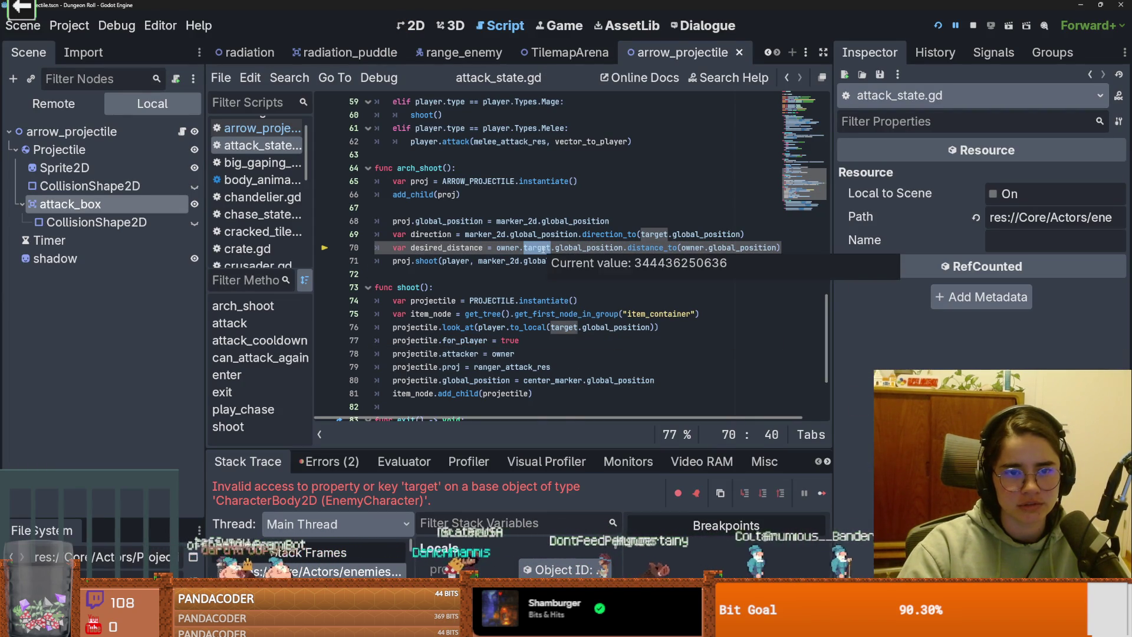
{"action": "scroll", "coordinate": [549, 371], "scroll_direction": "up", "scroll_amount": 3}
{"action": "scroll", "coordinate": [549, 370], "scroll_direction": "up", "scroll_amount": 10}
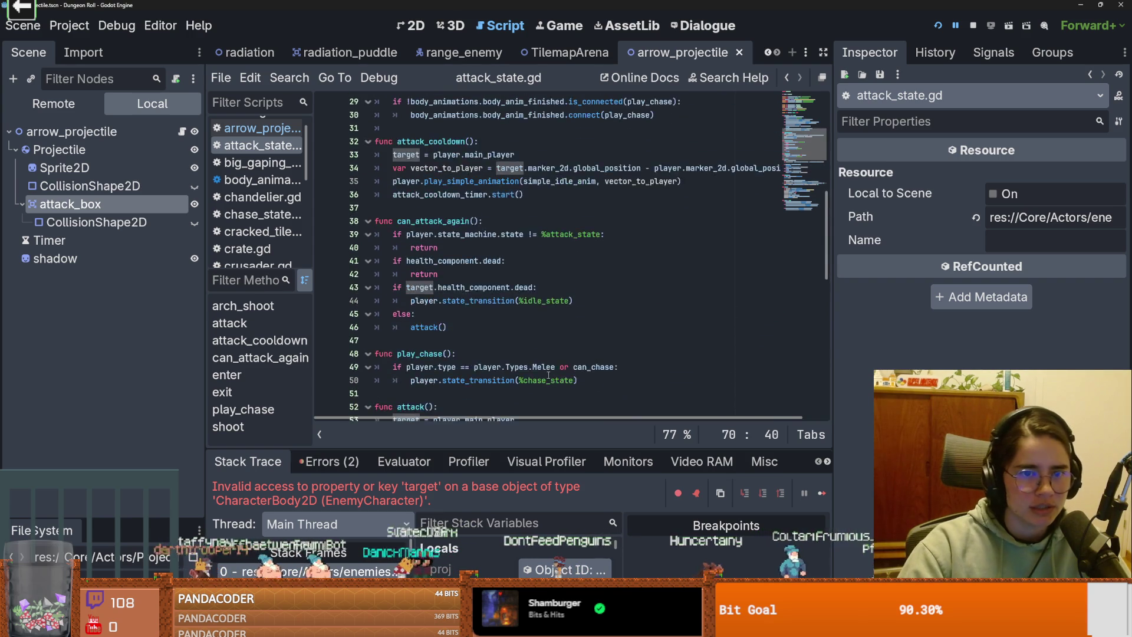
{"action": "scroll", "coordinate": [549, 375], "scroll_direction": "up", "scroll_amount": 7}
{"action": "scroll", "coordinate": [548, 375], "scroll_direction": "down", "scroll_amount": 7}
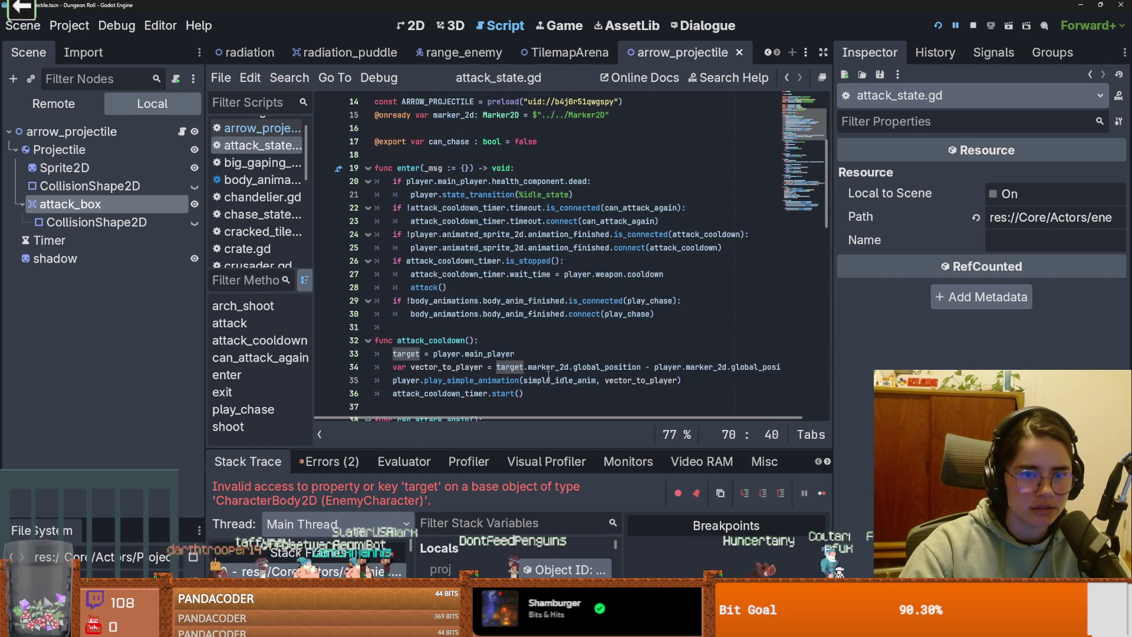
{"action": "double_click", "coordinate": [401, 273]}
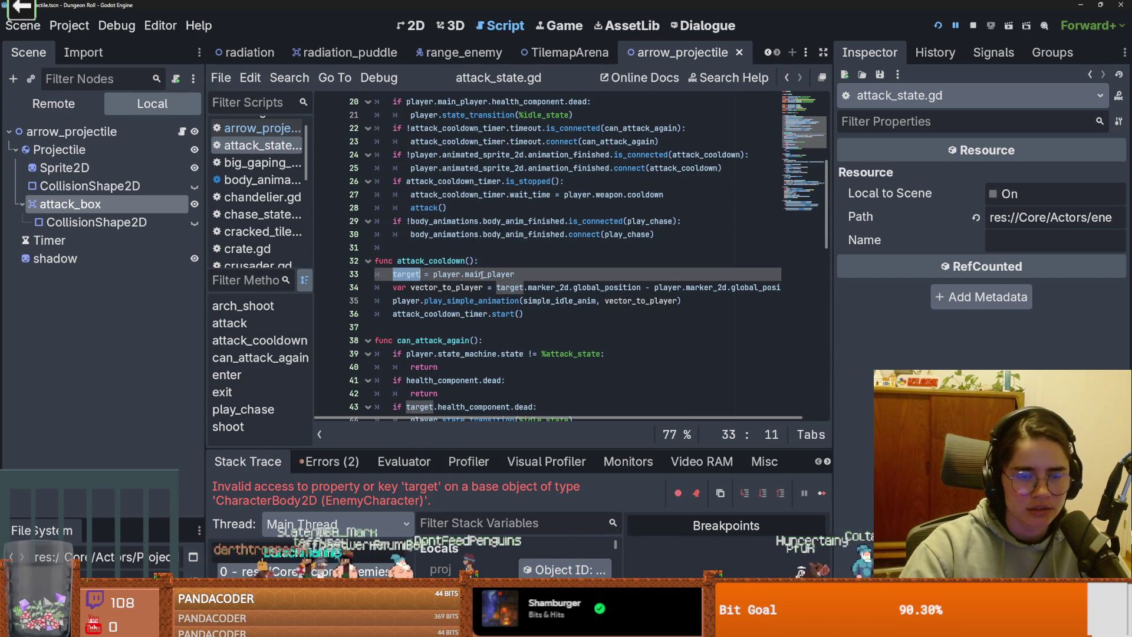
{"action": "left_click_drag", "start_coordinate": [515, 275], "coordinate": [433, 275]}
{"action": "key", "text": "ctrl+c"}
Step: Paste player.main_player over owner.target on line 70 and relaunch the game
{"action": "scroll", "coordinate": [483, 318], "scroll_direction": "down", "scroll_amount": 12}
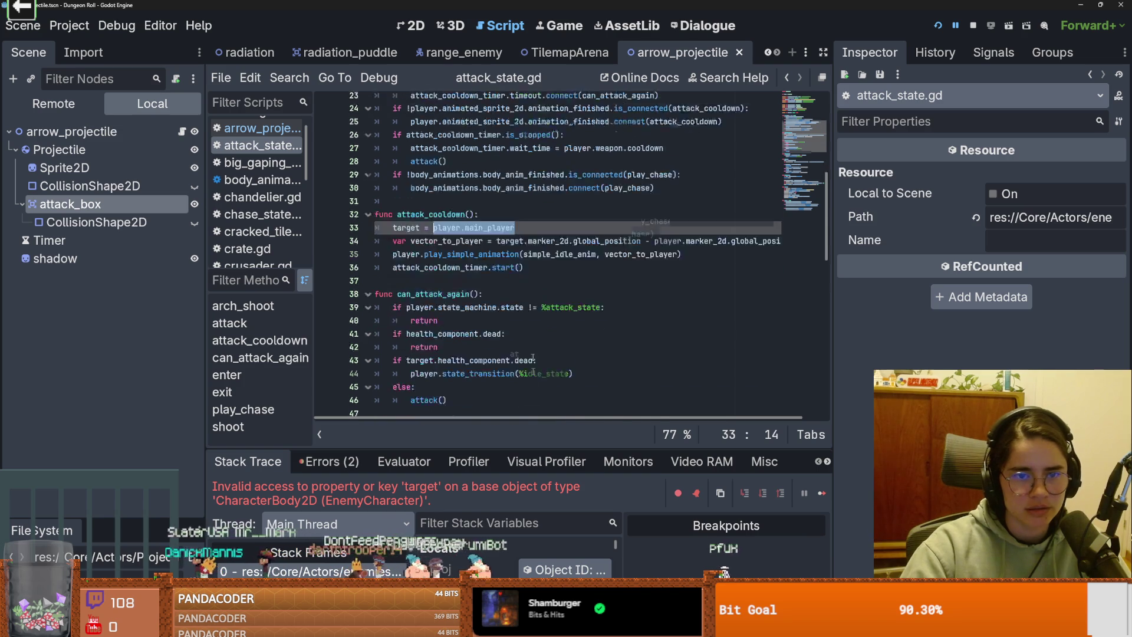
{"action": "left_click", "coordinate": [341, 571]}
{"action": "left_click_drag", "start_coordinate": [552, 249], "coordinate": [497, 249]}
{"action": "key", "text": "ctrl+v"}
{"action": "scroll", "coordinate": [585, 269], "scroll_direction": "right", "scroll_amount": 2}
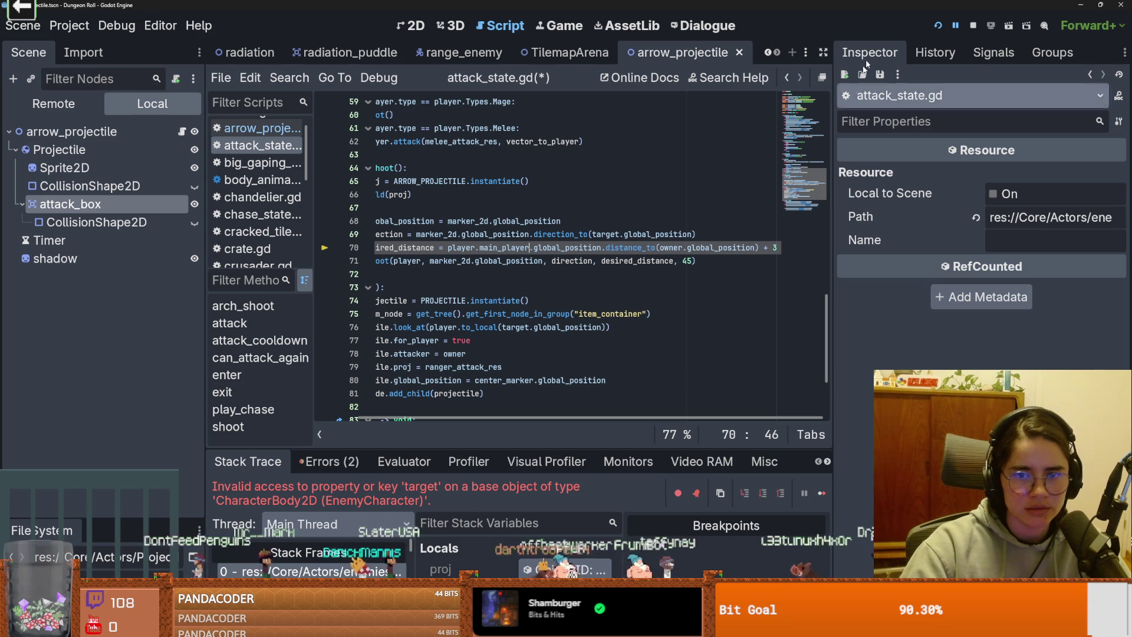
{"action": "left_click", "coordinate": [938, 25]}
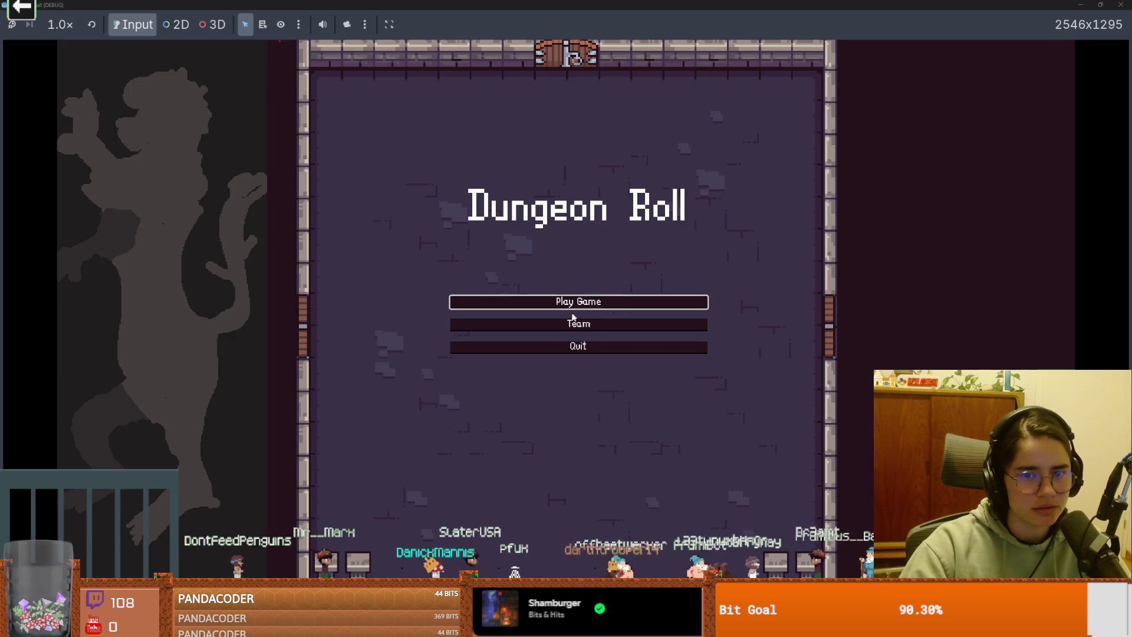
Step: Start a new Crusader game and spawn a rock enemy with spawn_enemy "rock" 1 true
{"action": "left_click", "coordinate": [572, 314]}
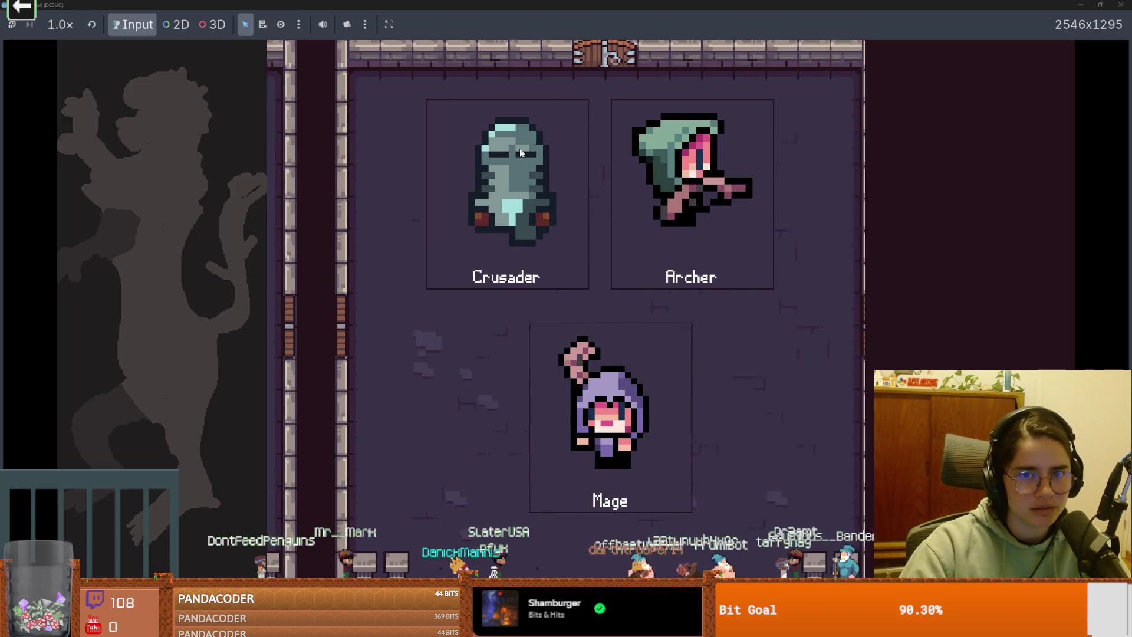
{"action": "left_click", "coordinate": [529, 222]}
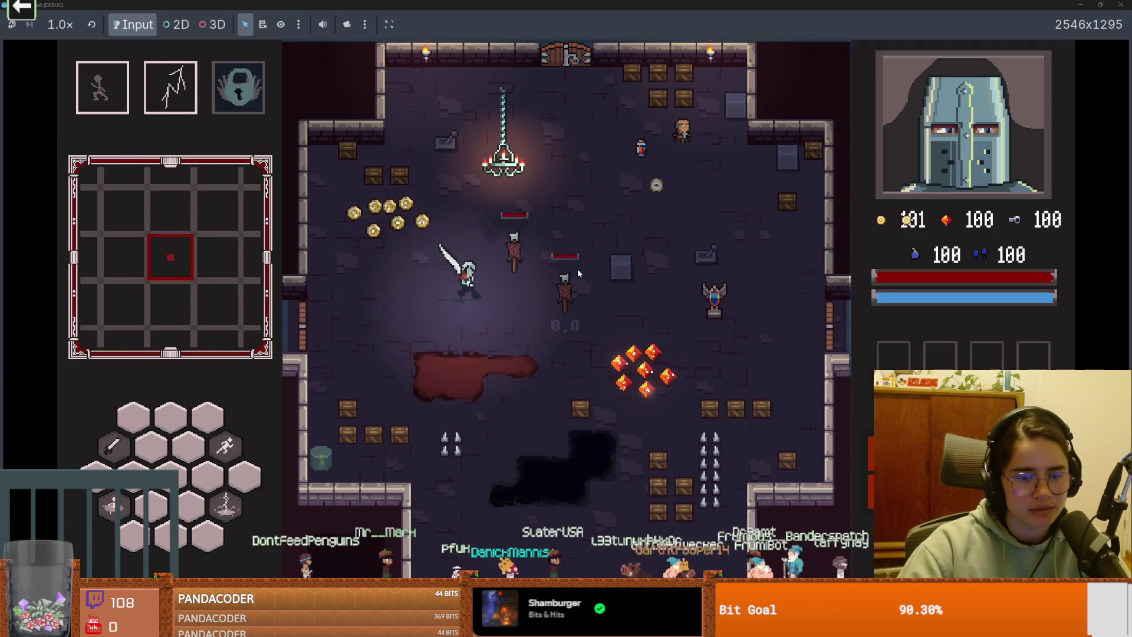
{"action": "key", "text": "quoteleft"}
{"action": "type", "text": "sp"}
{"action": "key", "text": "Tab"}
{"action": "type", "text": "\"rock\" 1 true"}
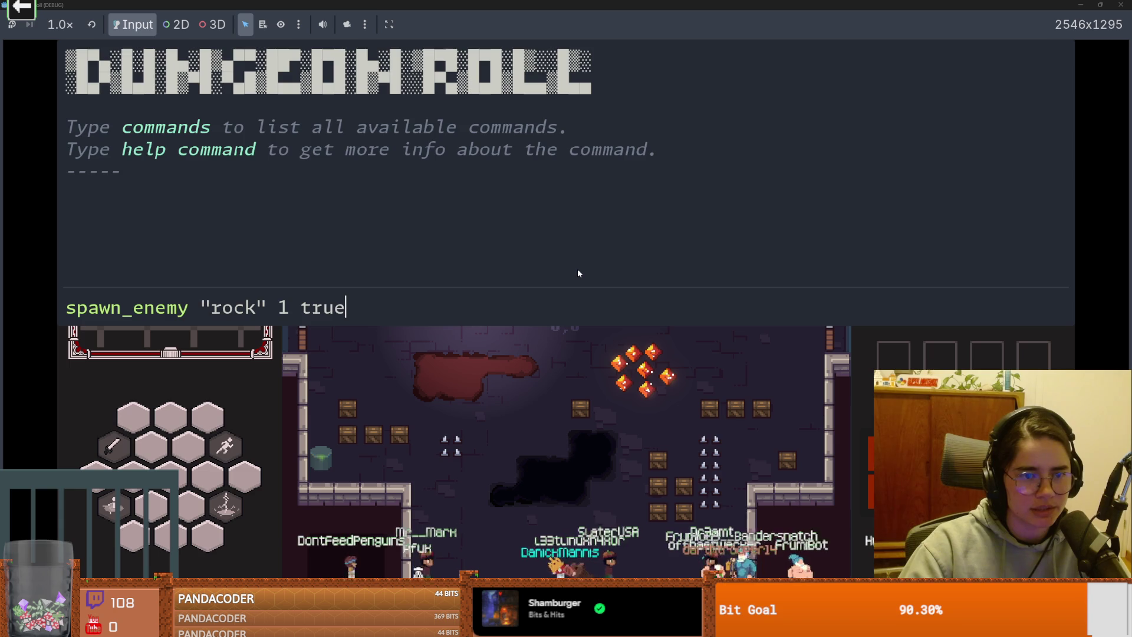
{"action": "key", "text": "Return"}
{"action": "key", "text": "quoteleft"}
{"action": "key", "text": "d"}
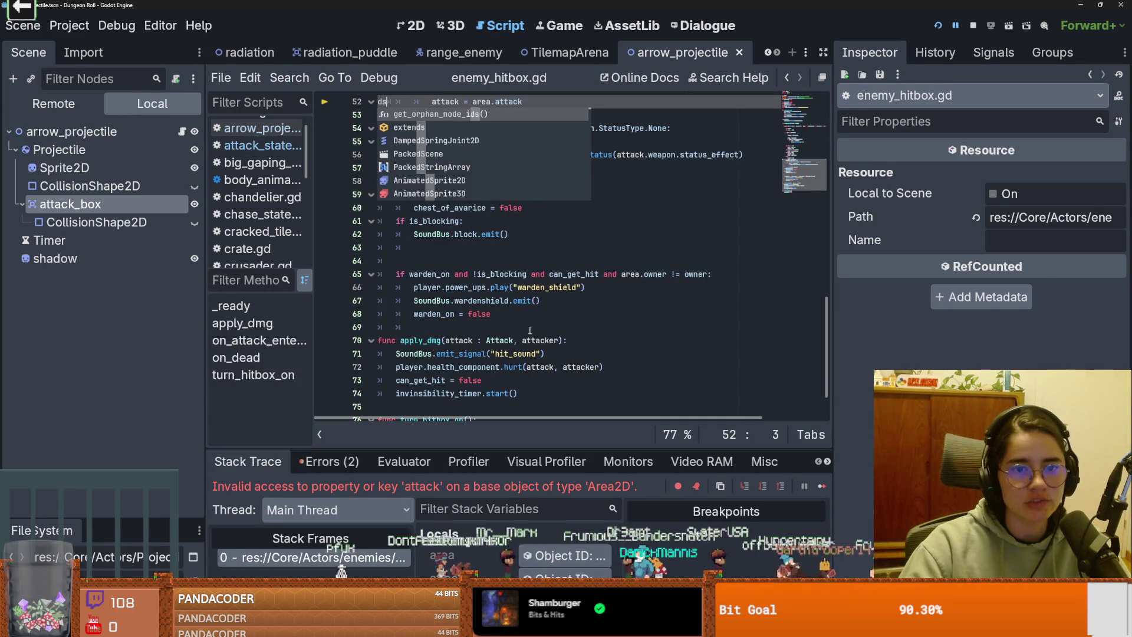
Step: Examine the invalid 'attack' error around line 53 of enemy_hitbox.gd
{"action": "scroll", "coordinate": [526, 329], "scroll_direction": "up", "scroll_amount": 4}
{"action": "left_click", "coordinate": [530, 320]}
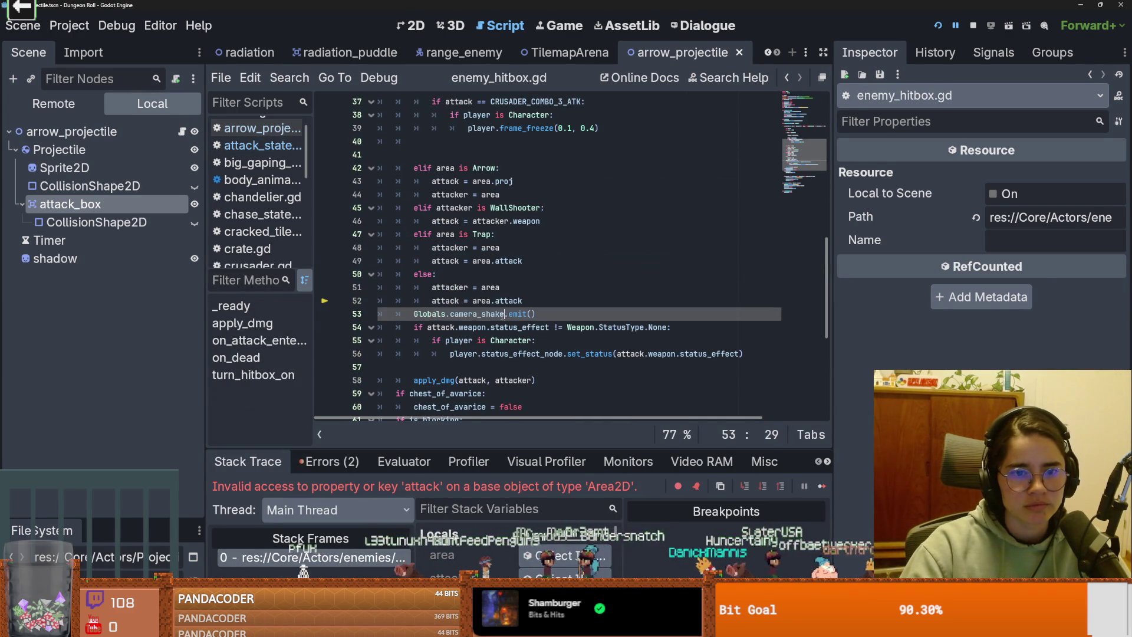
{"action": "scroll", "coordinate": [507, 318], "scroll_direction": "up", "scroll_amount": 3}
{"action": "scroll", "coordinate": [502, 317], "scroll_direction": "up", "scroll_amount": 3}
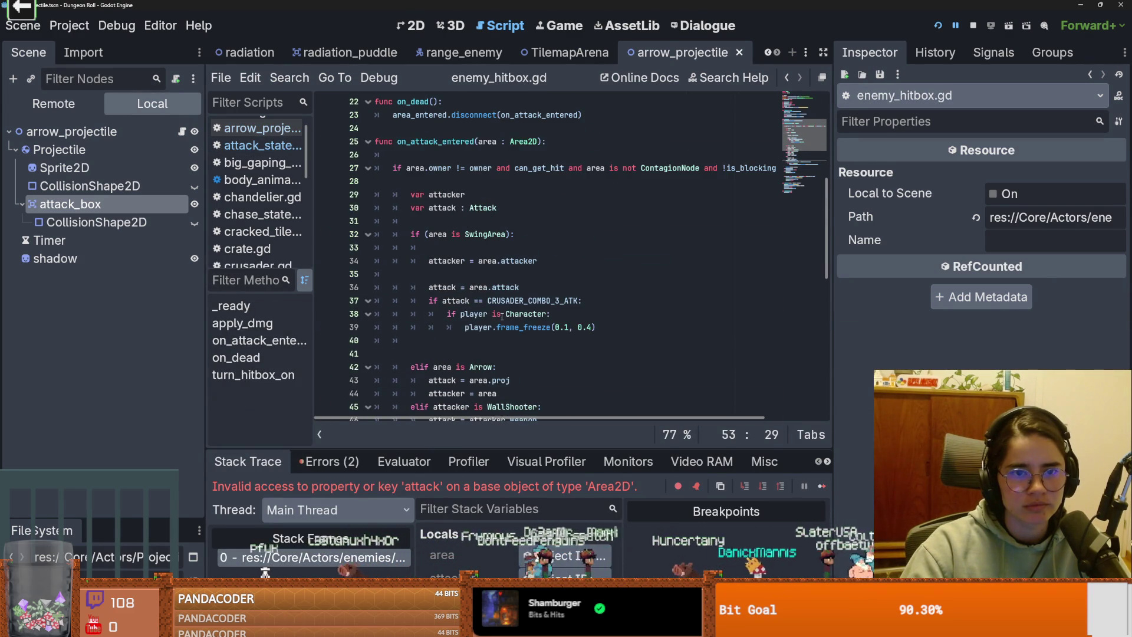
{"action": "scroll", "coordinate": [502, 316], "scroll_direction": "up", "scroll_amount": 5}
{"action": "scroll", "coordinate": [259, 177], "scroll_direction": "up", "scroll_amount": 1}
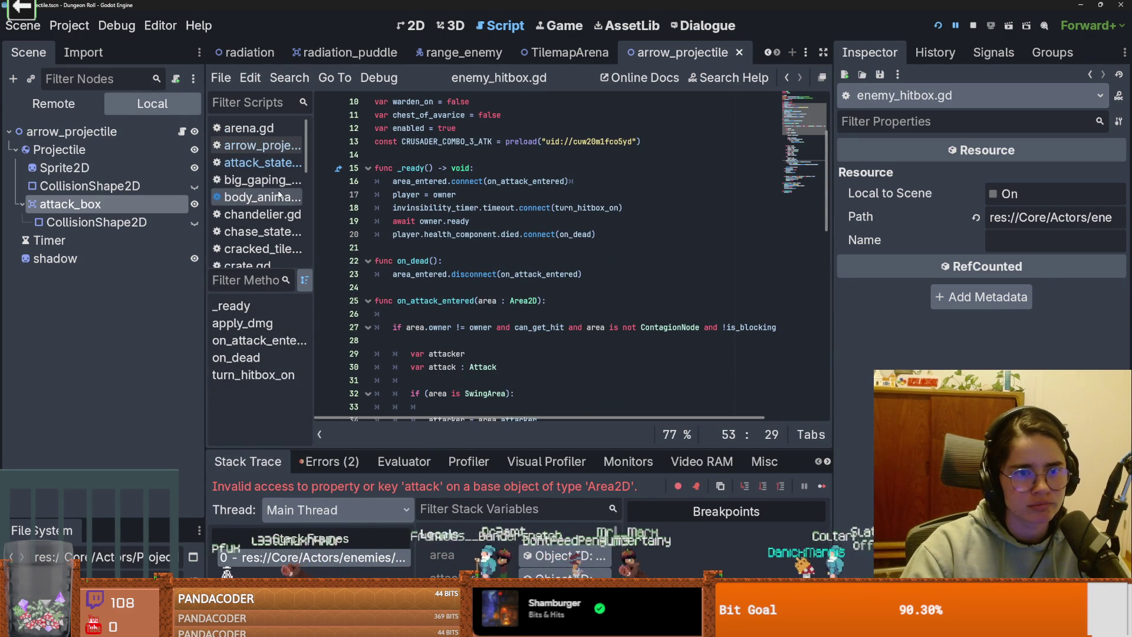
{"action": "scroll", "coordinate": [538, 339], "scroll_direction": "down", "scroll_amount": 5}
{"action": "scroll", "coordinate": [538, 339], "scroll_direction": "down", "scroll_amount": 6}
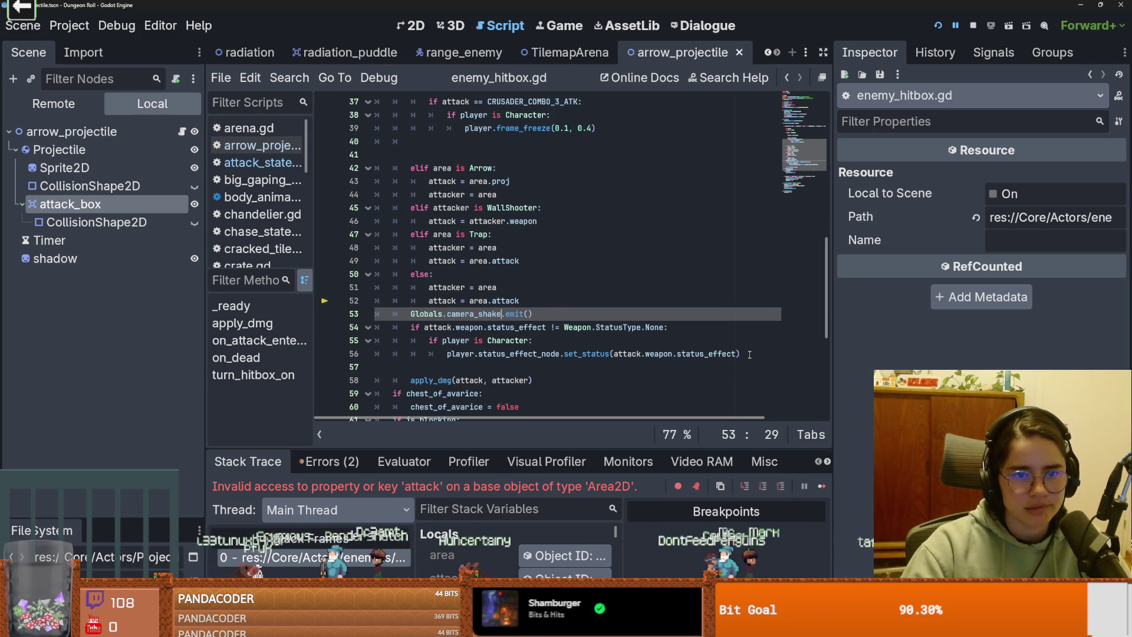
Step: Highlight the Globals.camera_shake.emit() call on line 53, then select the arrow's attack_box node
{"action": "left_click_drag", "start_coordinate": [534, 313], "coordinate": [387, 311]}
{"action": "scroll", "coordinate": [490, 275], "scroll_direction": "up", "scroll_amount": 7}
{"action": "scroll", "coordinate": [491, 274], "scroll_direction": "down", "scroll_amount": 3}
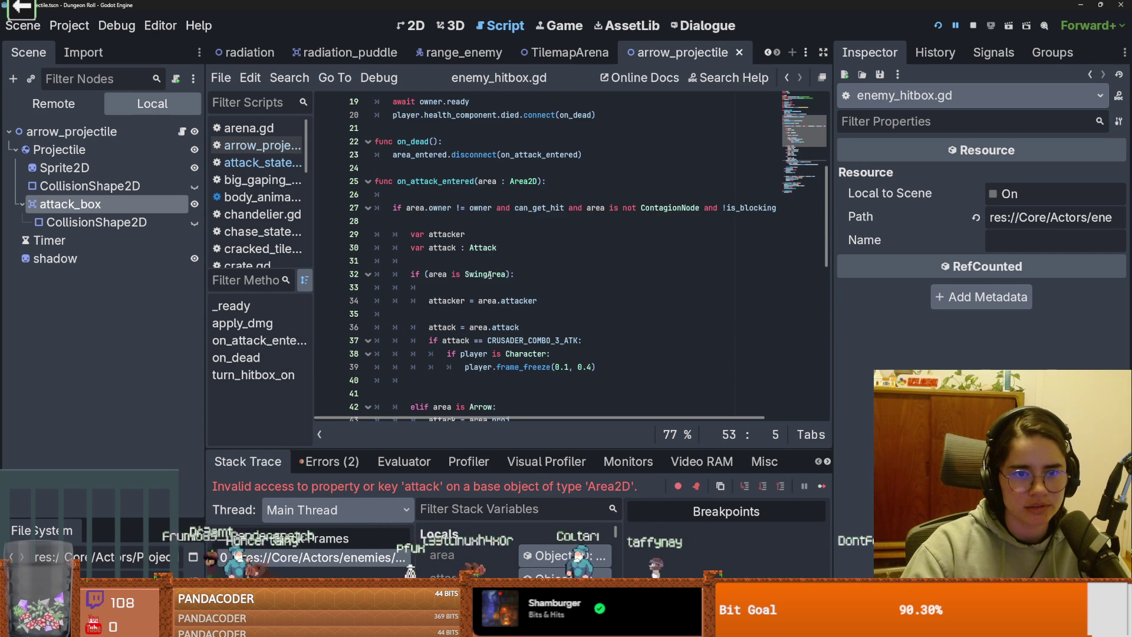
{"action": "scroll", "coordinate": [489, 276], "scroll_direction": "down", "scroll_amount": 3}
{"action": "scroll", "coordinate": [614, 318], "scroll_direction": "down", "scroll_amount": 5}
{"action": "scroll", "coordinate": [595, 334], "scroll_direction": "down", "scroll_amount": 2}
{"action": "scroll", "coordinate": [523, 314], "scroll_direction": "up", "scroll_amount": 4}
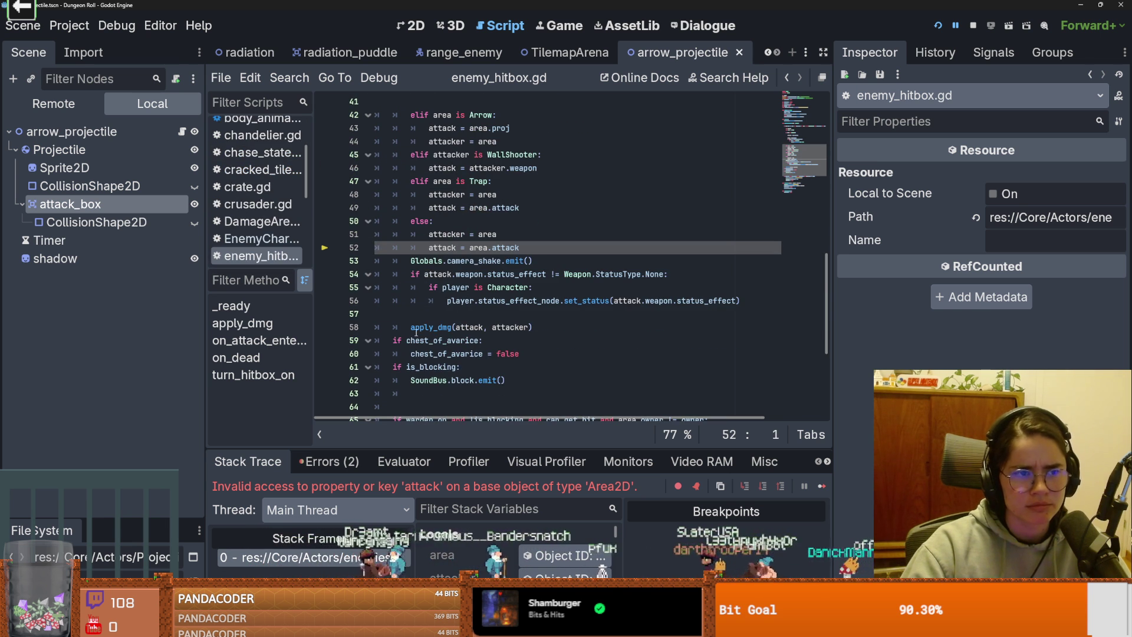
{"action": "left_click", "coordinate": [161, 206]}
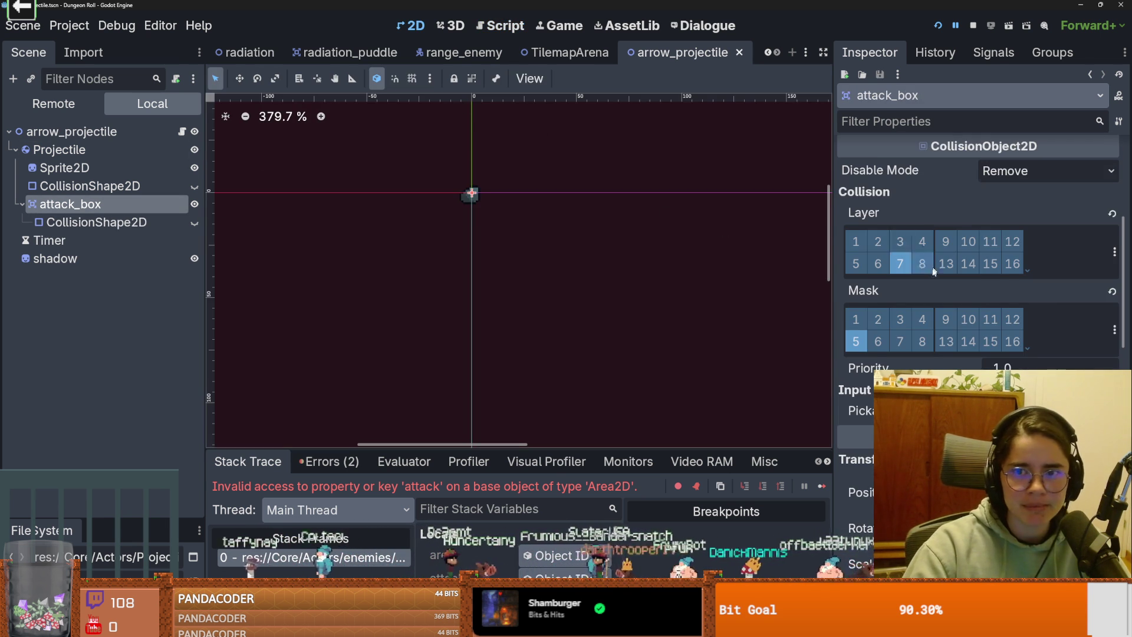
Step: Check attack_box's collision layers and masks and the other open scenes, then relaunch Dungeon Roll
{"action": "scroll", "coordinate": [938, 320], "scroll_direction": "up", "scroll_amount": 5}
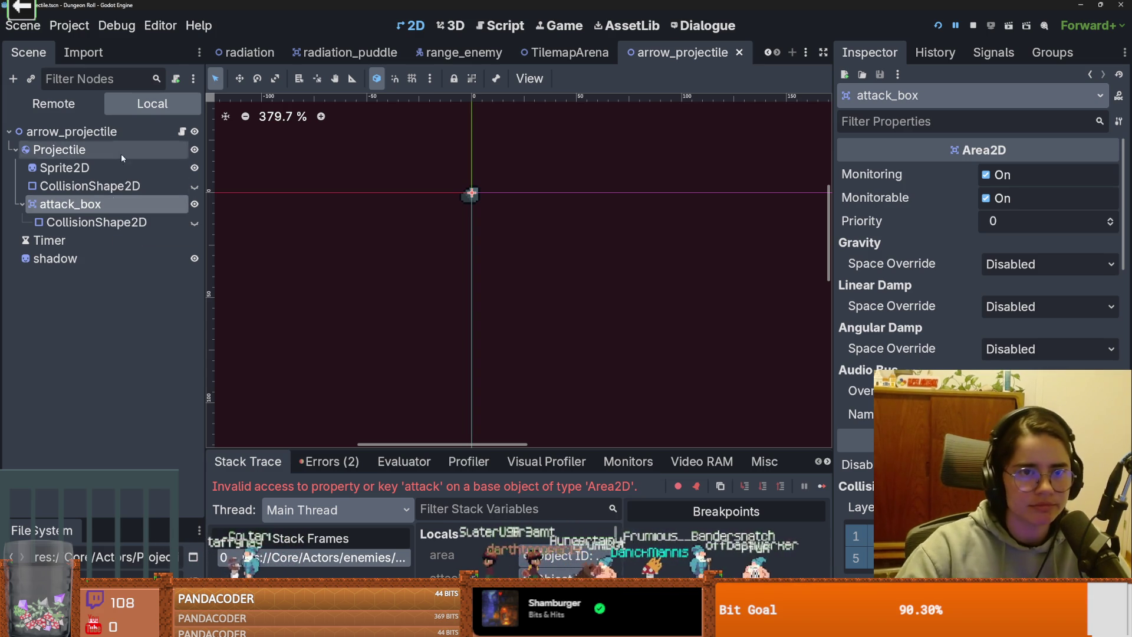
{"action": "left_click", "coordinate": [769, 53]}
{"action": "left_click", "coordinate": [769, 53]}
{"action": "left_click", "coordinate": [770, 54]}
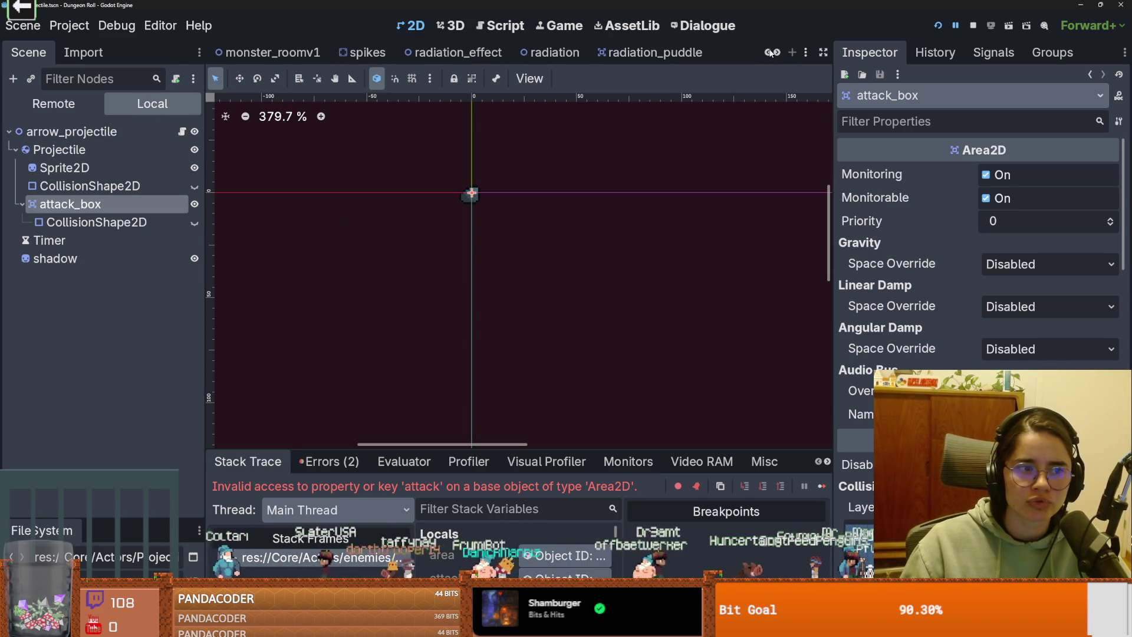
{"action": "scroll", "coordinate": [979, 248], "scroll_direction": "down", "scroll_amount": 3}
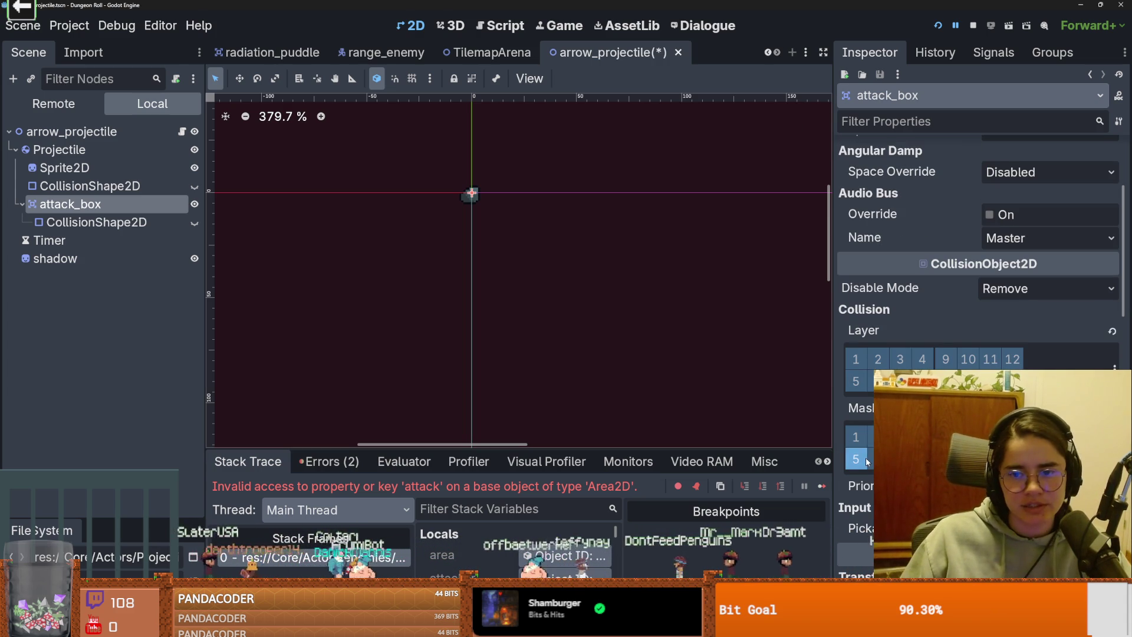
{"action": "left_click", "coordinate": [937, 25]}
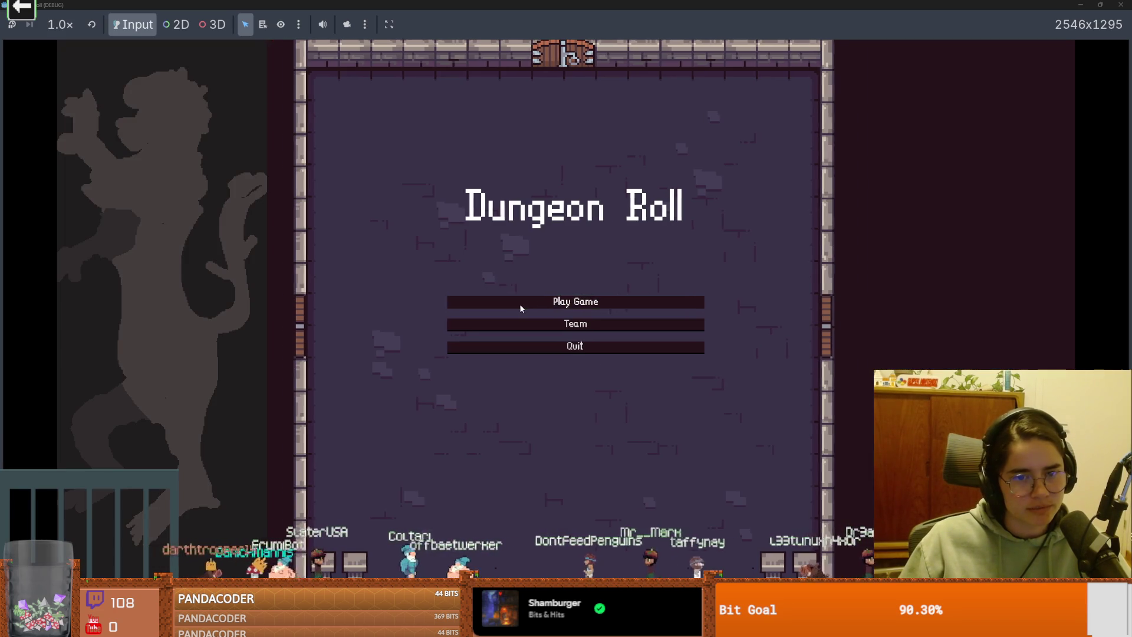
Step: Start a Crusader run and respawn a bat by recalling spawn_enemy "bat" 1 true
{"action": "left_click", "coordinate": [519, 303]}
{"action": "key", "text": "Return"}
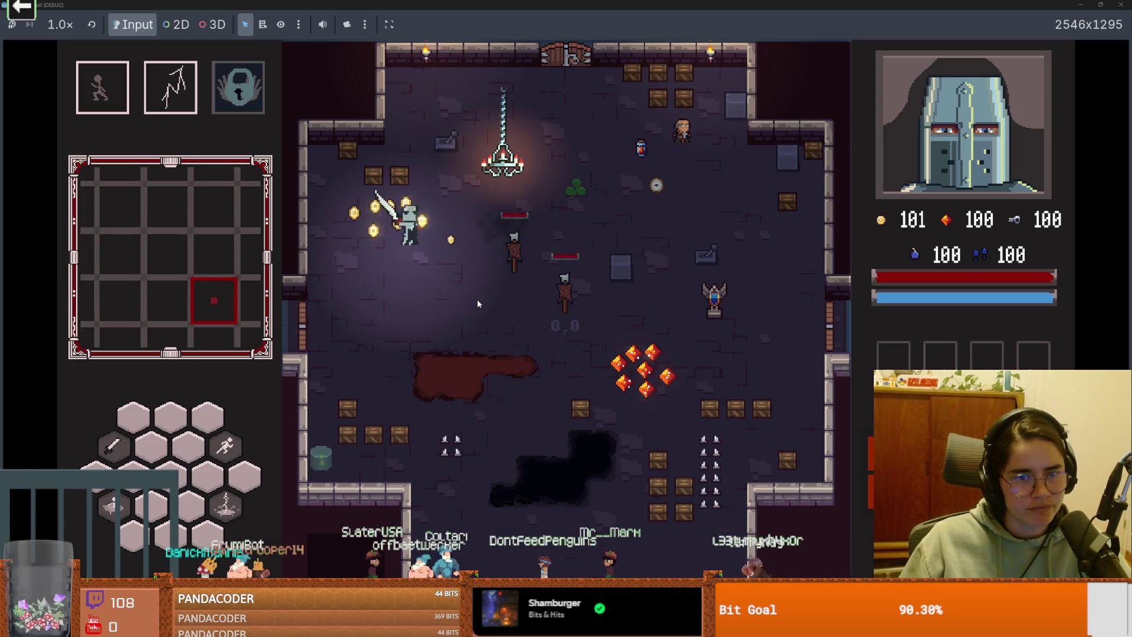
{"action": "key", "text": "s"}
{"action": "key", "text": "d"}
{"action": "key", "text": "d"}
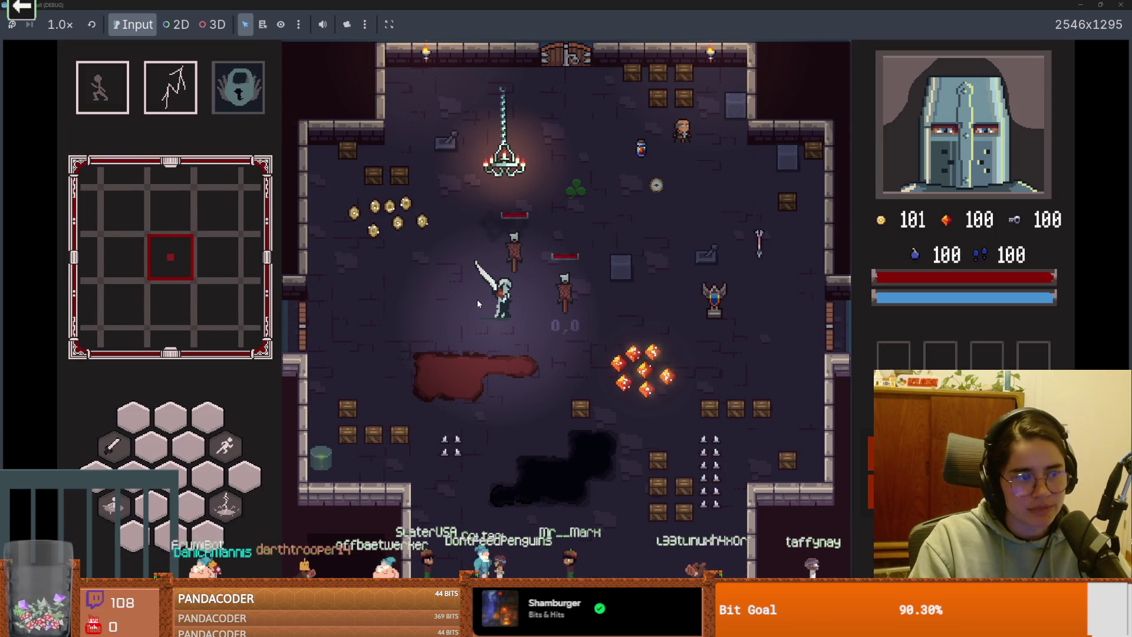
{"action": "key", "text": "grave"}
{"action": "key", "text": "Up"}
{"action": "key", "text": "Up"}
{"action": "key", "text": "Up"}
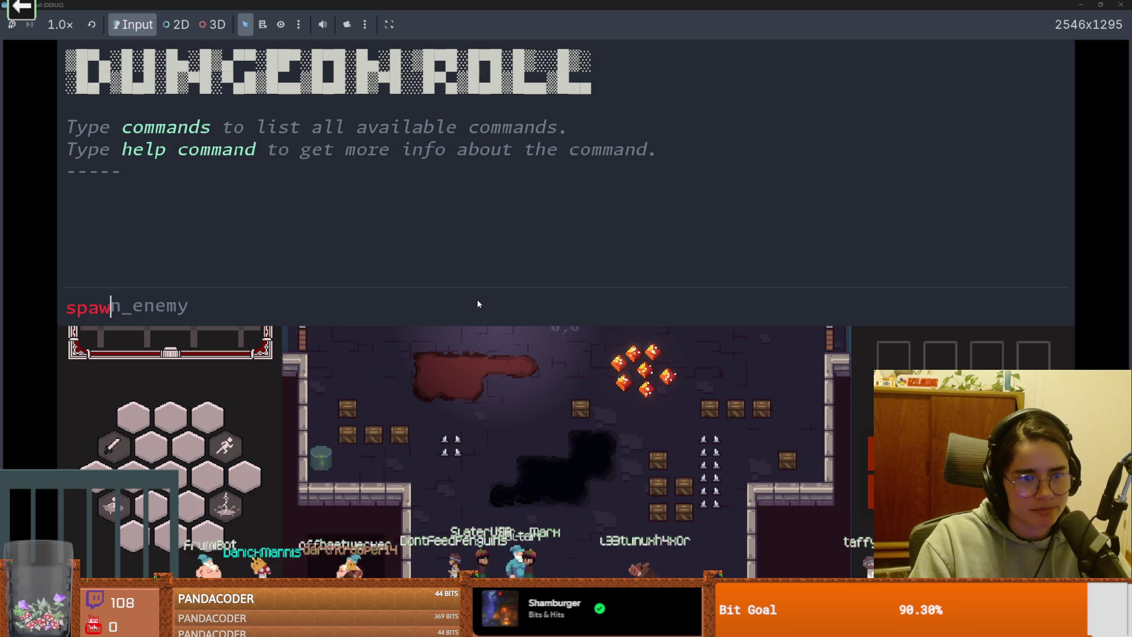
{"action": "key", "text": "Return"}
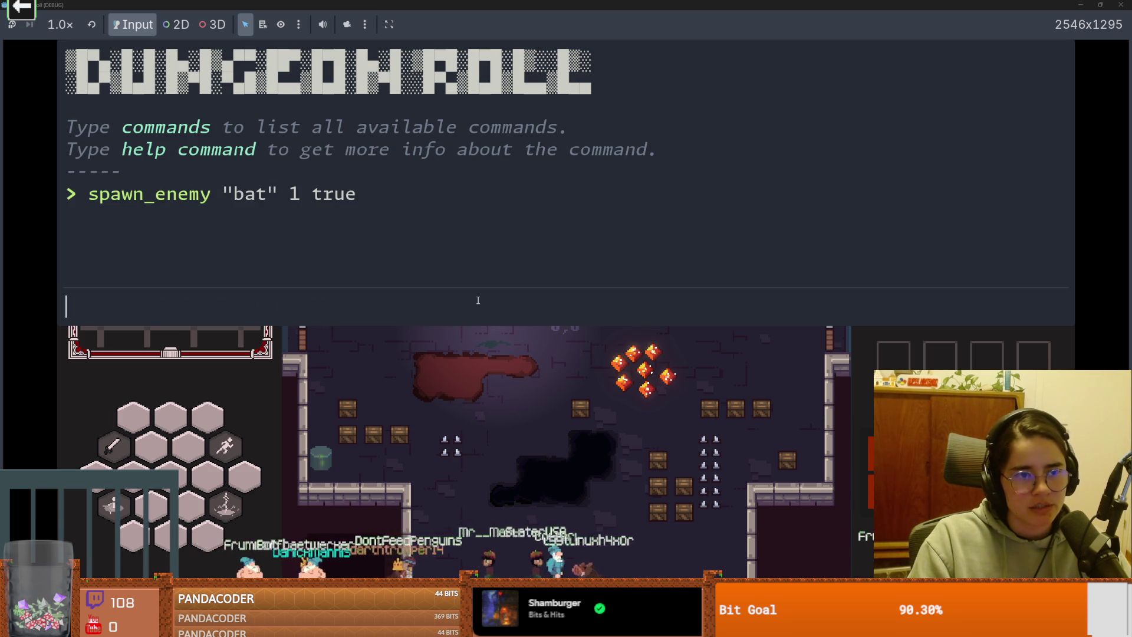
{"action": "key", "text": "grave"}
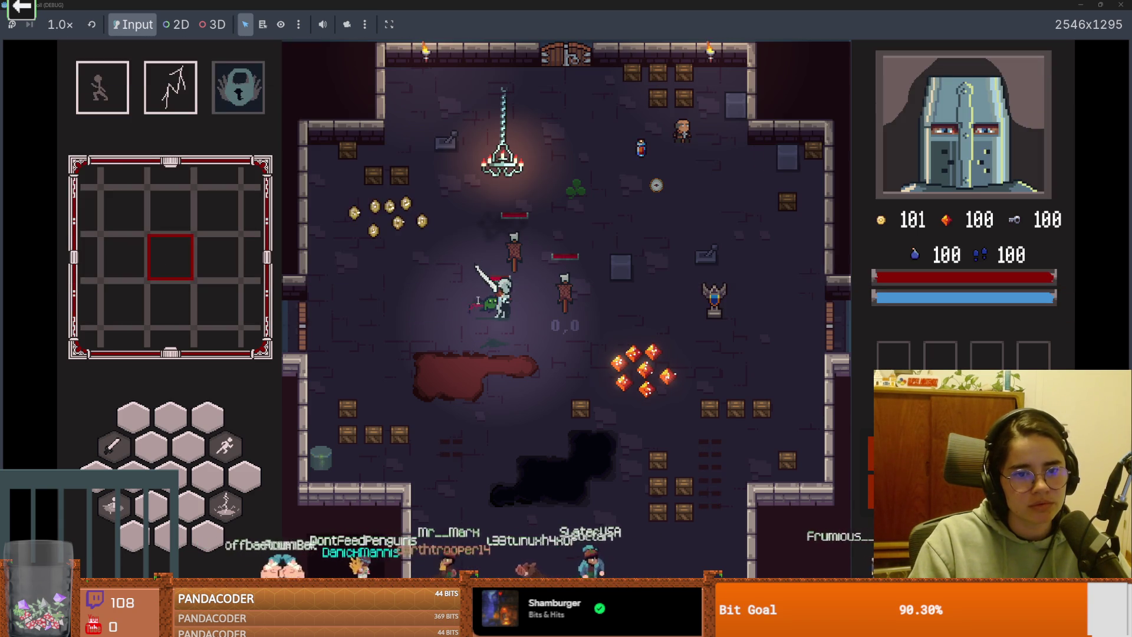
Step: Attack the bat twice to kill it, then start typing another spawn command in the console
{"action": "left_click", "coordinate": [508, 327]}
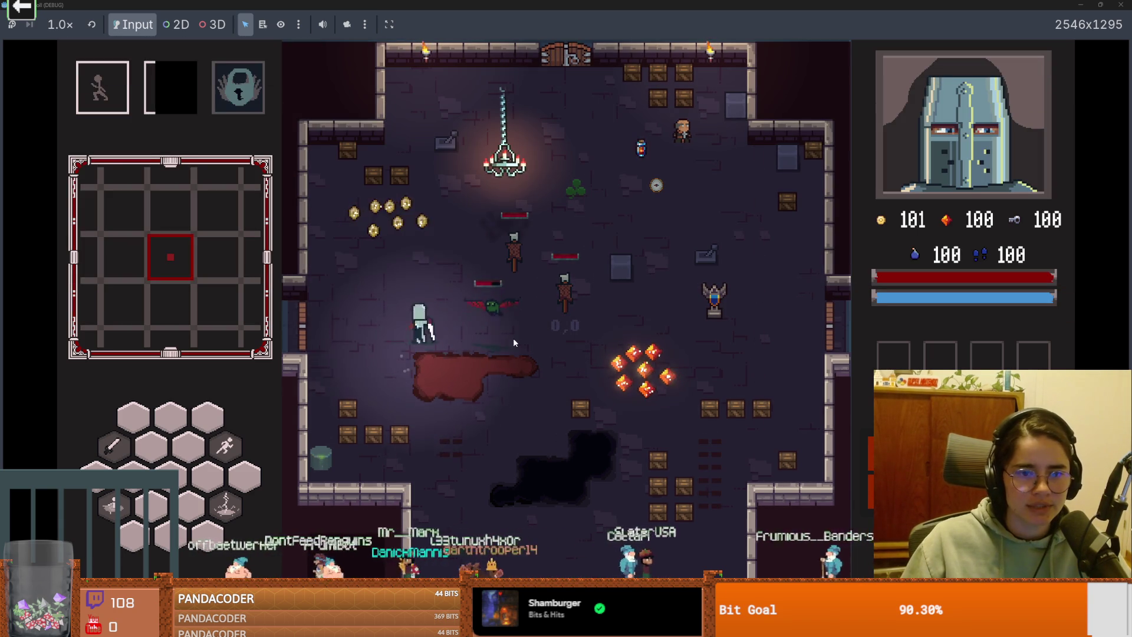
{"action": "left_click", "coordinate": [514, 337]}
{"action": "key", "text": "w"}
{"action": "key", "text": "d"}
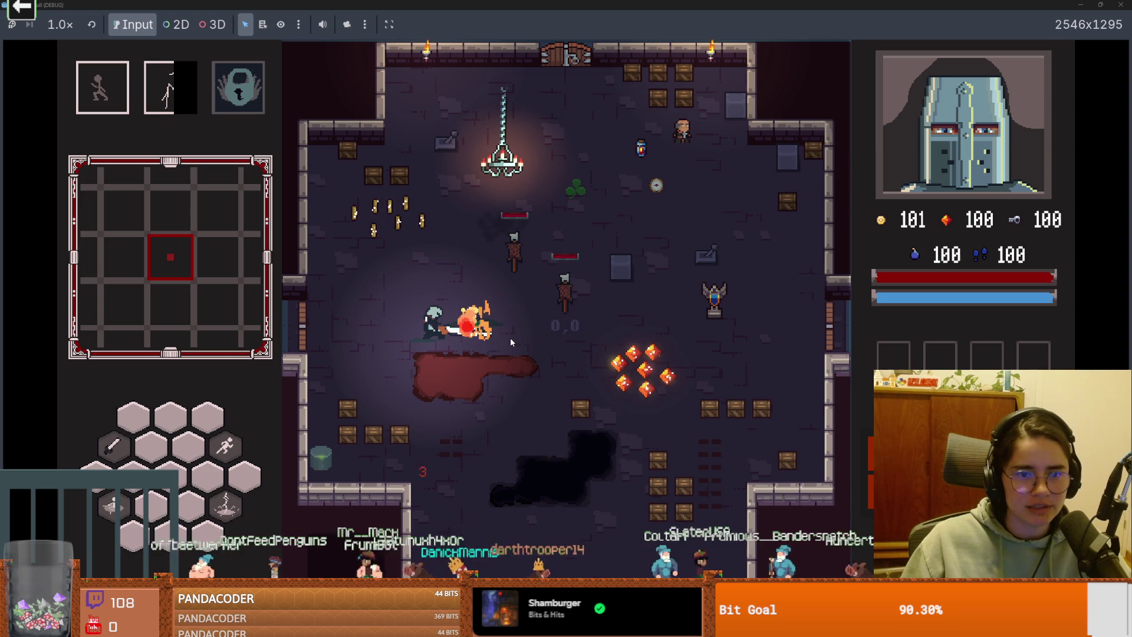
{"action": "key", "text": "grave"}
{"action": "type", "text": "spaw"}
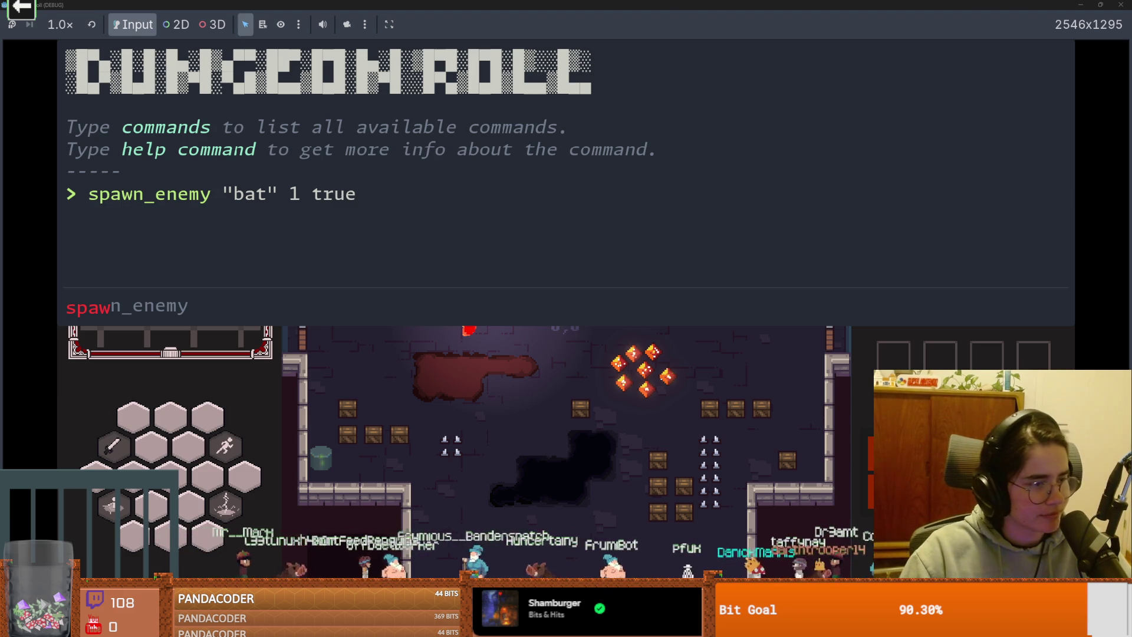
Step: Complete and run the spawn_enemy command for a rock enemy, then close the console
{"action": "key", "text": "Tab"}
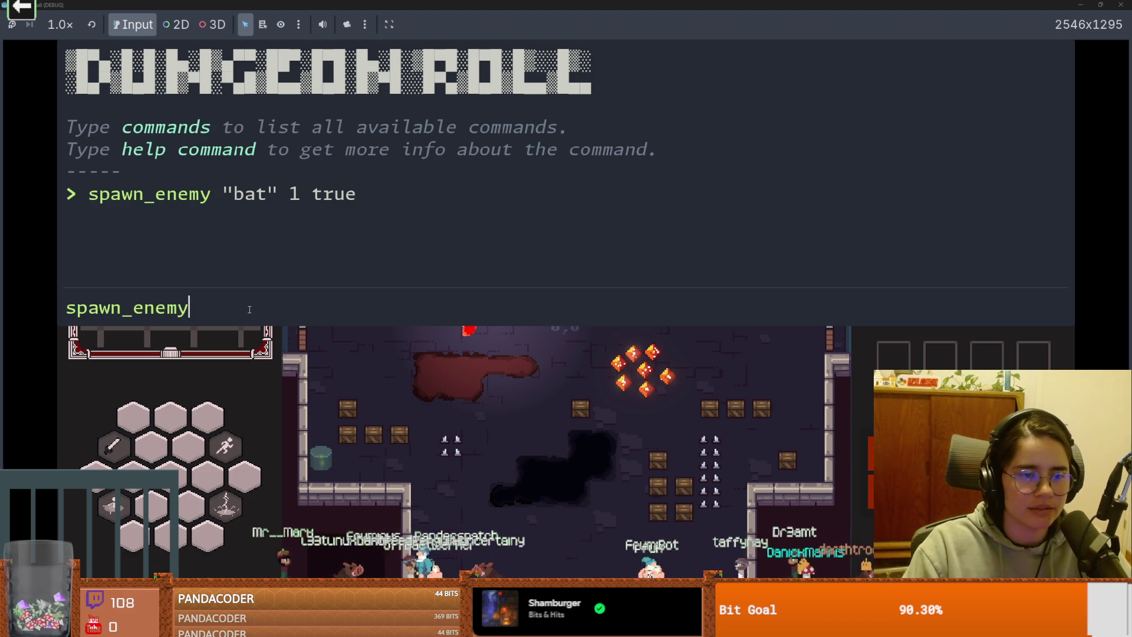
{"action": "type", "text": "rocl"}
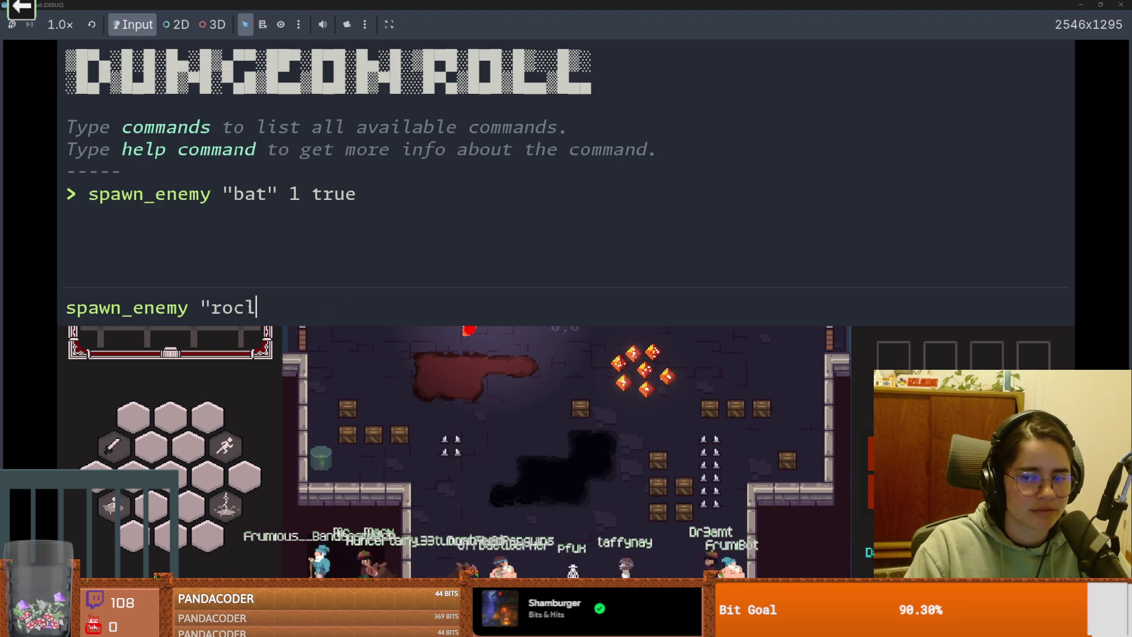
{"action": "key", "text": "Return"}
{"action": "key", "text": "grave"}
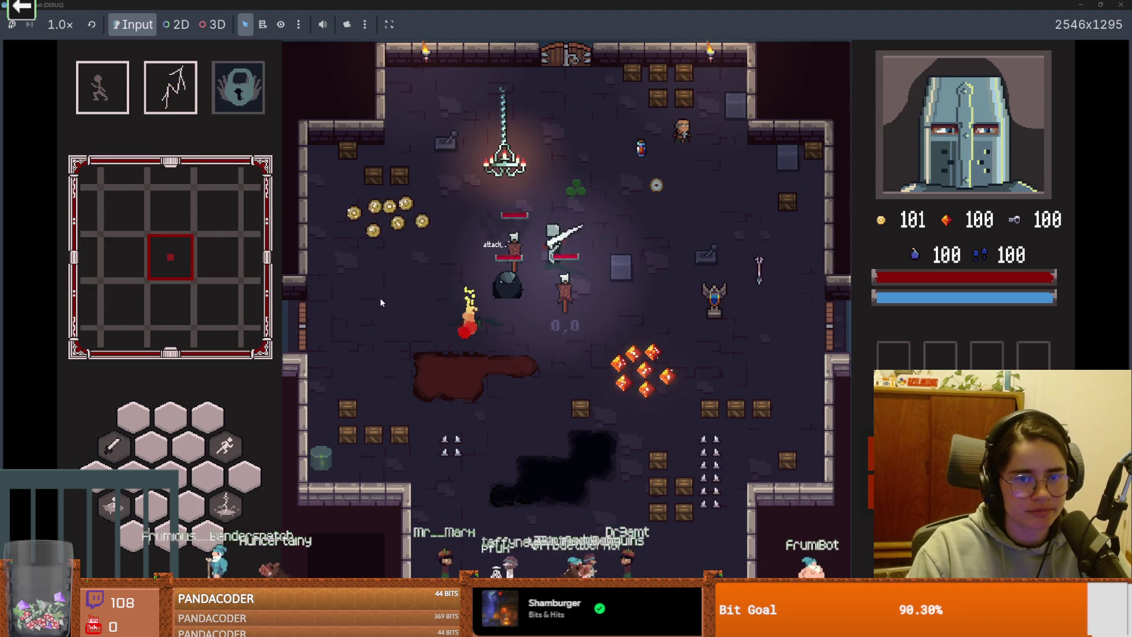
Step: Walk the knight around the room collecting gems and the clover
{"action": "key", "text": "w"}
{"action": "key", "text": "d"}
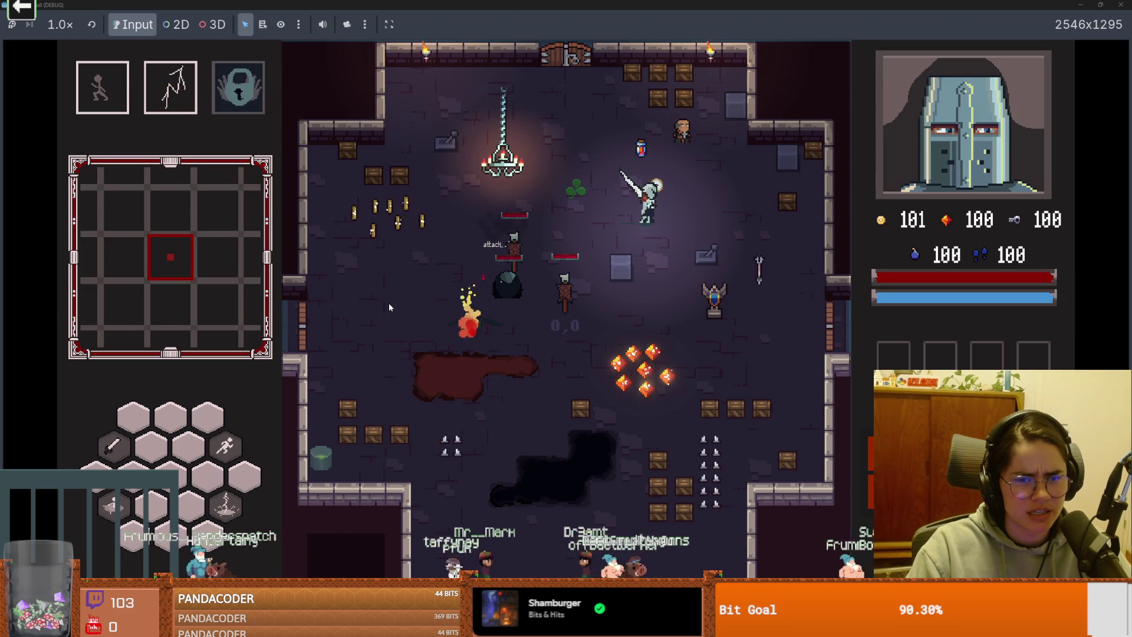
{"action": "key", "text": "s"}
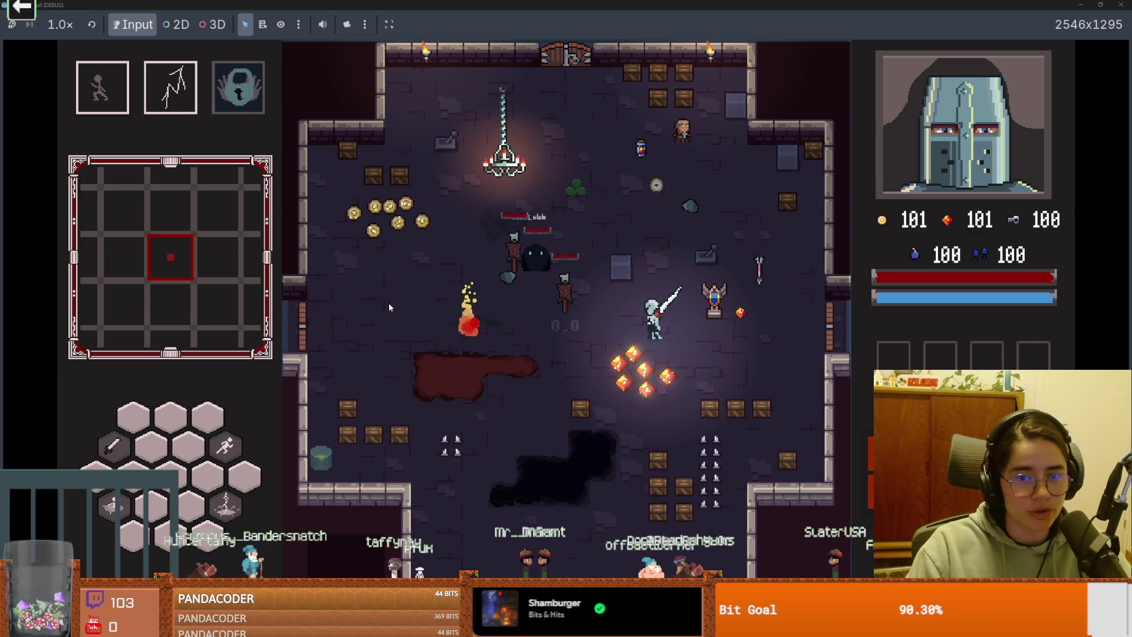
{"action": "key", "text": "s"}
{"action": "key", "text": "a"}
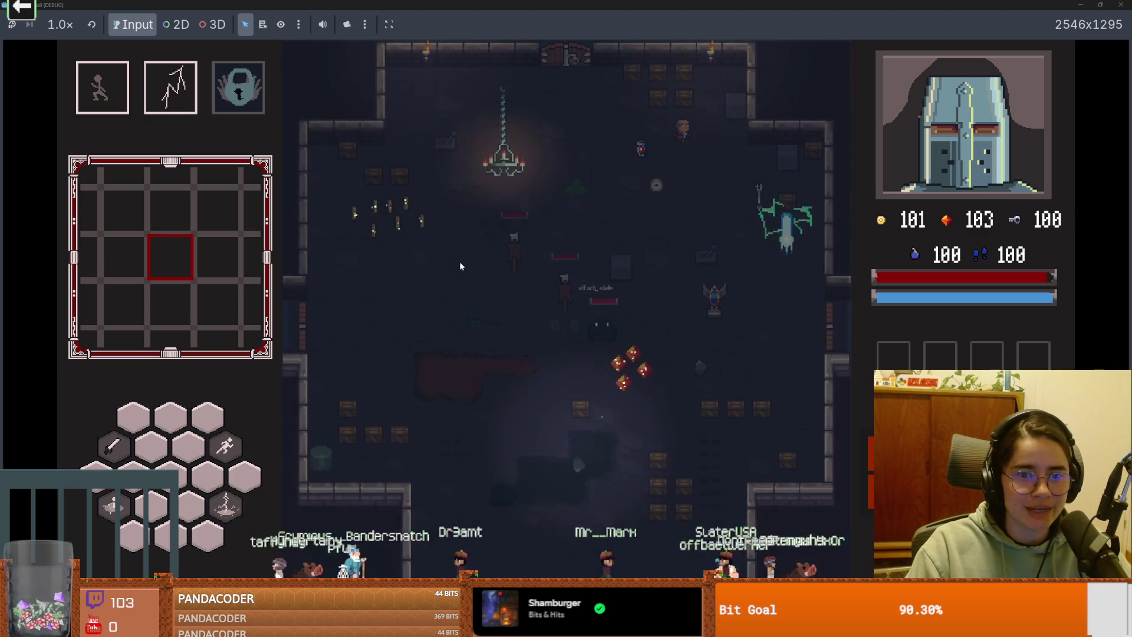
{"action": "key", "text": "w"}
{"action": "key", "text": "a"}
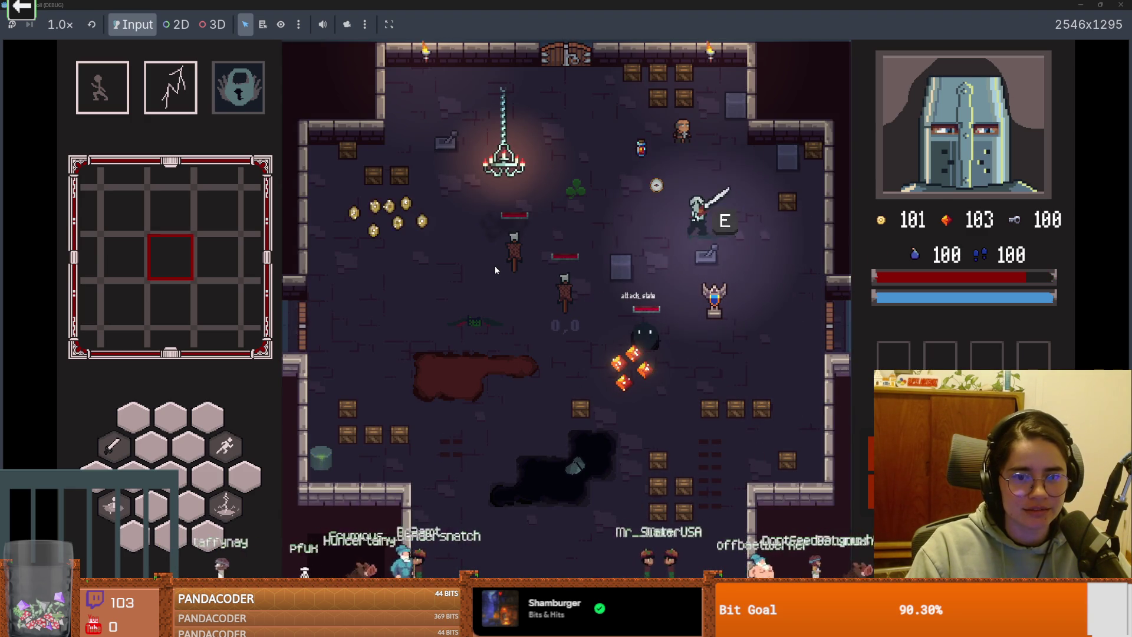
{"action": "key", "text": "a"}
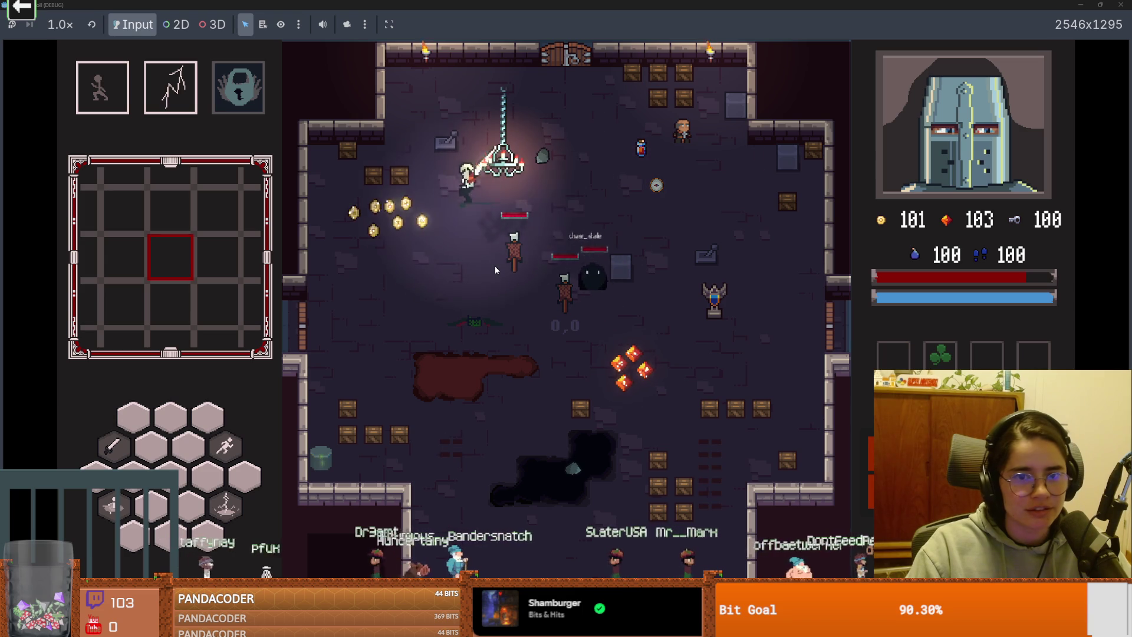
Step: Collect a coin and more gems, dash toward the chandelier, and shrink the game window
{"action": "key", "text": "s"}
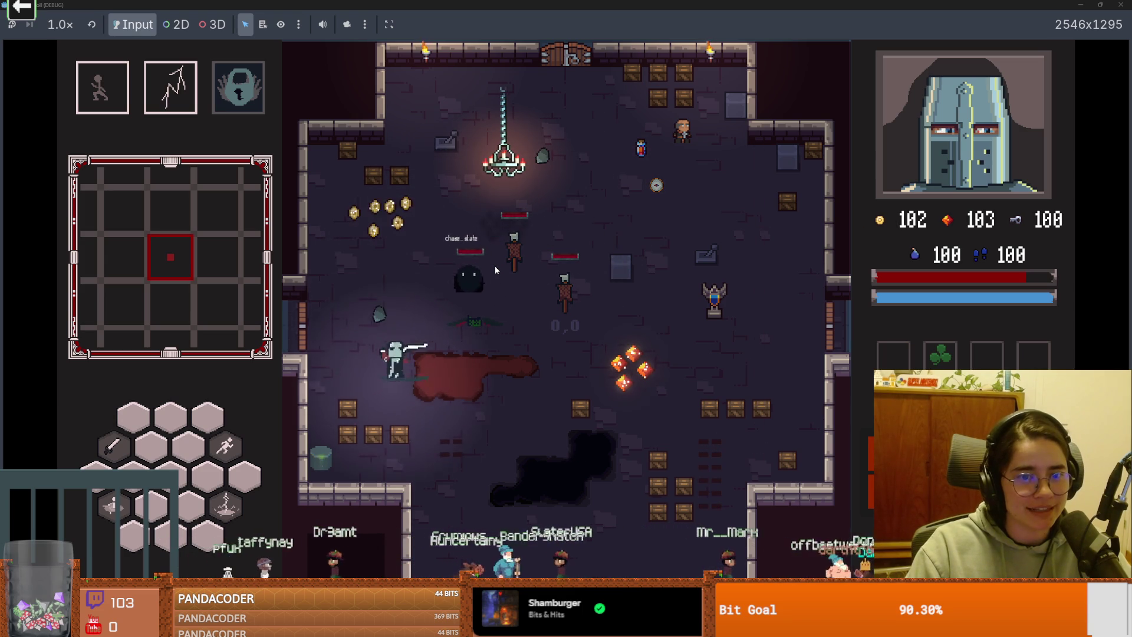
{"action": "key", "text": "d"}
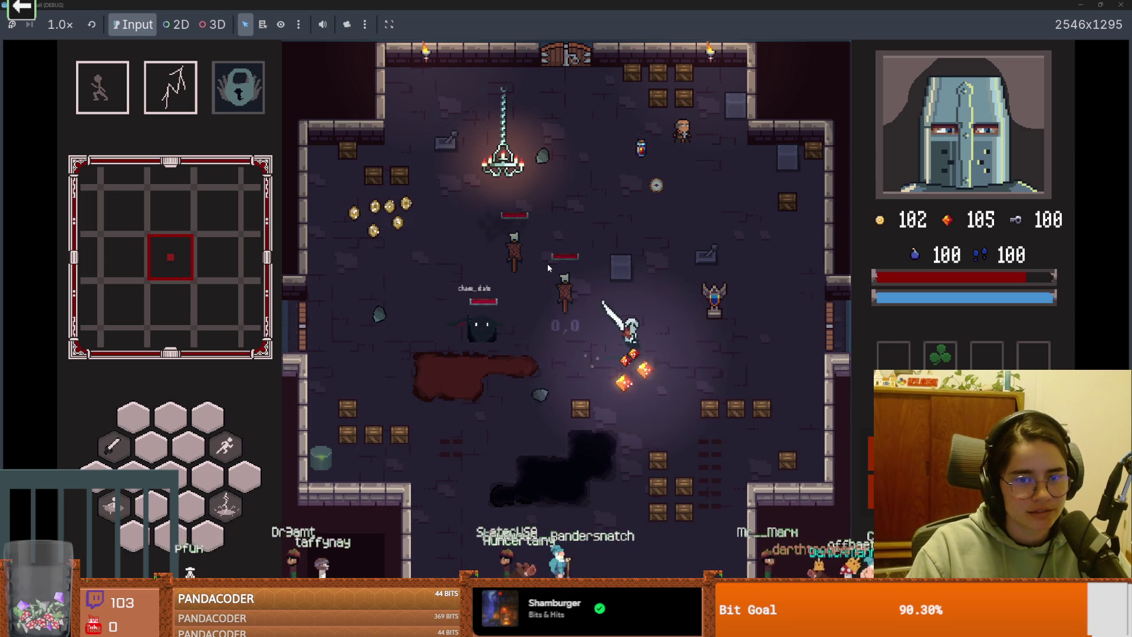
{"action": "key", "text": "w"}
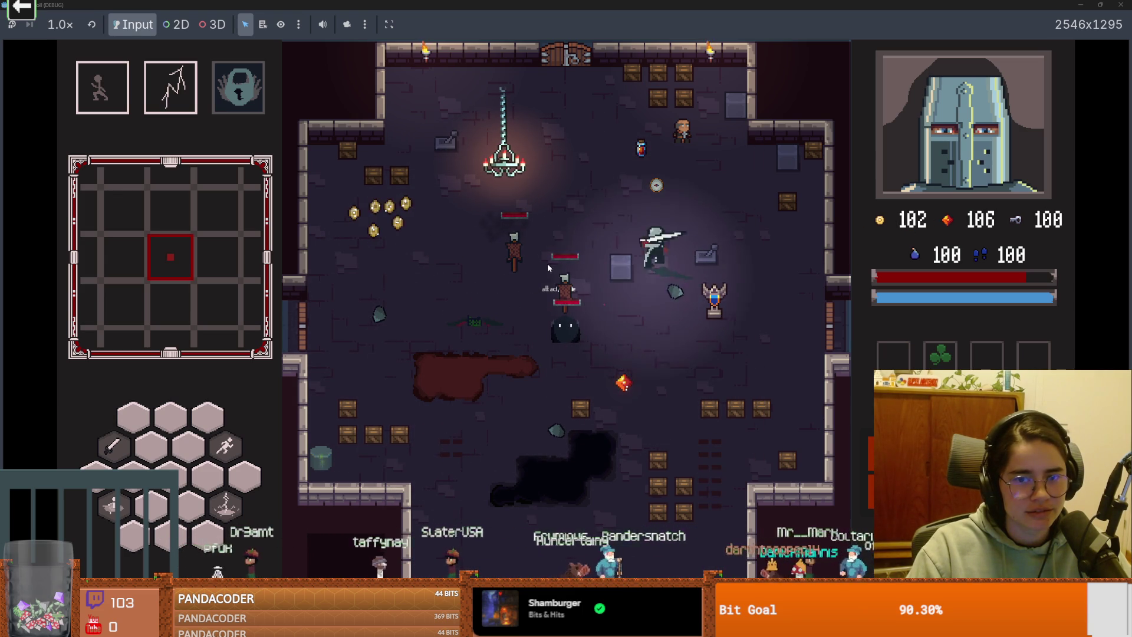
{"action": "key", "text": "a"}
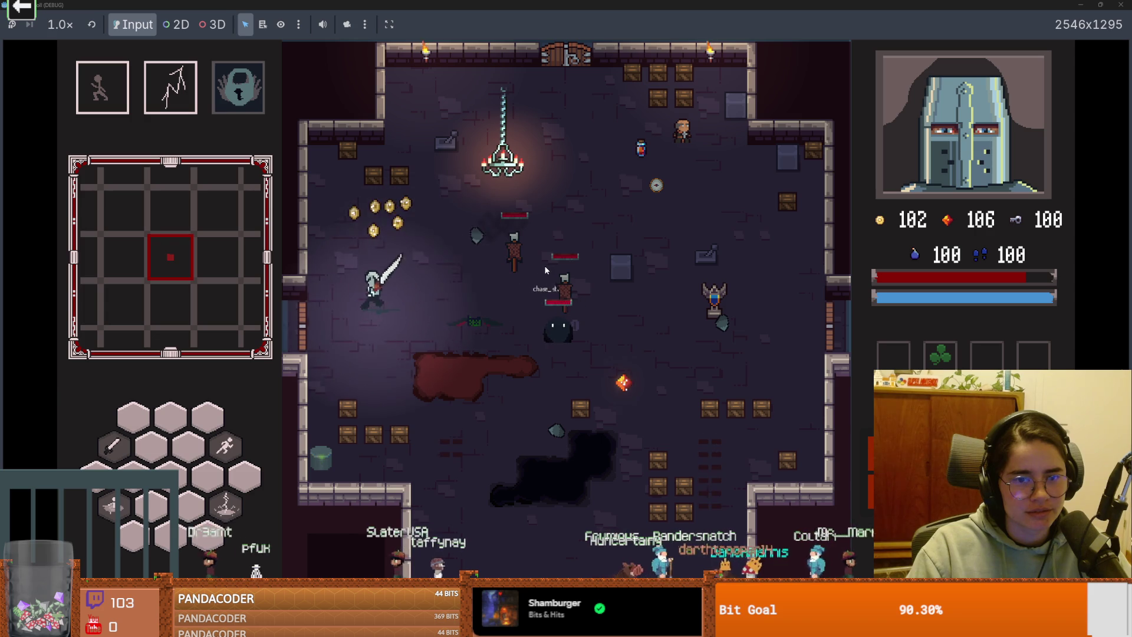
{"action": "key", "text": "space"}
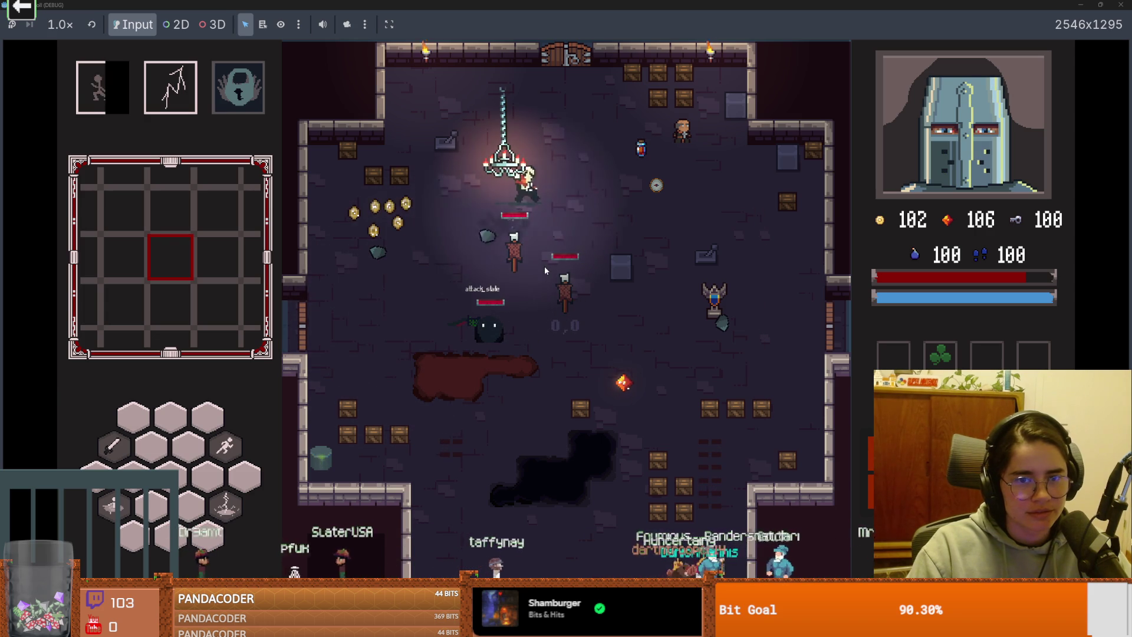
{"action": "key", "text": "super+Down"}
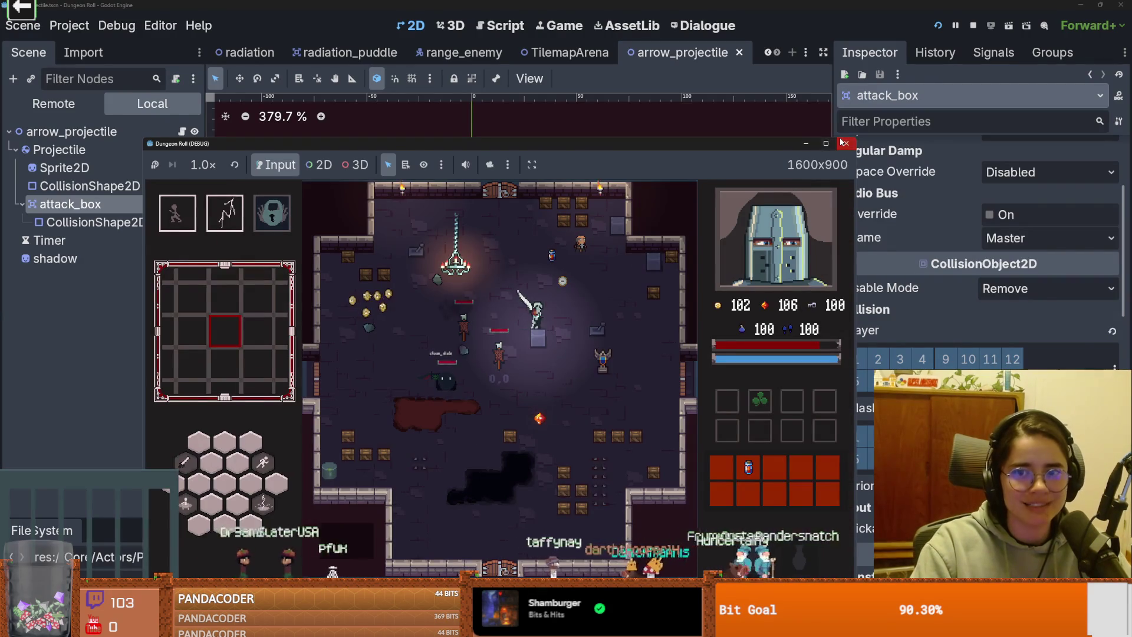
Step: Close the Dungeon Roll debug window and select Sprite2D in the arrow_projectile scene
{"action": "left_click", "coordinate": [844, 143]}
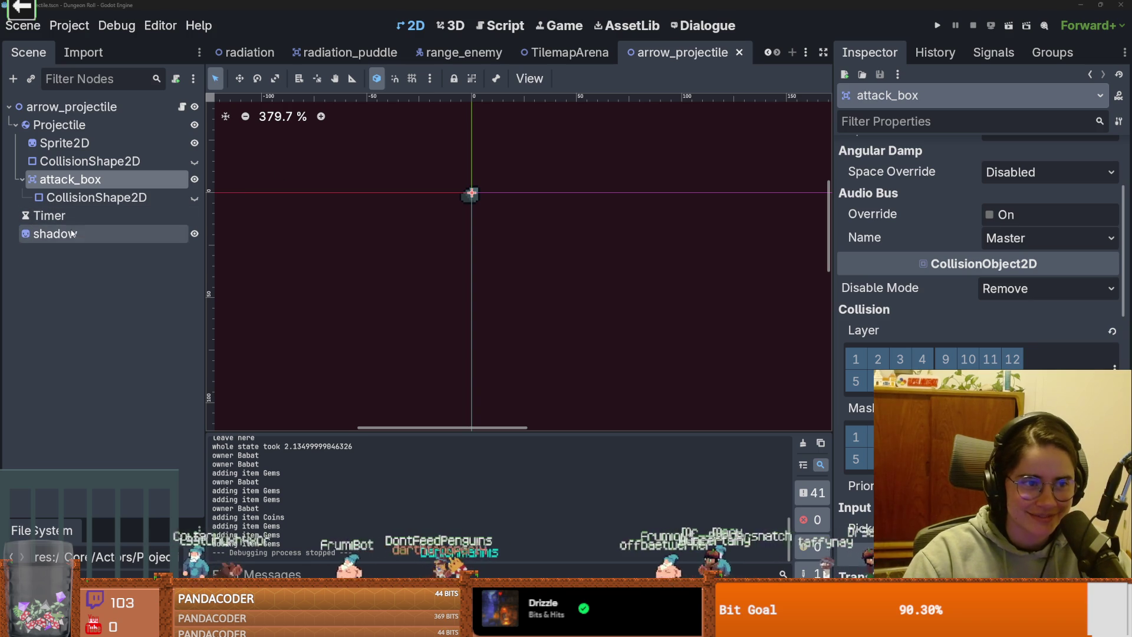
{"action": "left_click", "coordinate": [91, 139]}
Step: Assign a texture to the shadow sprite and save the arrow_projectile scene
{"action": "left_click", "coordinate": [1109, 188]}
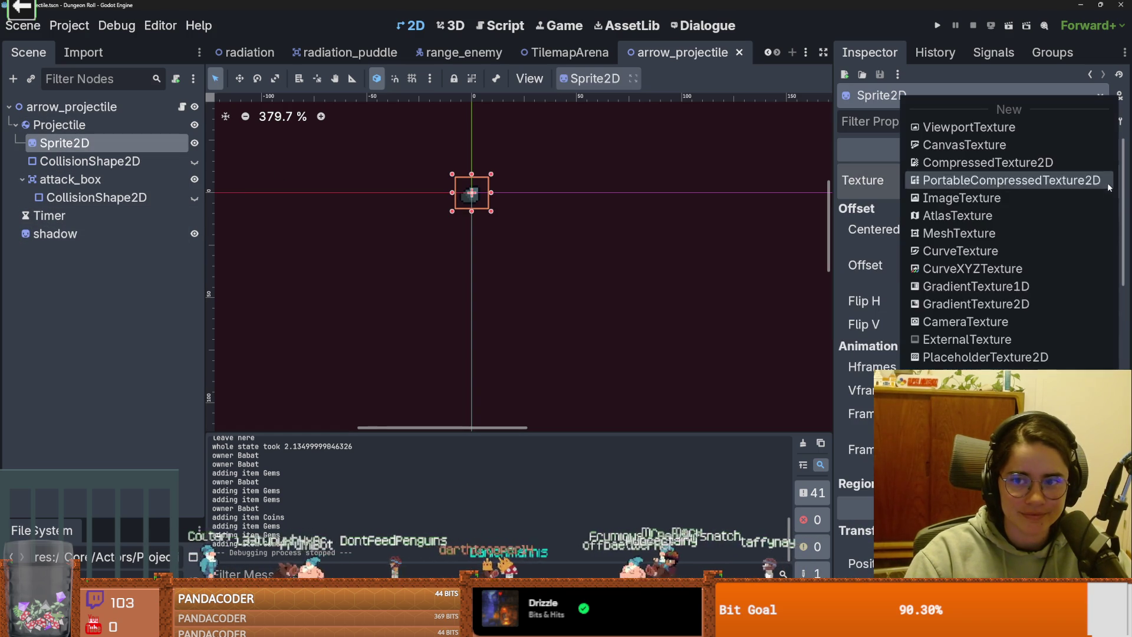
{"action": "key", "text": "Escape"}
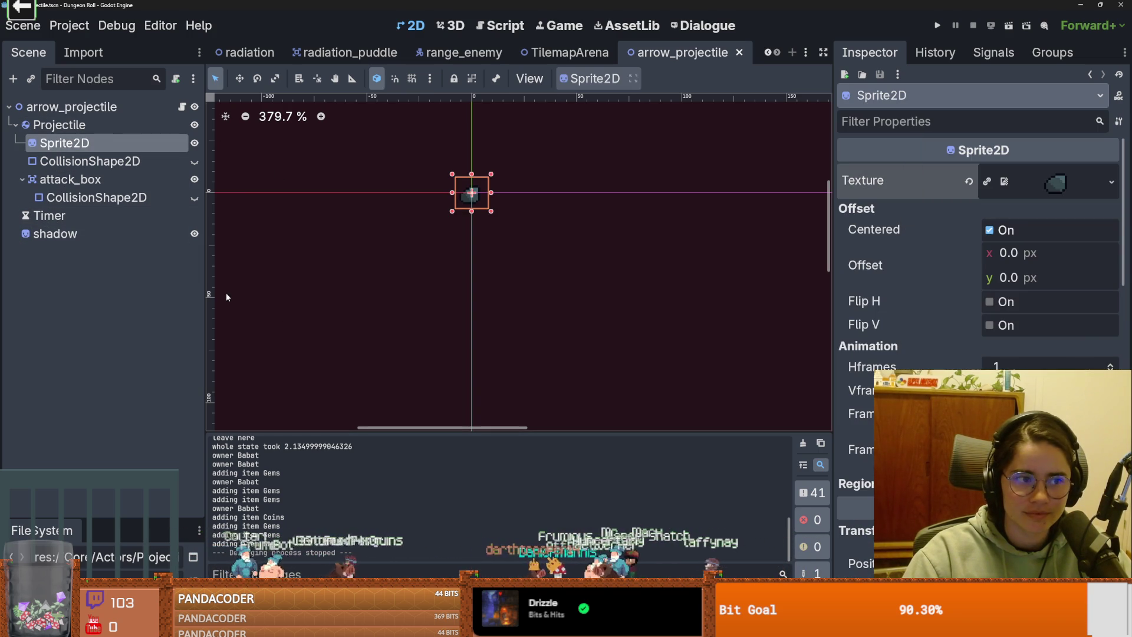
{"action": "left_click", "coordinate": [141, 235]}
{"action": "left_click", "coordinate": [1111, 179]}
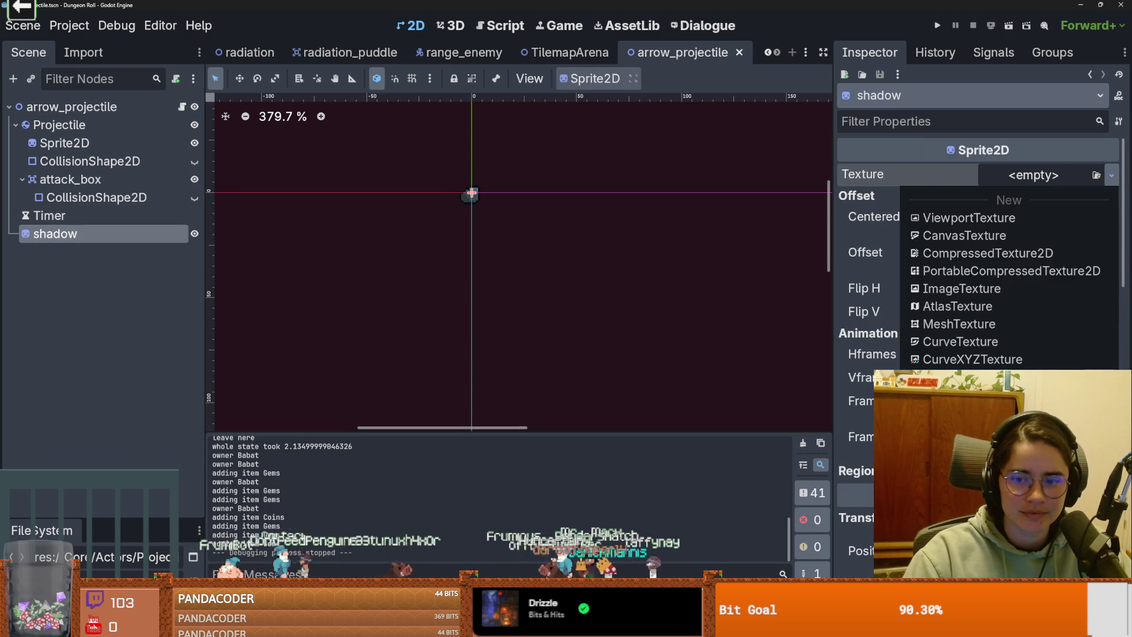
{"action": "left_click", "coordinate": [967, 413]}
{"action": "scroll", "coordinate": [459, 225], "scroll_direction": "up", "scroll_amount": 4}
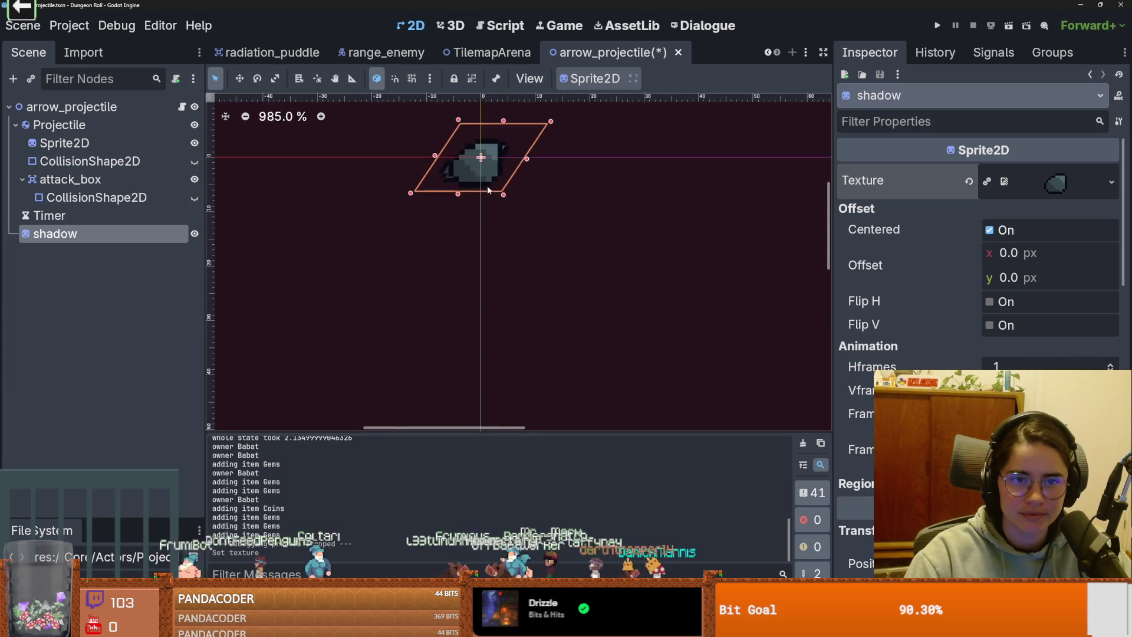
{"action": "key", "text": "ctrl+s"}
Step: Give the shadow a new CanvasItemMaterial and hide the arrow sprite
{"action": "scroll", "coordinate": [988, 309], "scroll_direction": "down", "scroll_amount": 10}
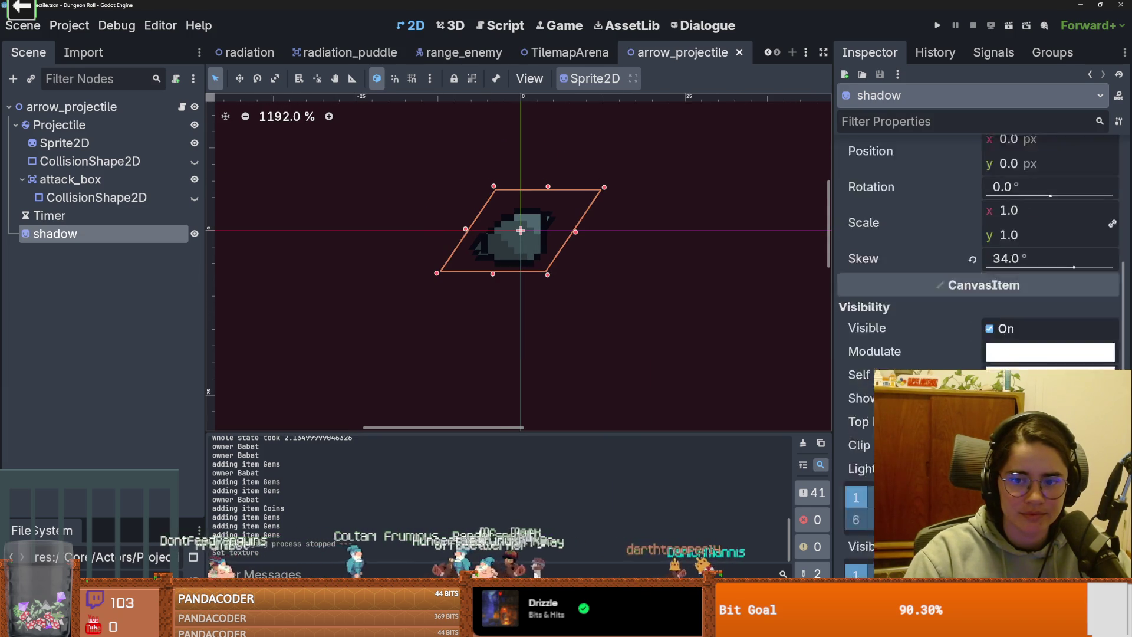
{"action": "scroll", "coordinate": [979, 265], "scroll_direction": "down", "scroll_amount": 2}
{"action": "left_click", "coordinate": [1051, 322]}
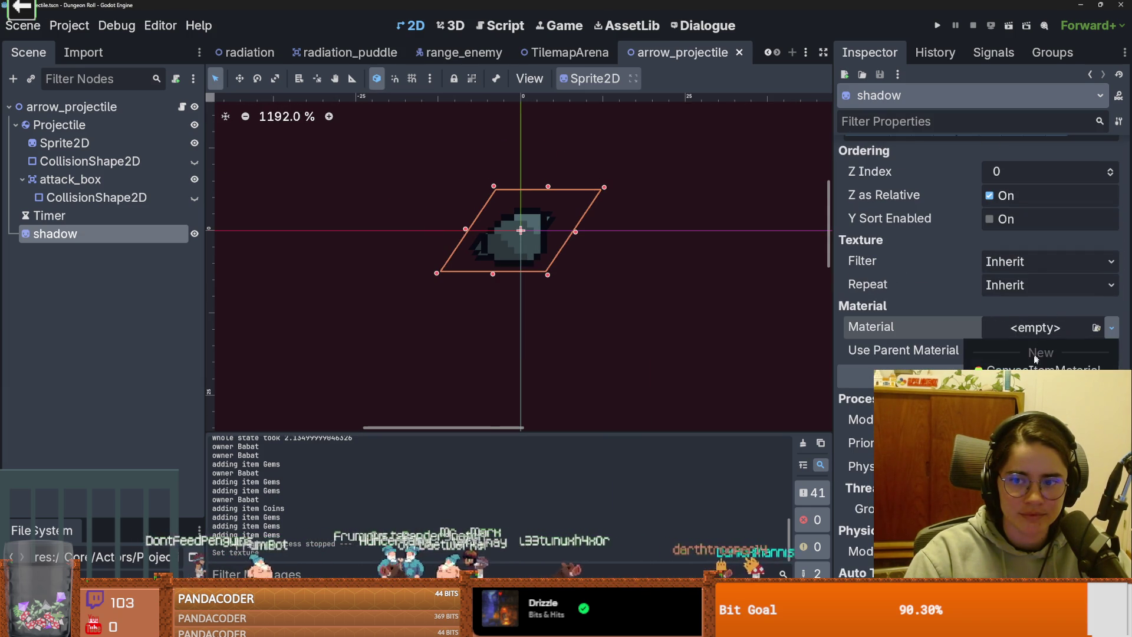
{"action": "left_click", "coordinate": [1041, 352]}
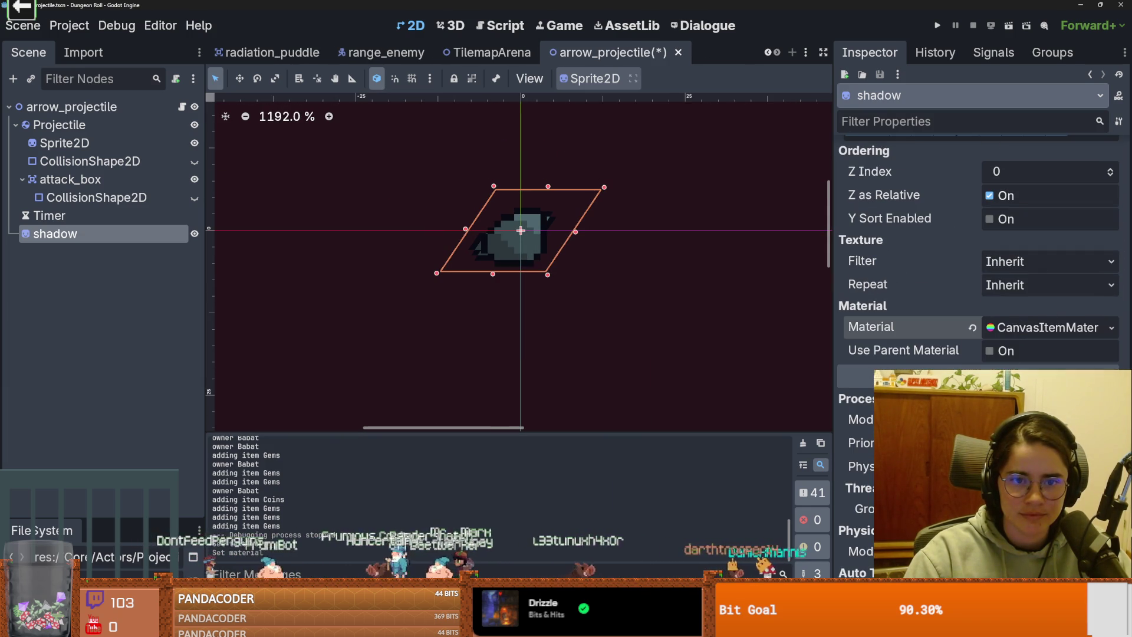
{"action": "left_click", "coordinate": [195, 143]}
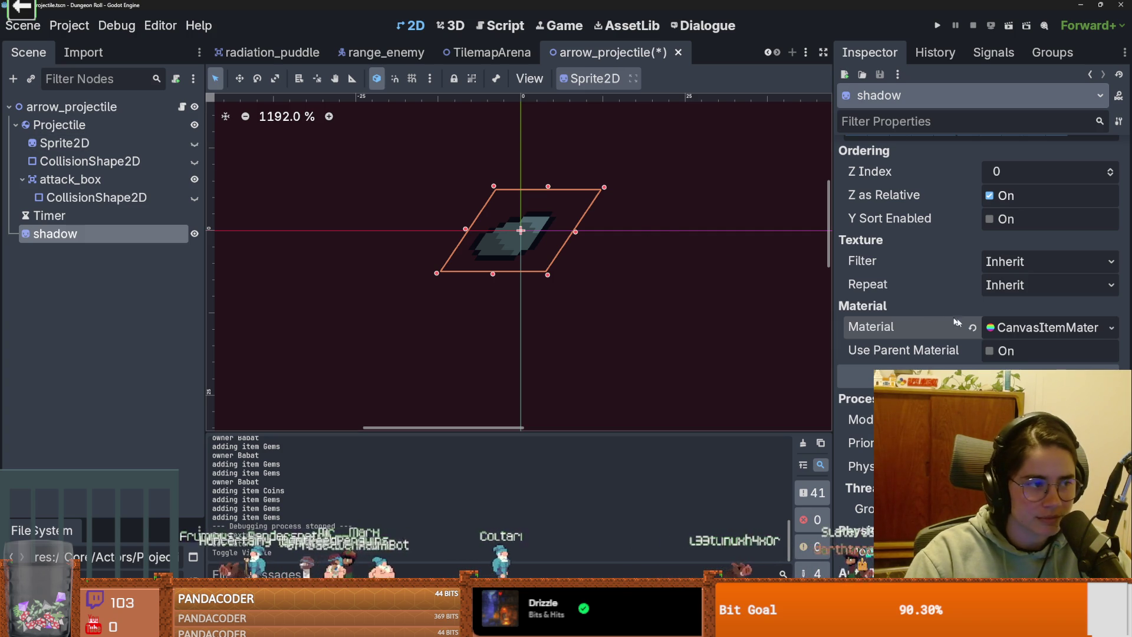
Step: Cycle the material's blend and light modes until the shadow renders dark, then save
{"action": "left_click", "coordinate": [1041, 327]}
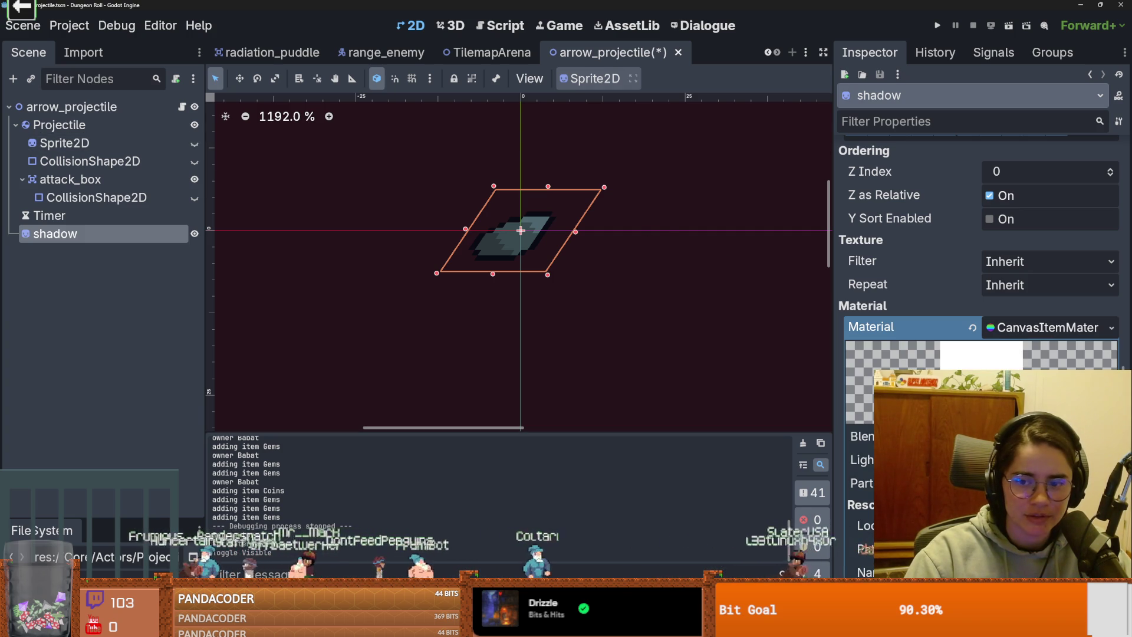
{"action": "left_click", "coordinate": [1049, 435]}
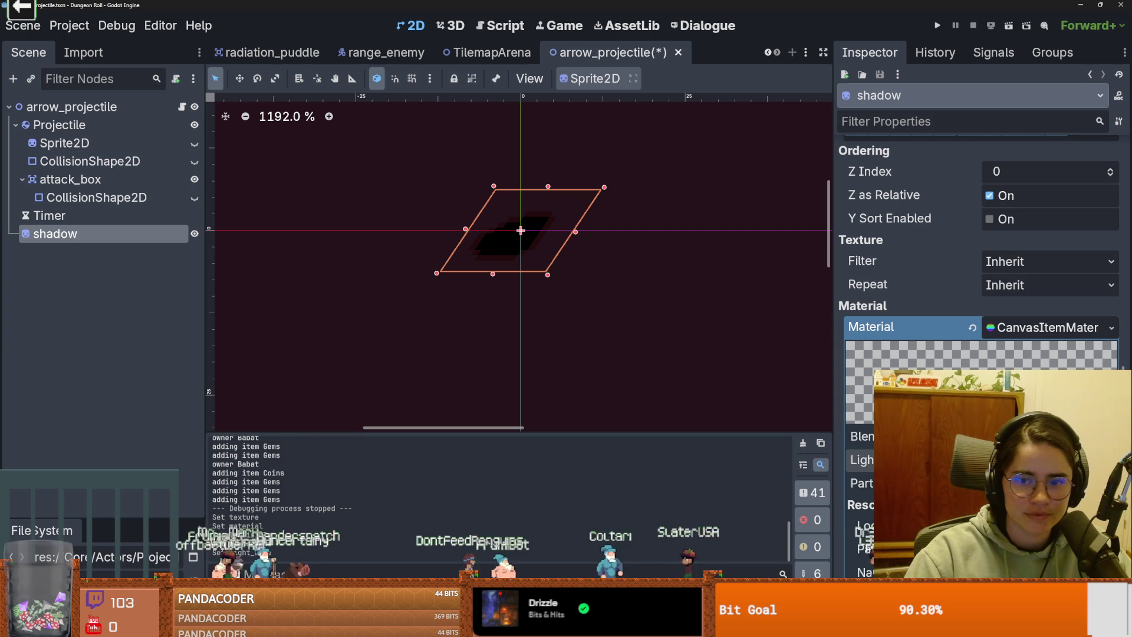
{"action": "left_click", "coordinate": [1050, 460]}
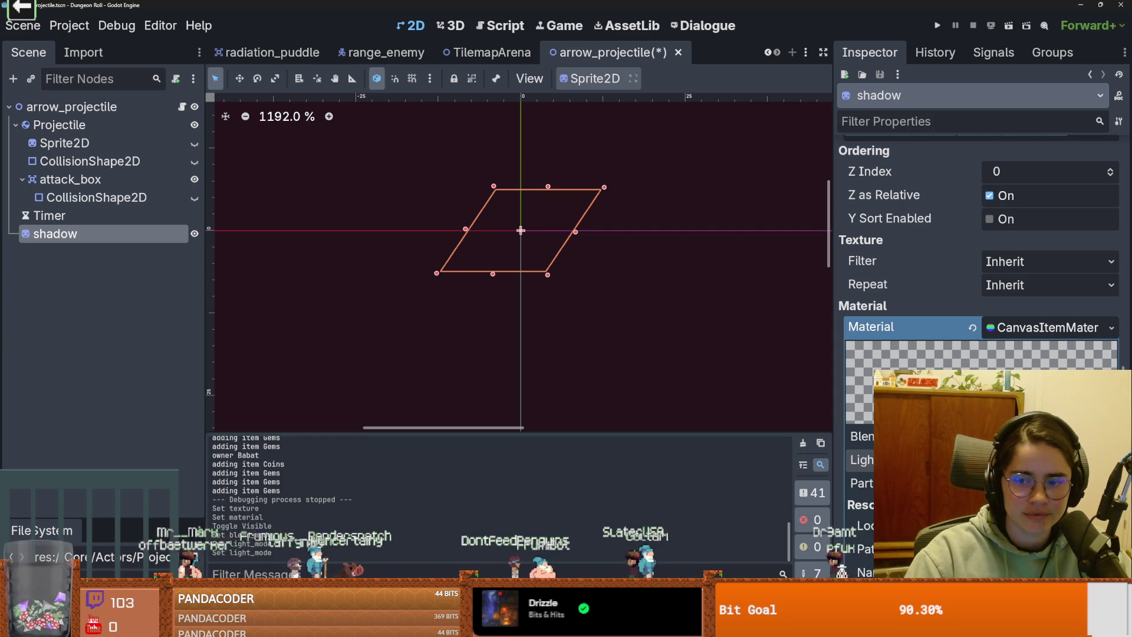
{"action": "left_click", "coordinate": [1050, 459]}
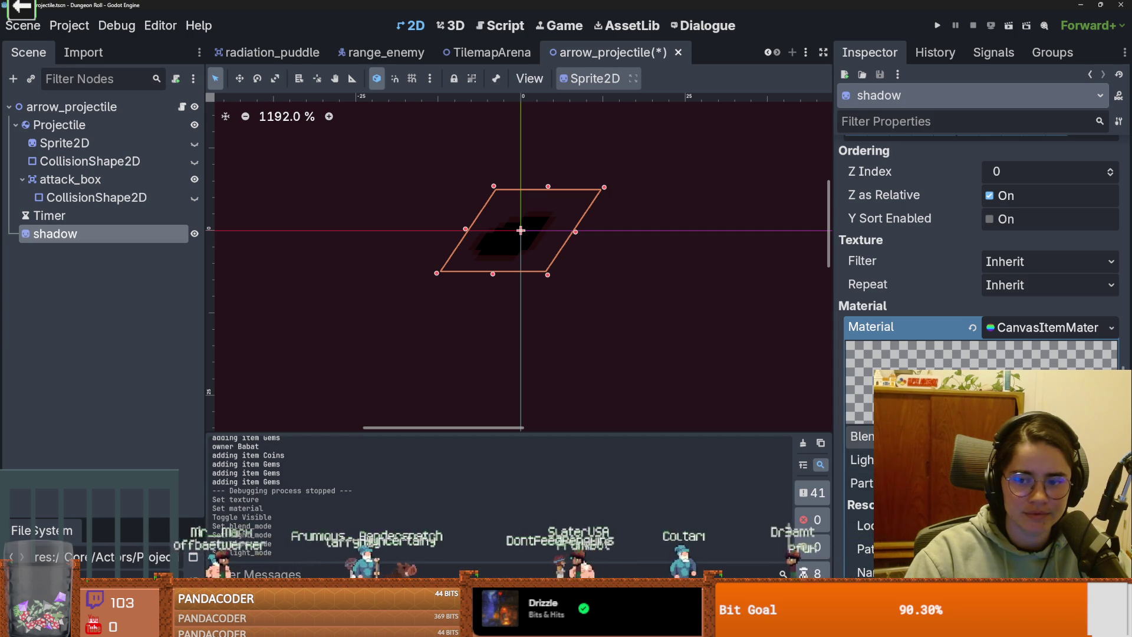
{"action": "left_click", "coordinate": [1050, 459]}
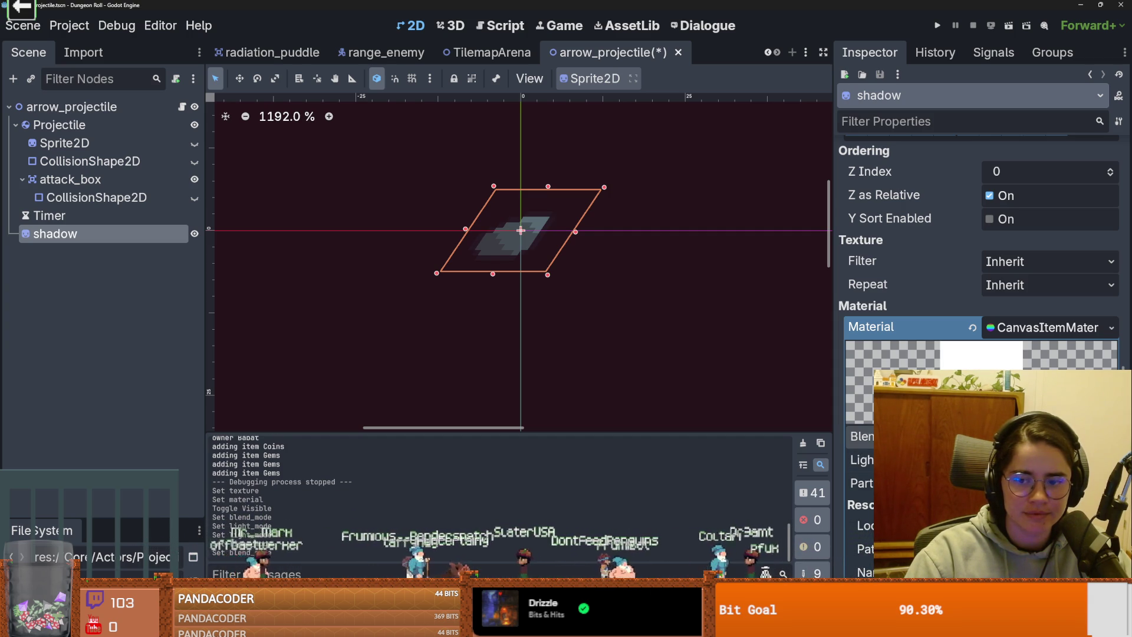
{"action": "left_click", "coordinate": [1050, 459]}
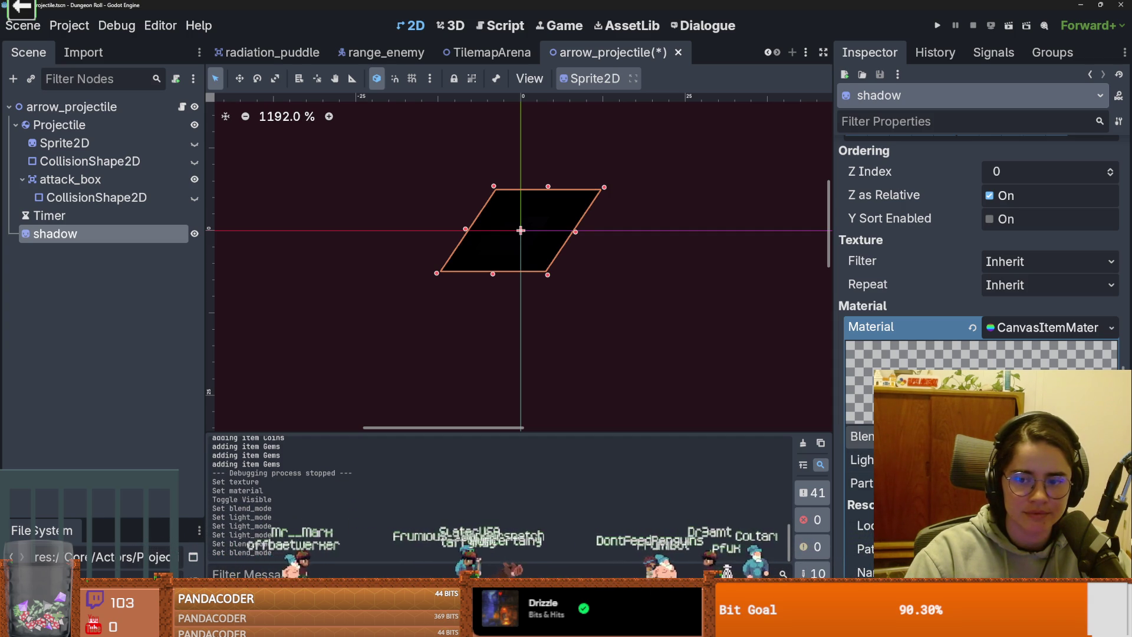
{"action": "left_click", "coordinate": [1050, 460]}
{"action": "left_click", "coordinate": [1050, 459]}
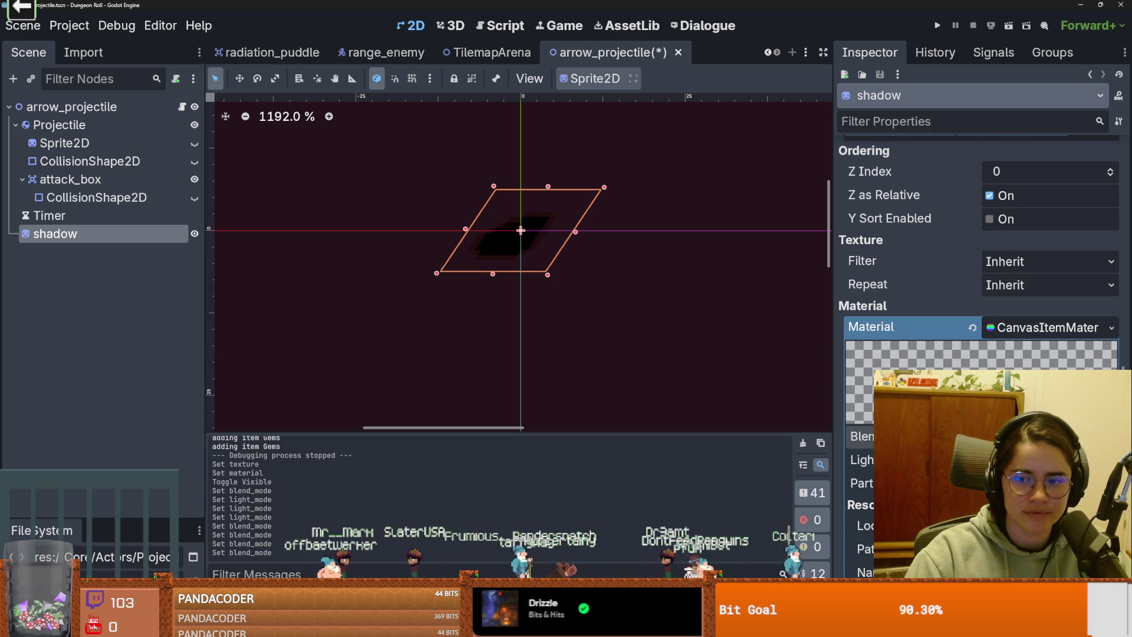
{"action": "scroll", "coordinate": [1050, 460], "scroll_direction": "down", "scroll_amount": 2}
{"action": "key", "text": "ctrl+s"}
{"action": "left_click", "coordinate": [1033, 275]}
{"action": "scroll", "coordinate": [1033, 275], "scroll_direction": "down", "scroll_amount": 2}
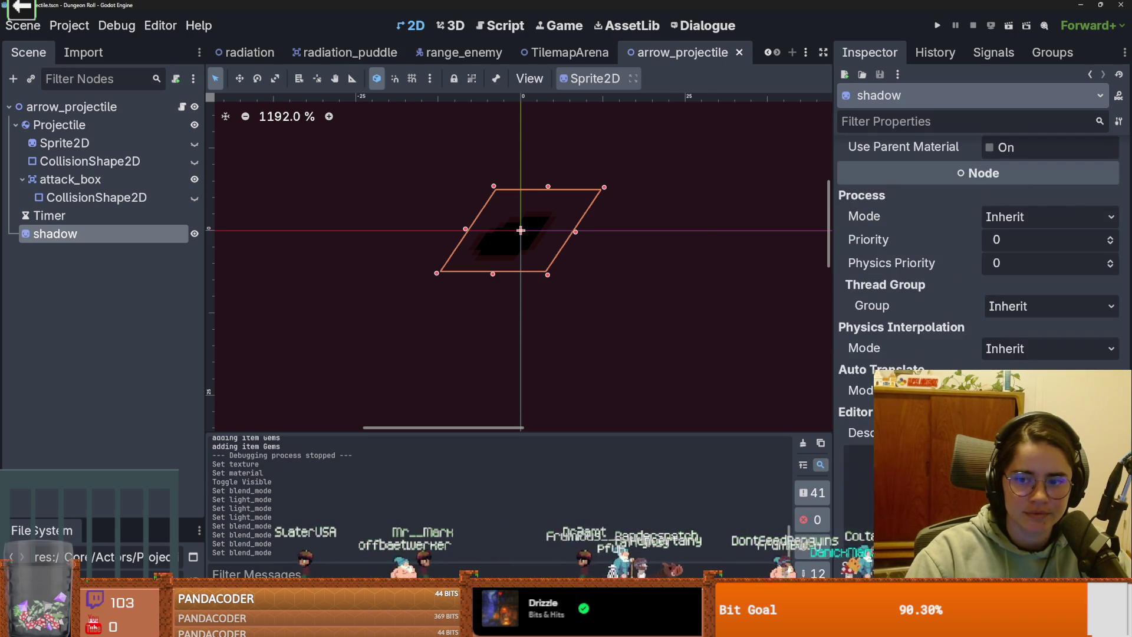
Step: Lower the shadow's self-modulate alpha, save, unhide the arrow sprite, and rerun the game
{"action": "scroll", "coordinate": [1033, 274], "scroll_direction": "up", "scroll_amount": 5}
{"action": "scroll", "coordinate": [996, 275], "scroll_direction": "up", "scroll_amount": 2}
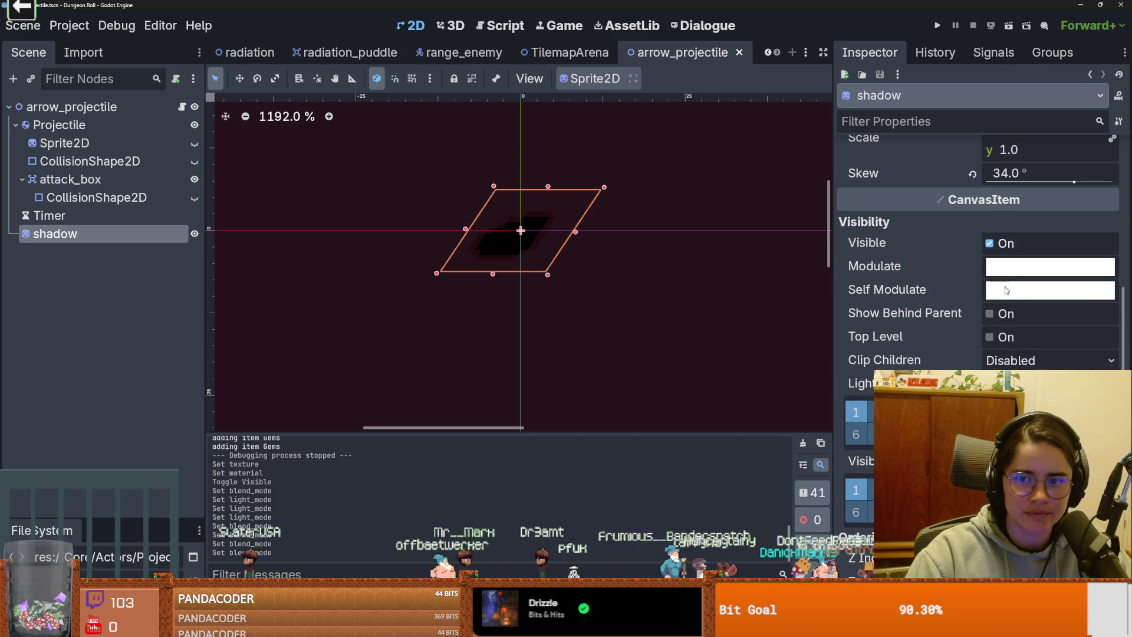
{"action": "left_click", "coordinate": [1007, 287]}
{"action": "left_click_drag", "start_coordinate": [1109, 440], "coordinate": [1061, 439]}
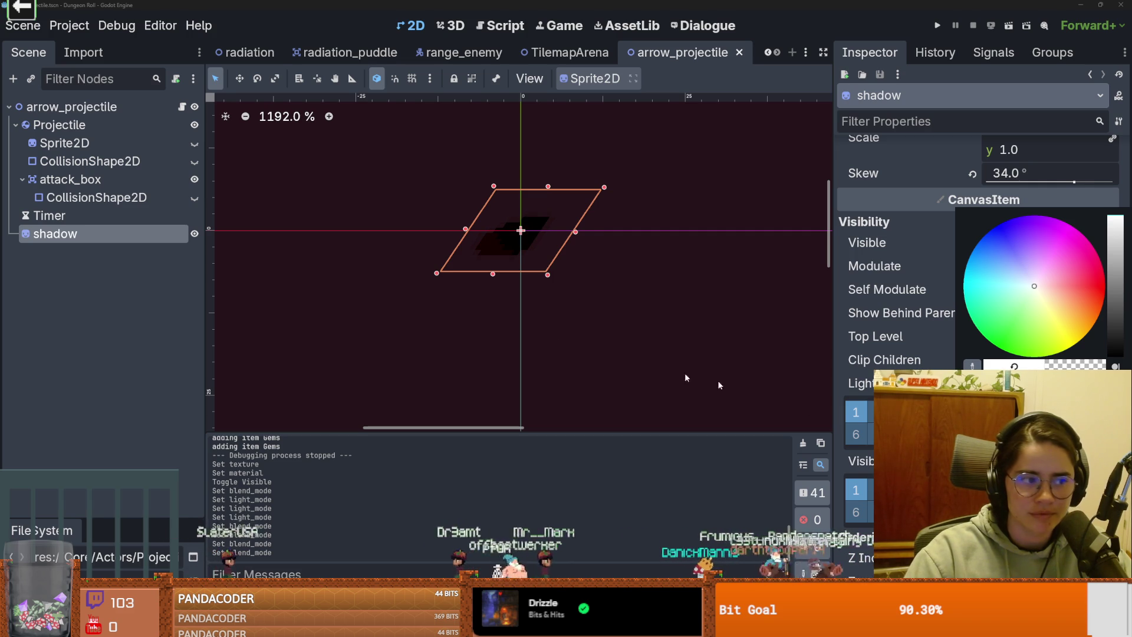
{"action": "left_click", "coordinate": [556, 332]}
{"action": "key", "text": "ctrl+s"}
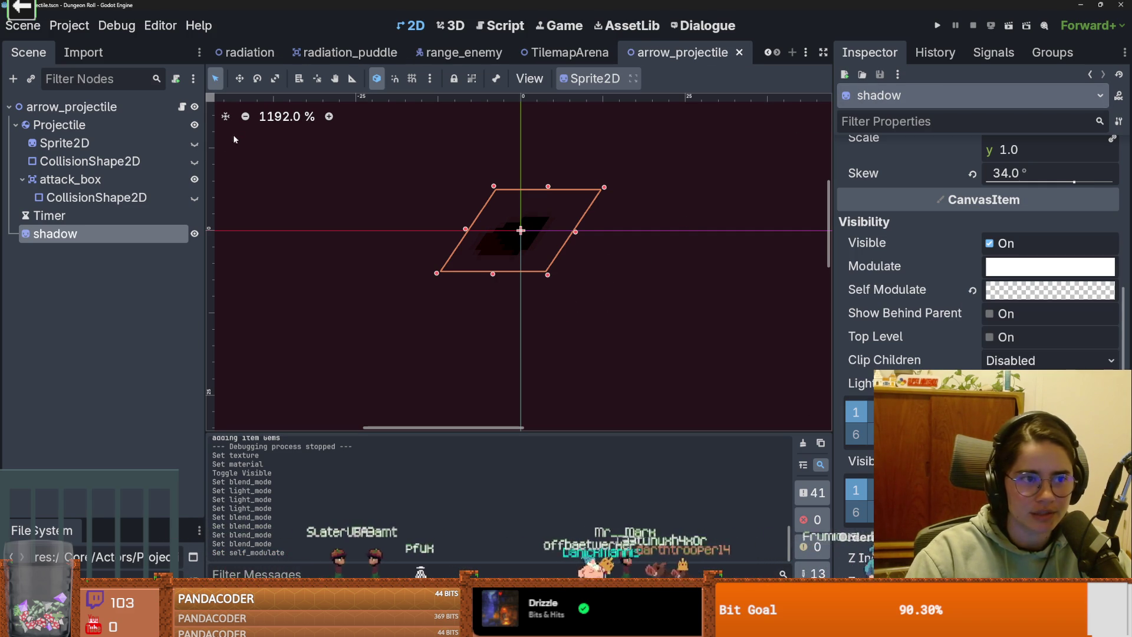
{"action": "left_click", "coordinate": [194, 142]}
{"action": "left_click", "coordinate": [938, 25]}
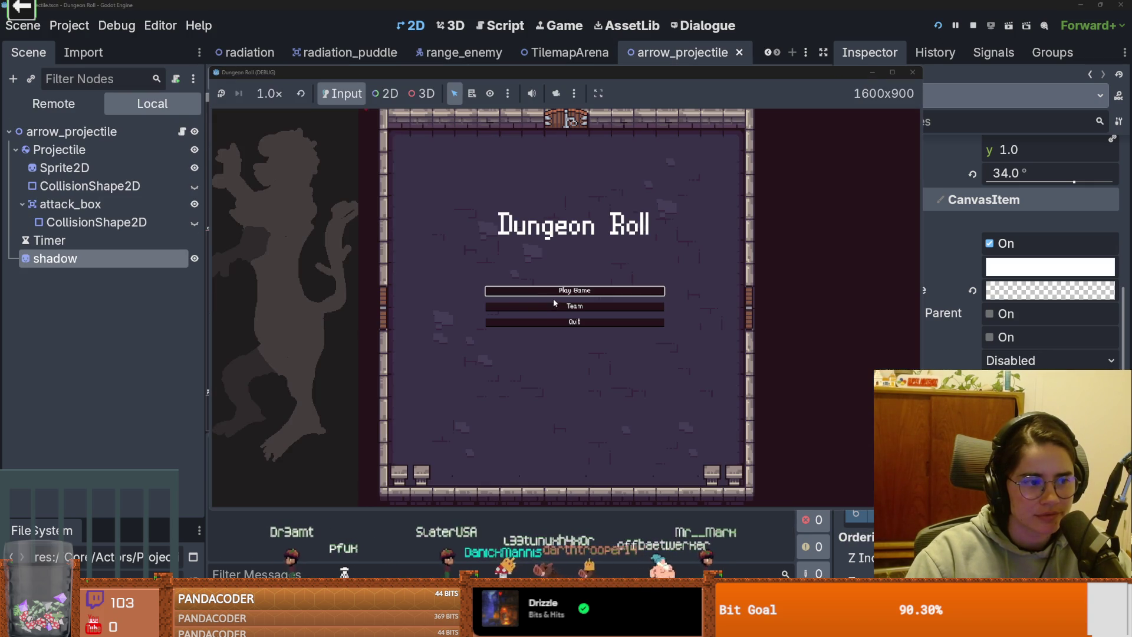
Step: Start a new game as the Crusader and spawn a rock enemy with spawn_enemy "rock" 1 true
{"action": "left_click", "coordinate": [551, 291]}
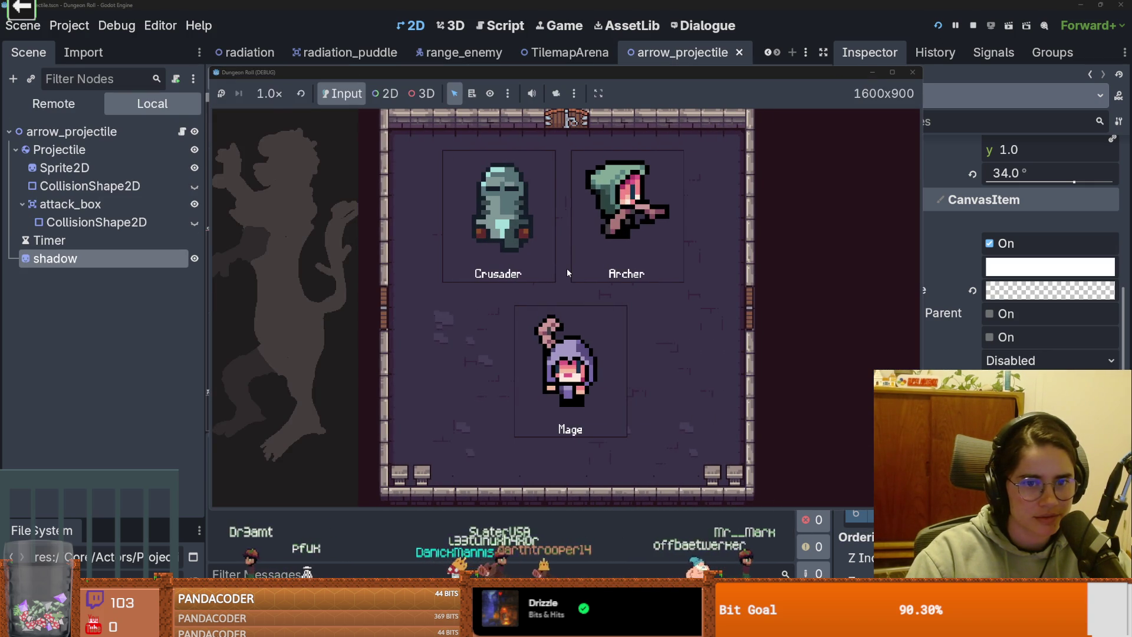
{"action": "left_click", "coordinate": [568, 270]}
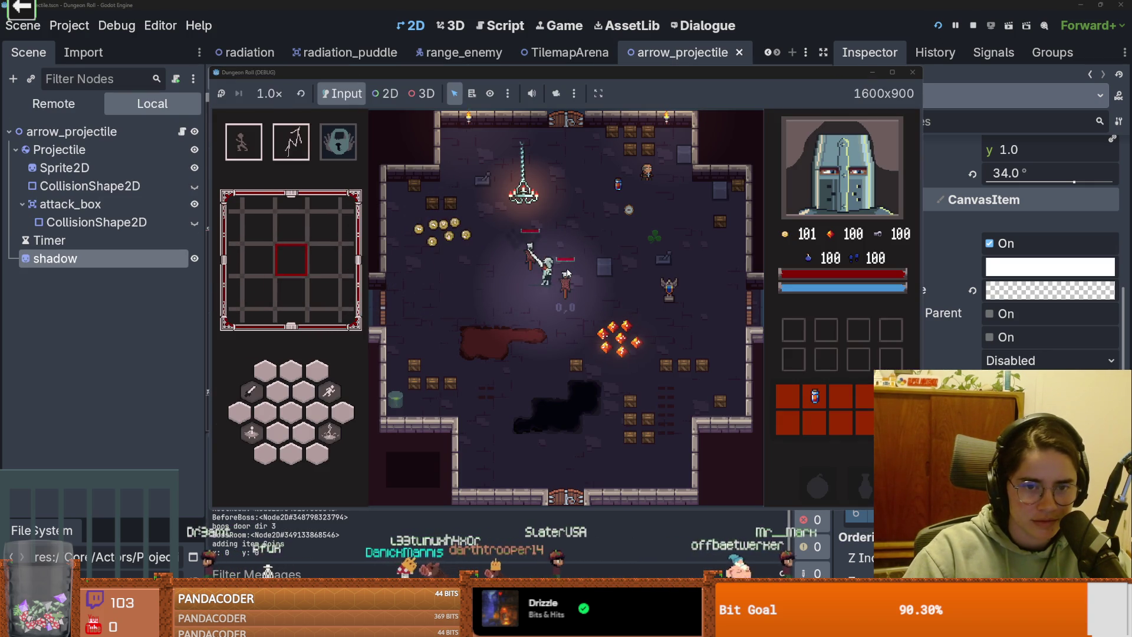
{"action": "key", "text": "grave"}
{"action": "type", "text": "spawq"}
{"action": "key", "text": "BackSpace"}
{"action": "type", "text": "n_enemy \"rock\" 1 true"}
{"action": "key", "text": "Return"}
{"action": "key", "text": "grave"}
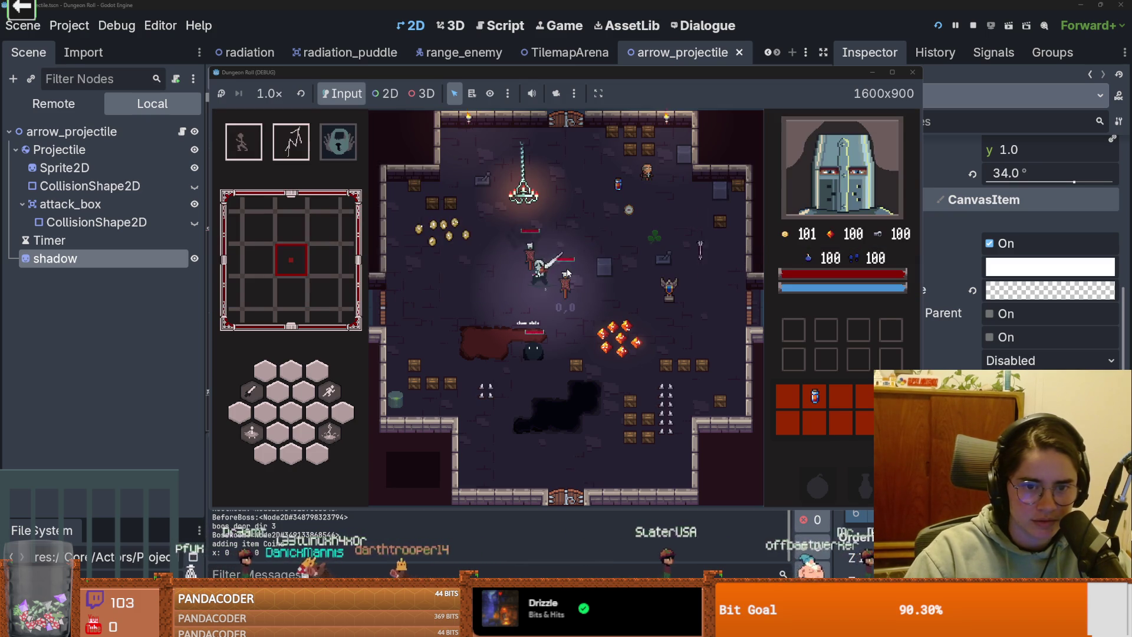
Step: Walk the Crusader around the room with WASD, collecting coins, the clover and gems
{"action": "key", "text": "a"}
{"action": "key", "text": "w"}
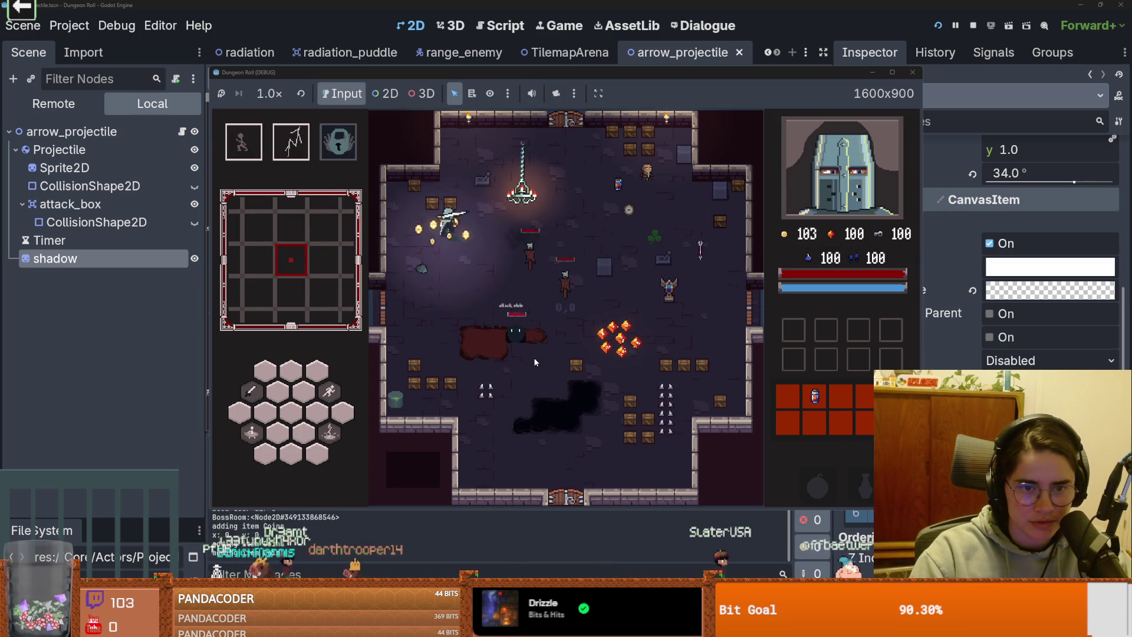
{"action": "key", "text": "d"}
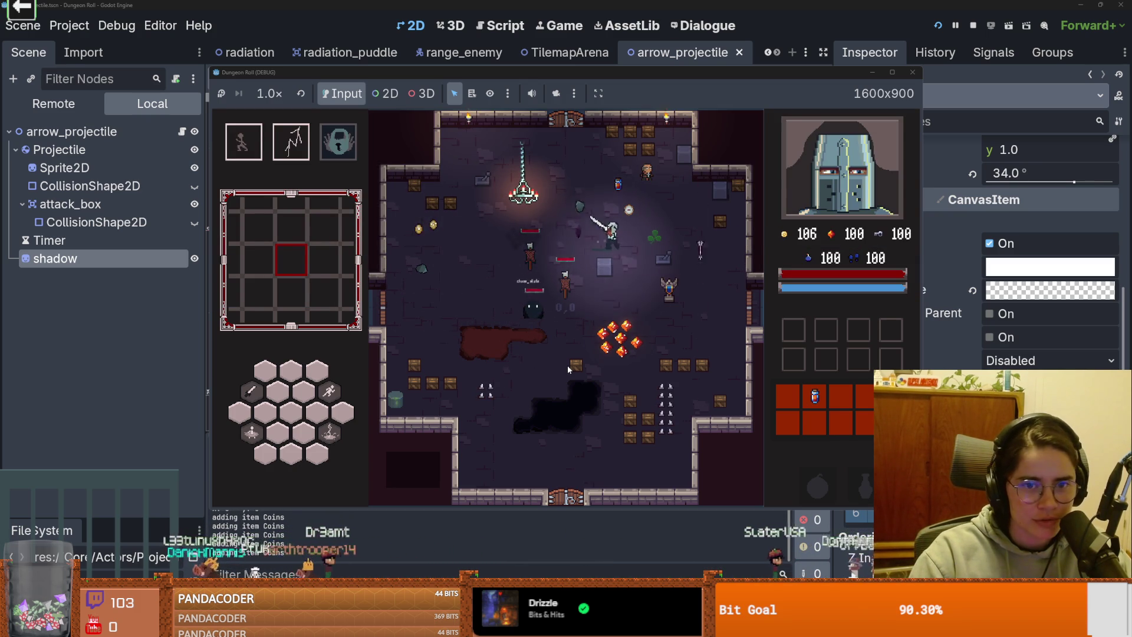
{"action": "key", "text": "s"}
{"action": "key", "text": "a"}
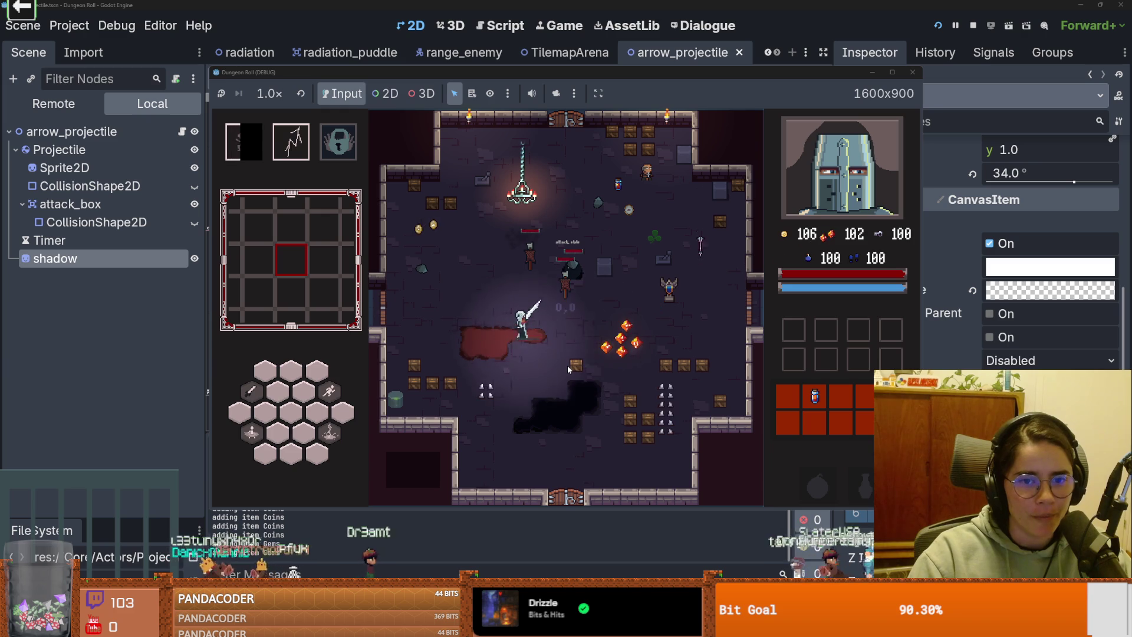
{"action": "key", "text": "w"}
{"action": "key", "text": "a"}
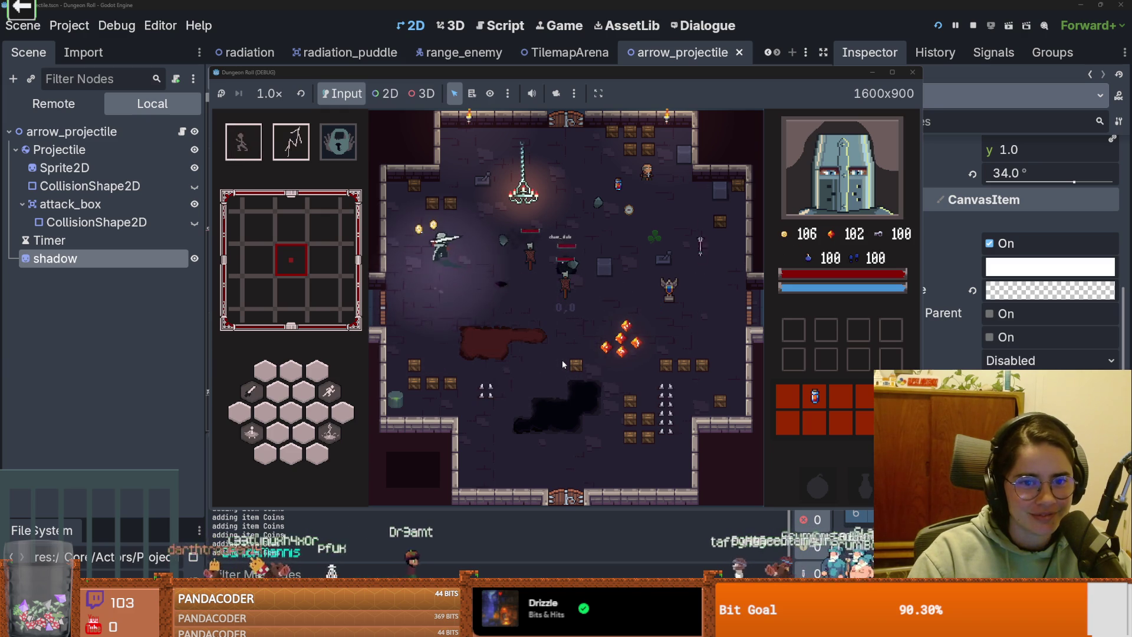
{"action": "key", "text": "d"}
{"action": "key", "text": "s"}
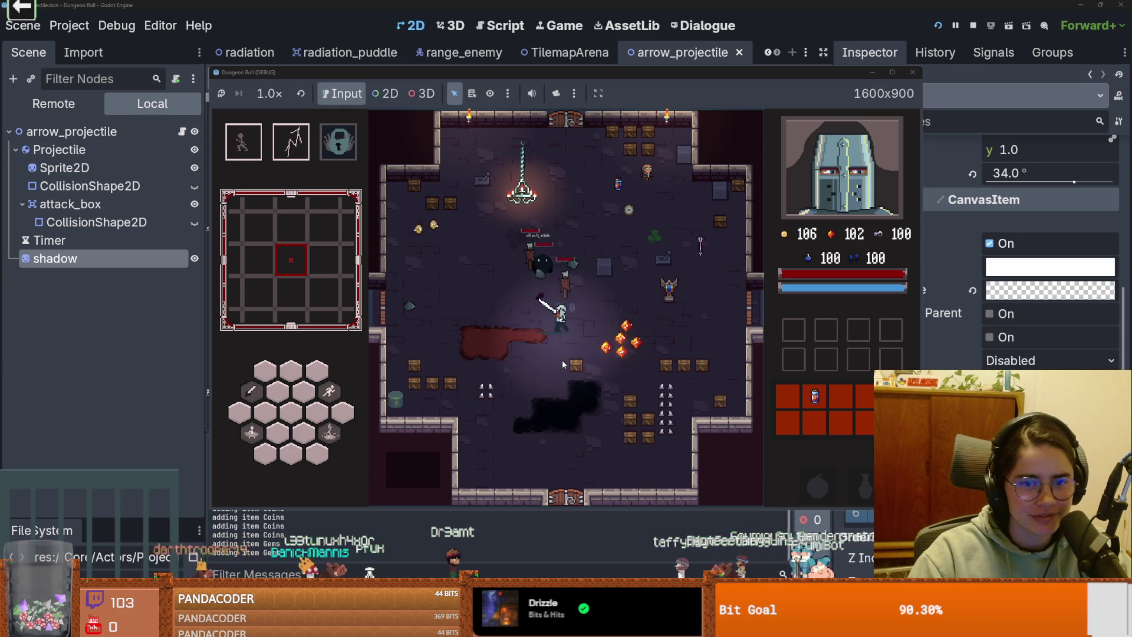
{"action": "key", "text": "d"}
{"action": "key", "text": "w"}
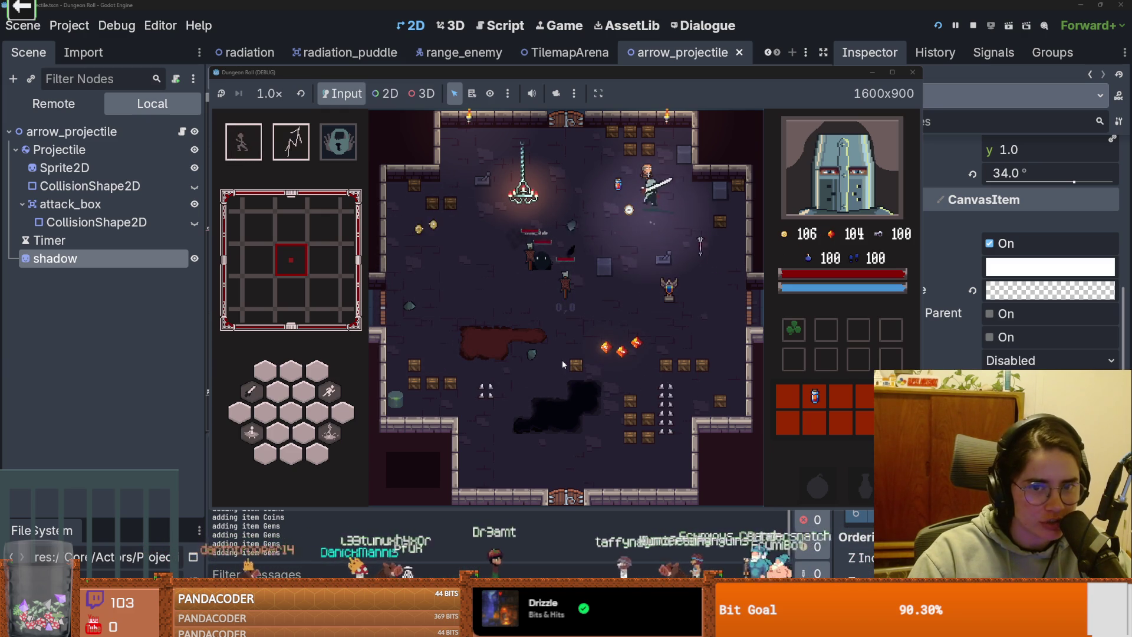
{"action": "key", "text": "a"}
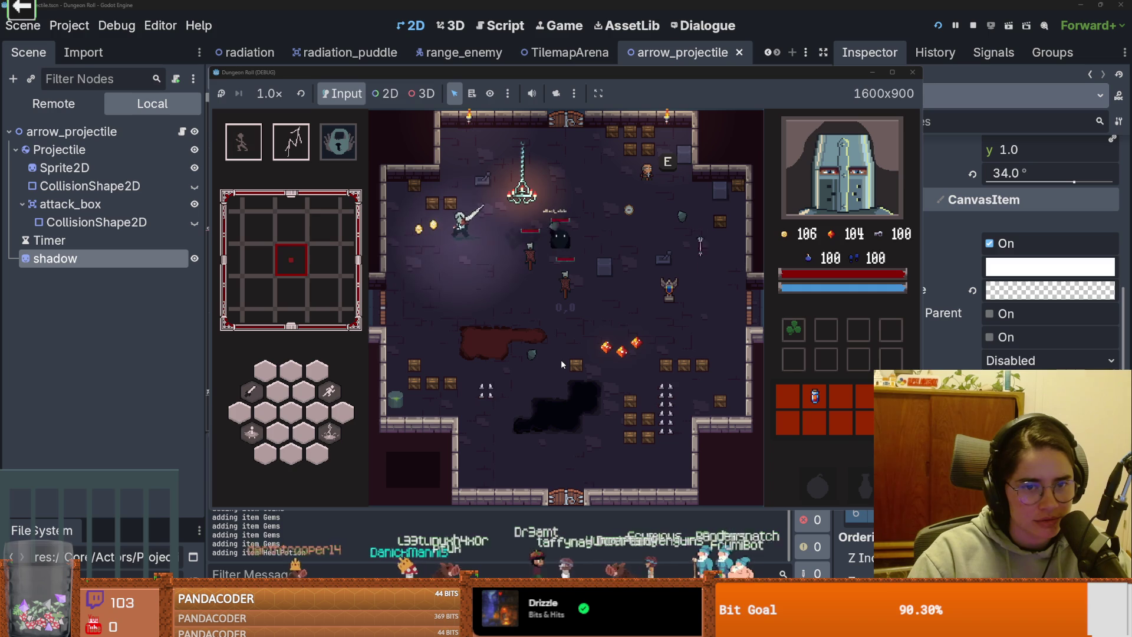
{"action": "key", "text": "a"}
{"action": "key", "text": "s"}
{"action": "key", "text": "d"}
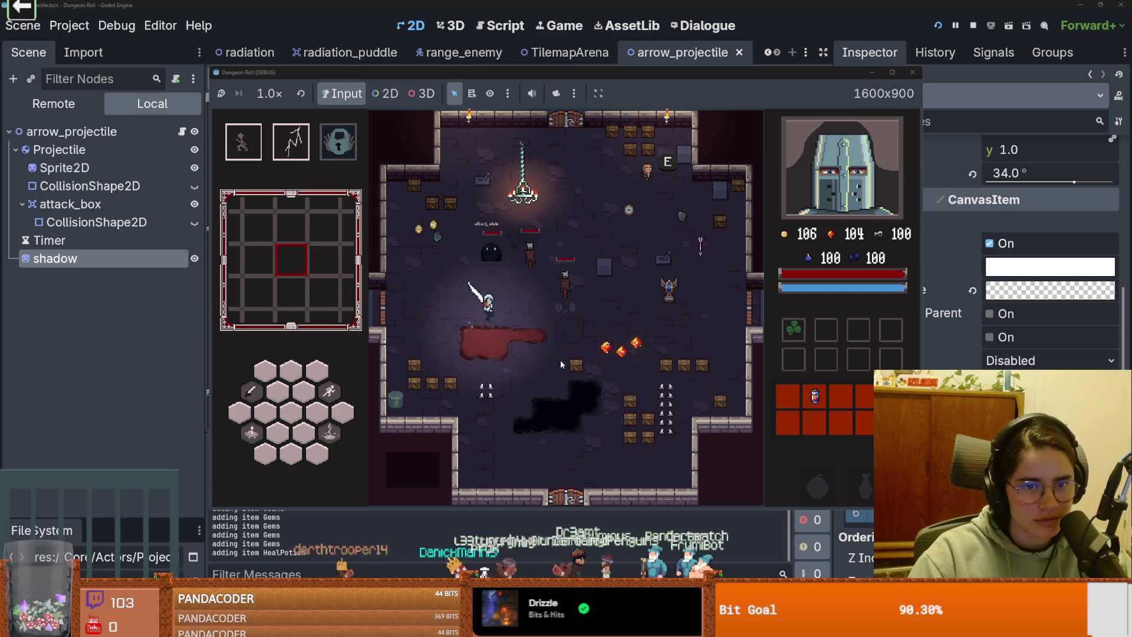
{"action": "key", "text": "d"}
{"action": "key", "text": "d"}
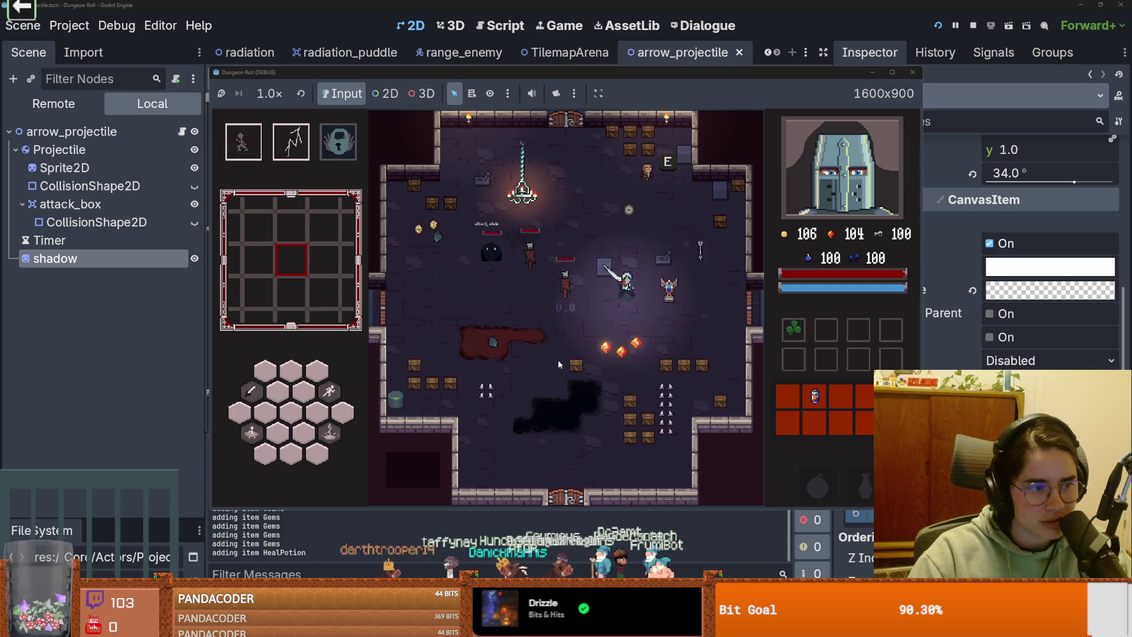
Step: Move past the chandelier and crates, pick up an item and use the first skill
{"action": "key", "text": "w"}
{"action": "key", "text": "a"}
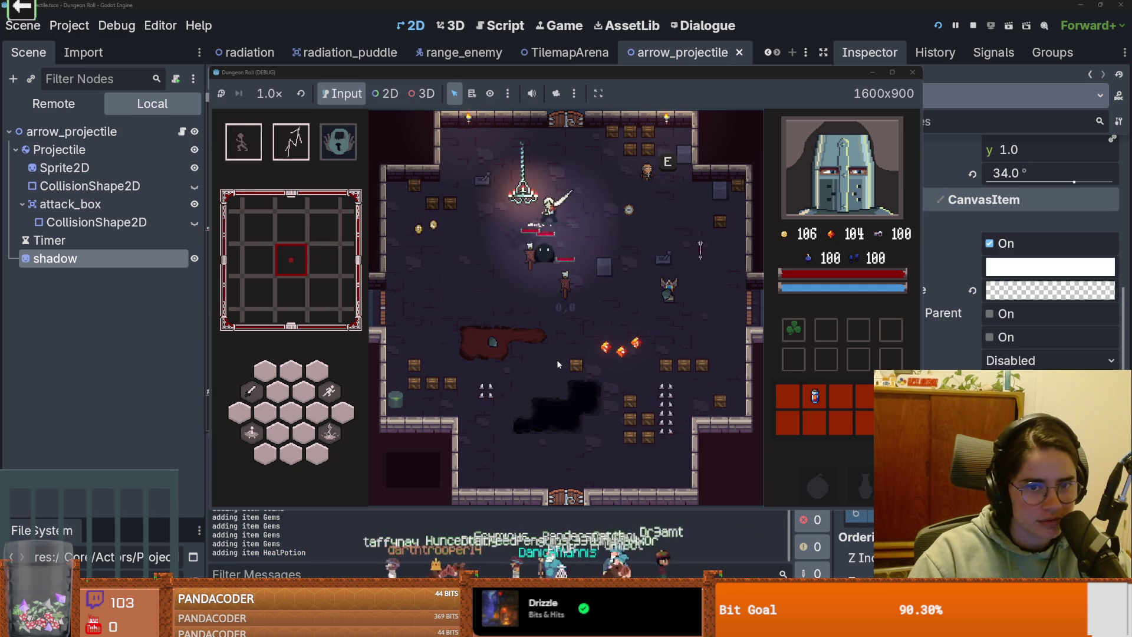
{"action": "key", "text": "a"}
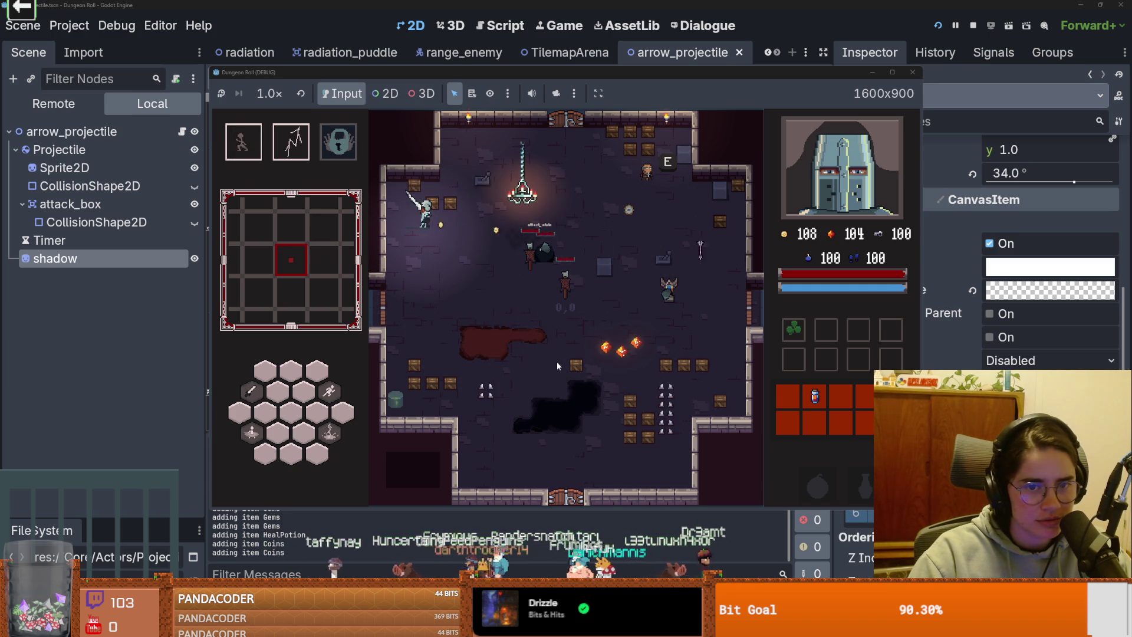
{"action": "key", "text": "s"}
{"action": "key", "text": "d"}
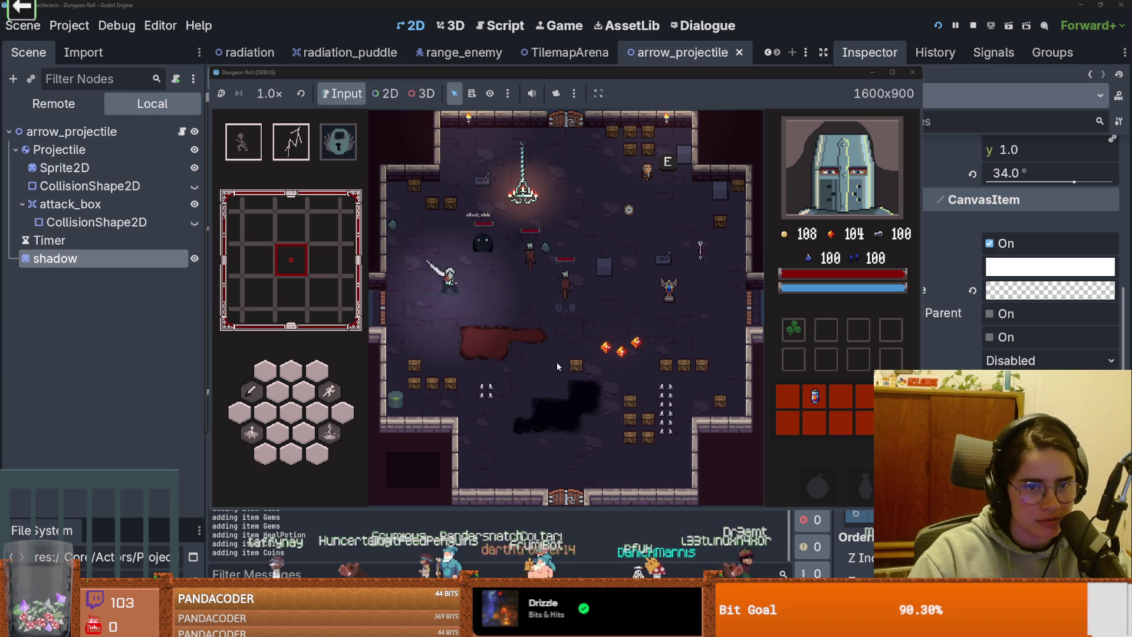
{"action": "key", "text": "d"}
{"action": "key", "text": "w"}
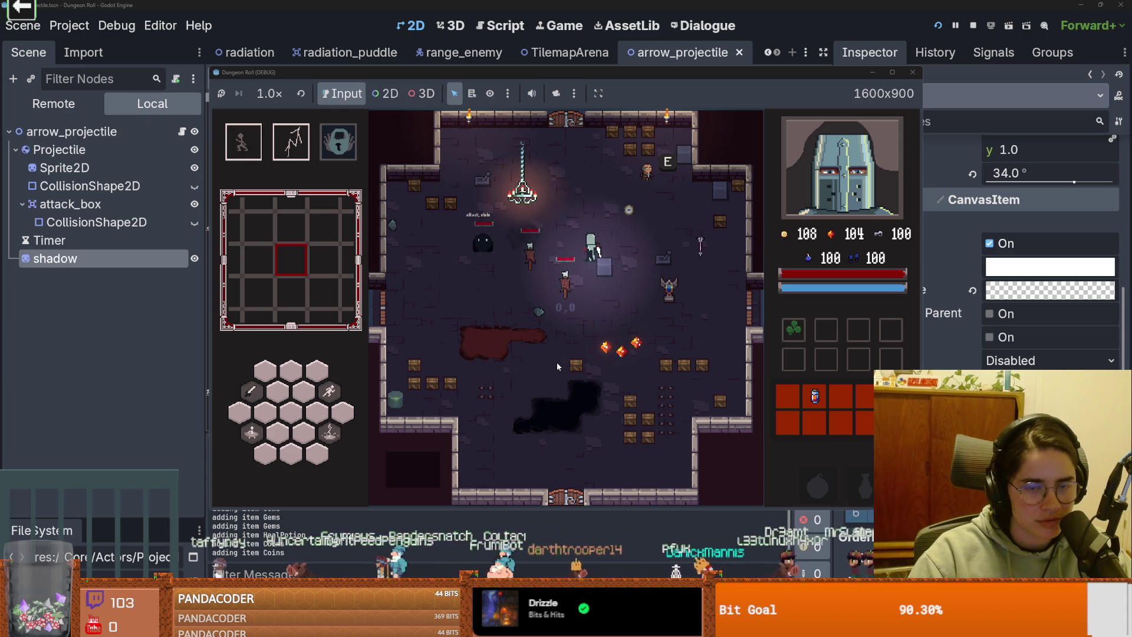
{"action": "key", "text": "w"}
{"action": "key", "text": "a"}
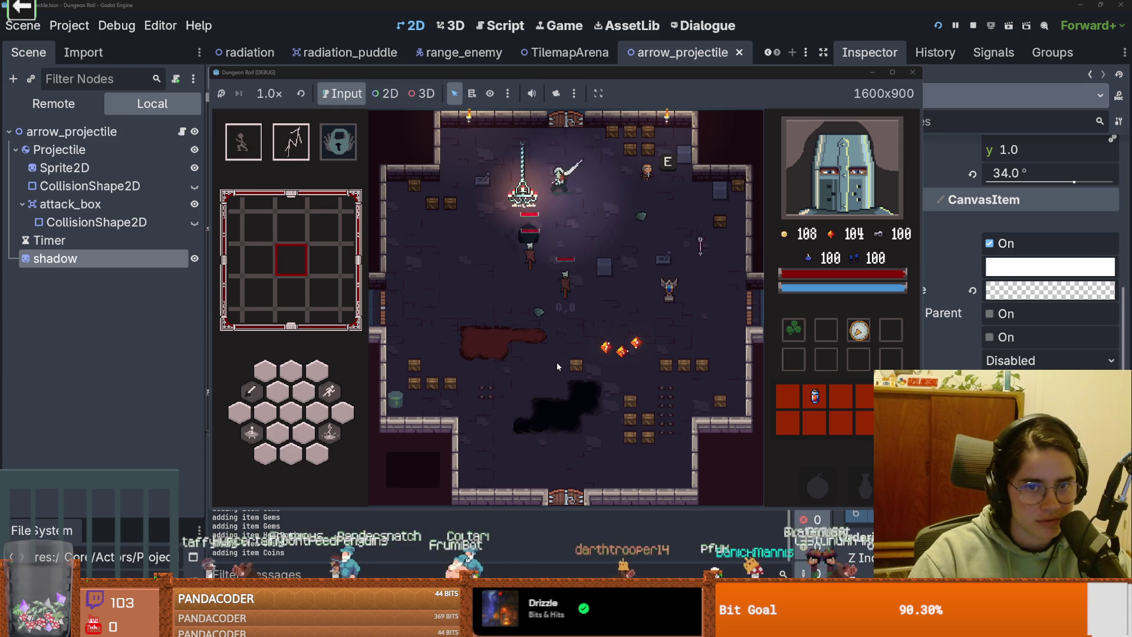
{"action": "key", "text": "a"}
{"action": "key", "text": "s"}
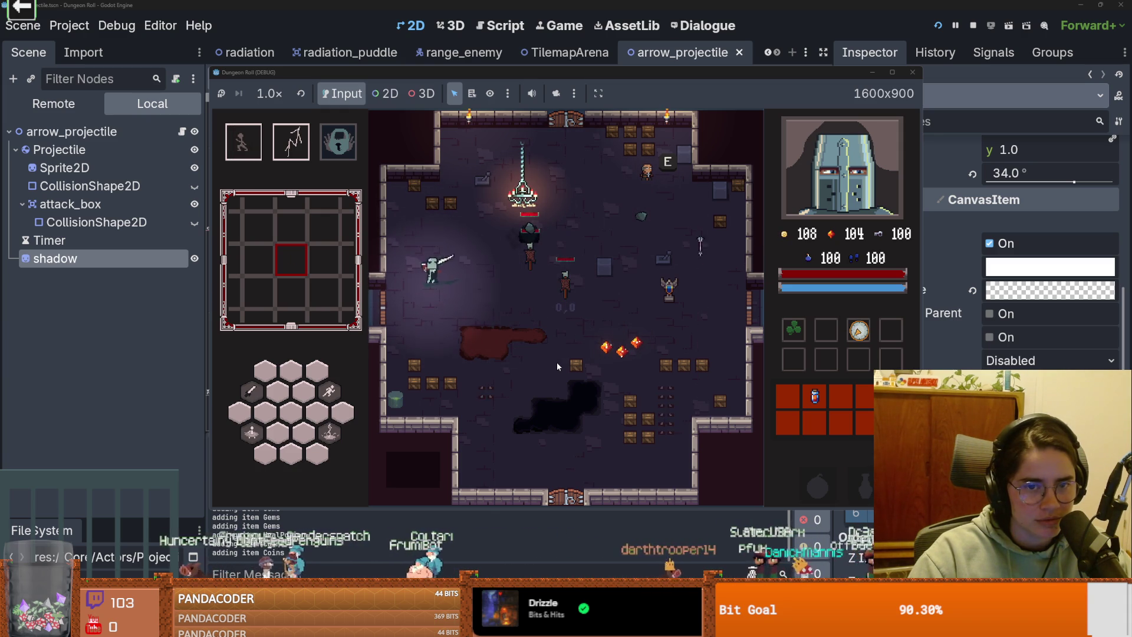
{"action": "key", "text": "s"}
{"action": "key", "text": "d"}
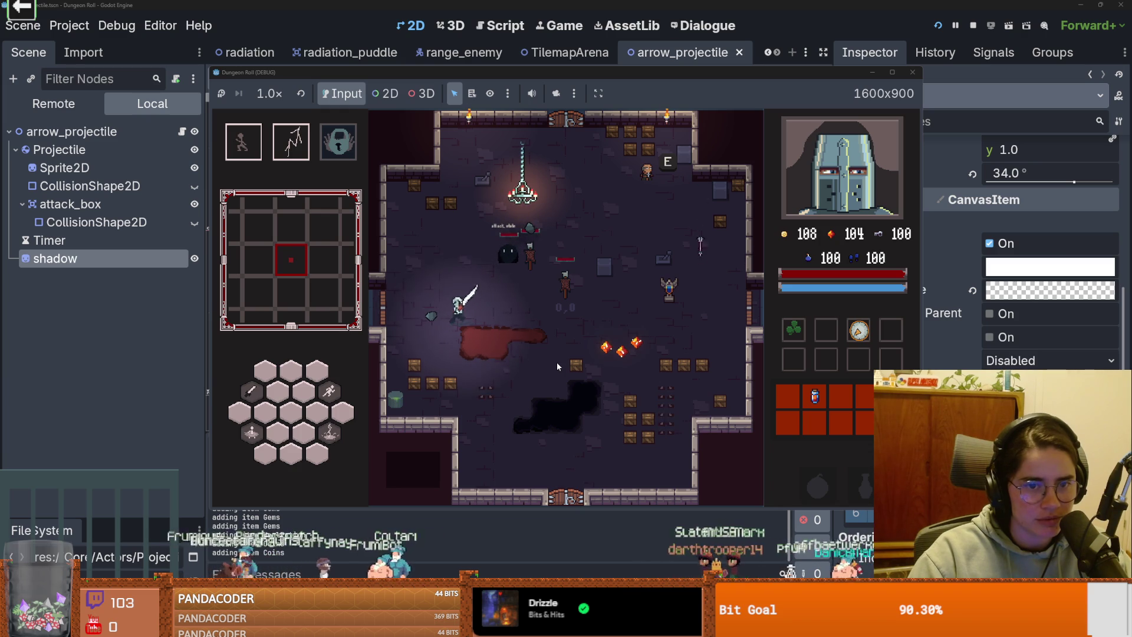
{"action": "key", "text": "a"}
{"action": "key", "text": "w"}
{"action": "key", "text": "space"}
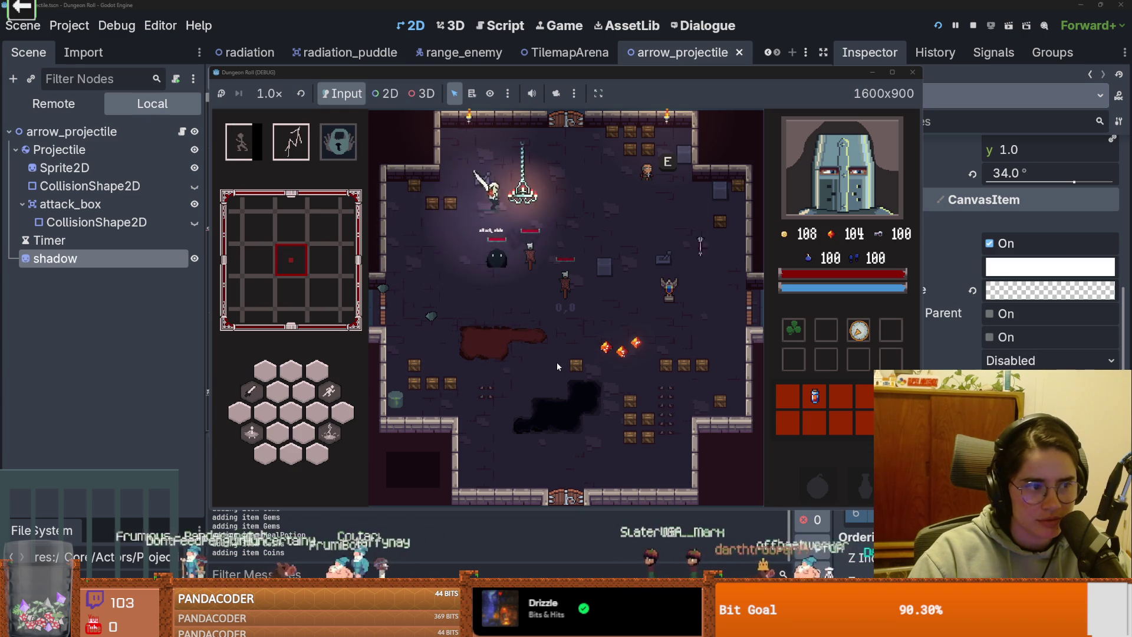
Step: Move the player around a little more, then stop the running game
{"action": "key", "text": "d"}
{"action": "key", "text": "s"}
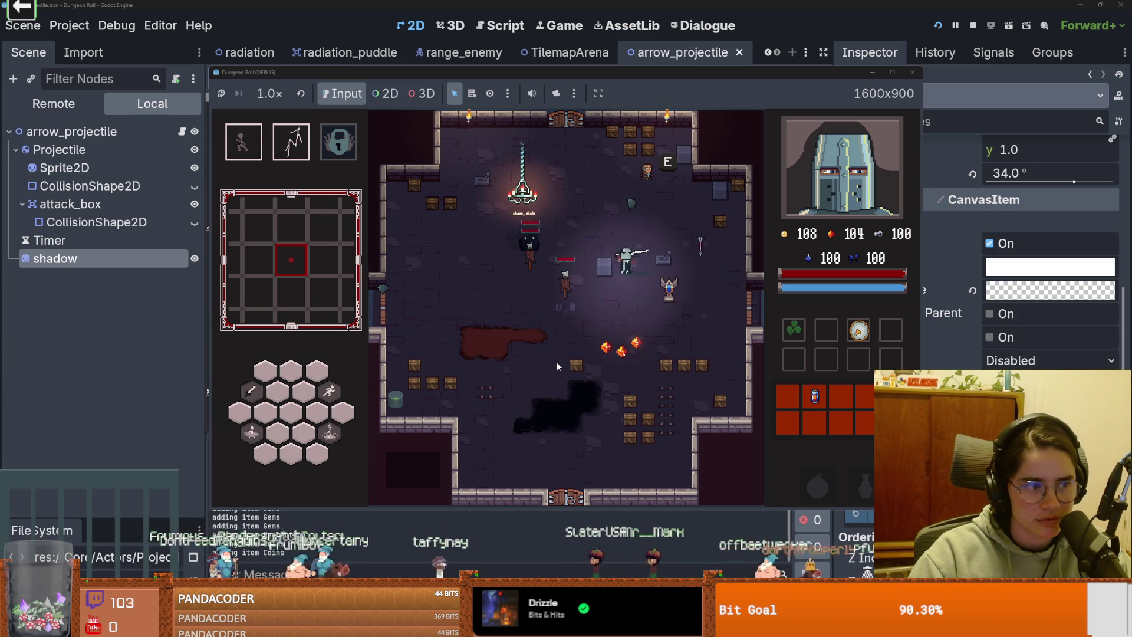
{"action": "key", "text": "a"}
{"action": "key", "text": "w"}
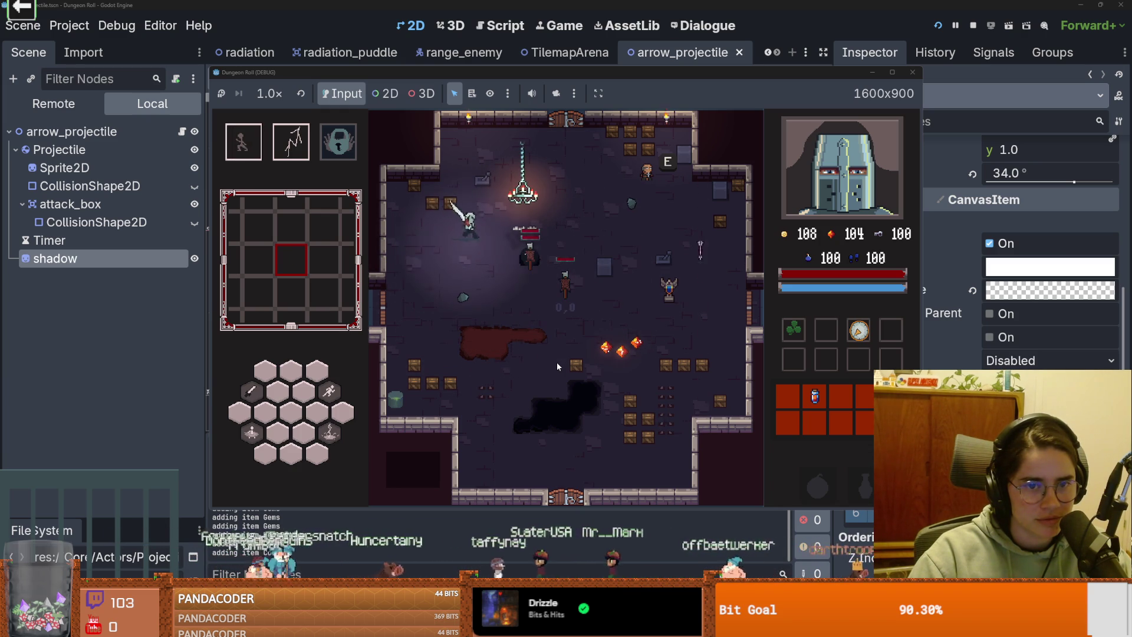
{"action": "key", "text": "d"}
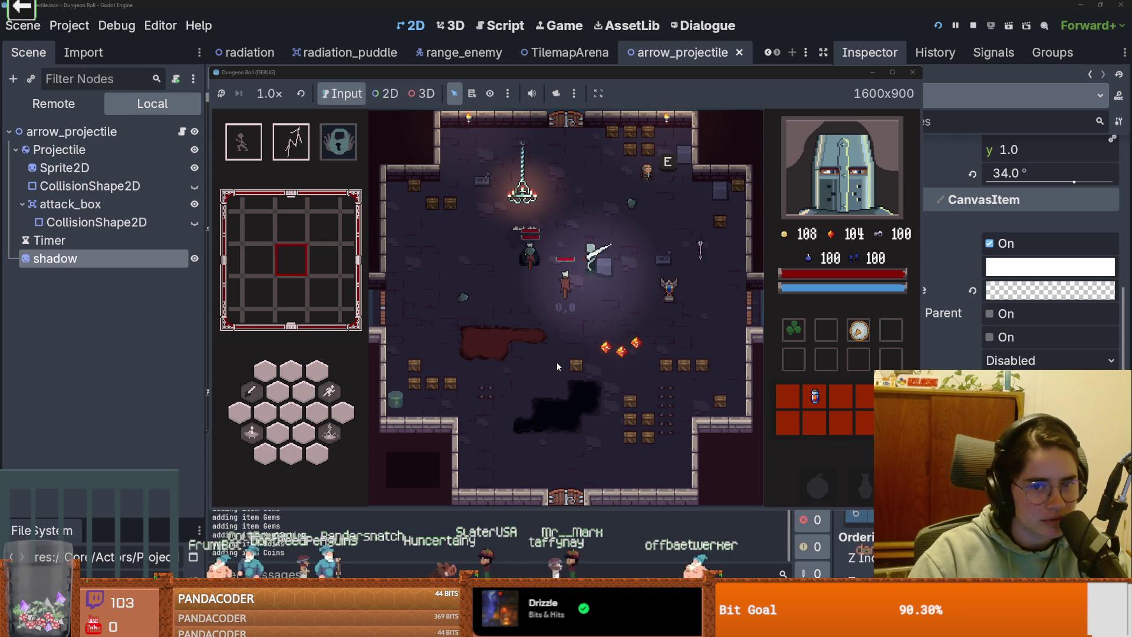
{"action": "key", "text": "d"}
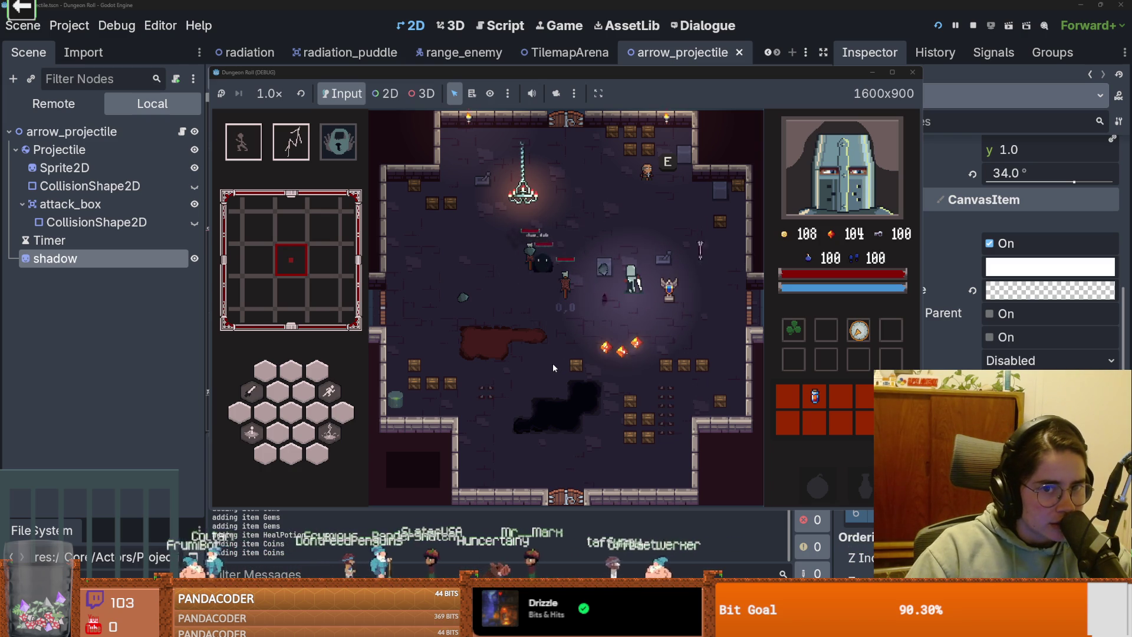
{"action": "key", "text": "w"}
{"action": "key", "text": "a"}
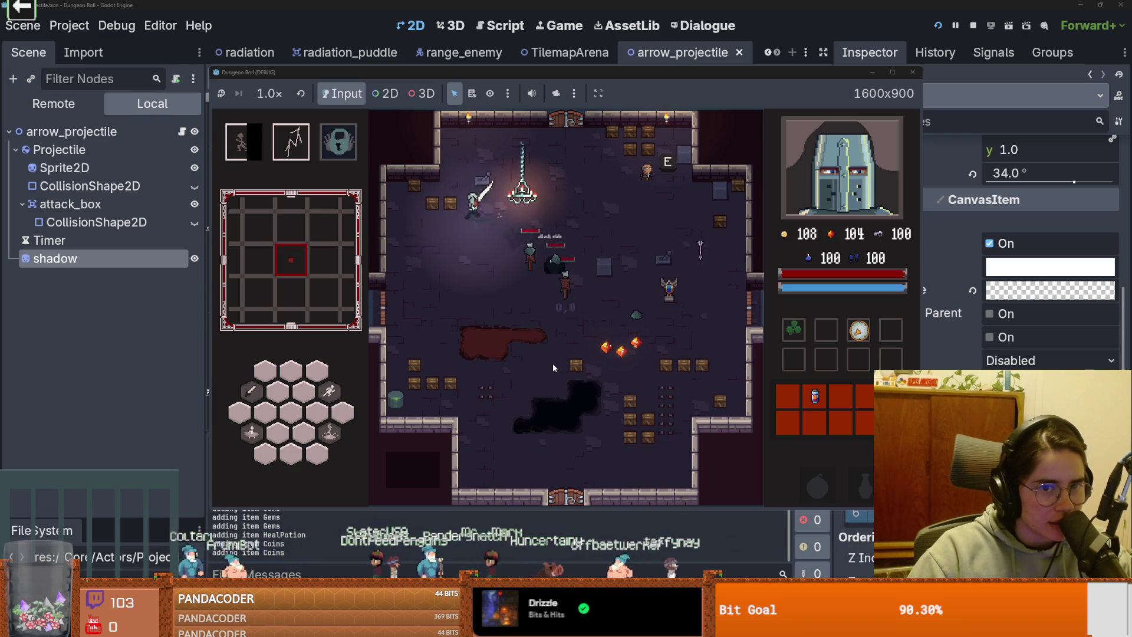
{"action": "left_click", "coordinate": [913, 73]}
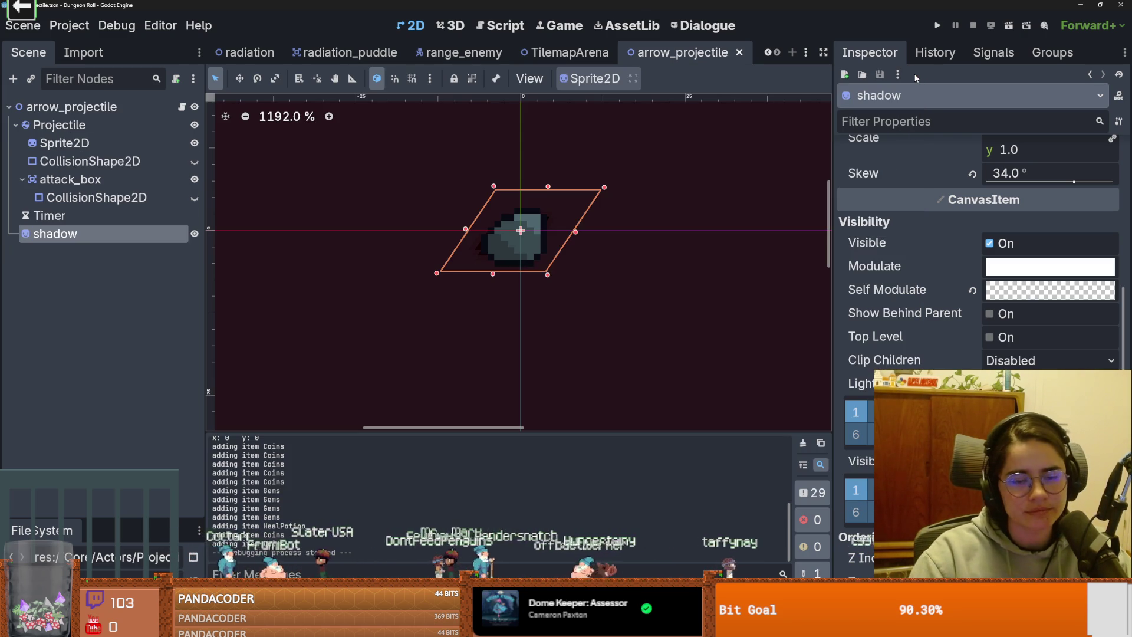
{"action": "key", "text": "alt+Tab"}
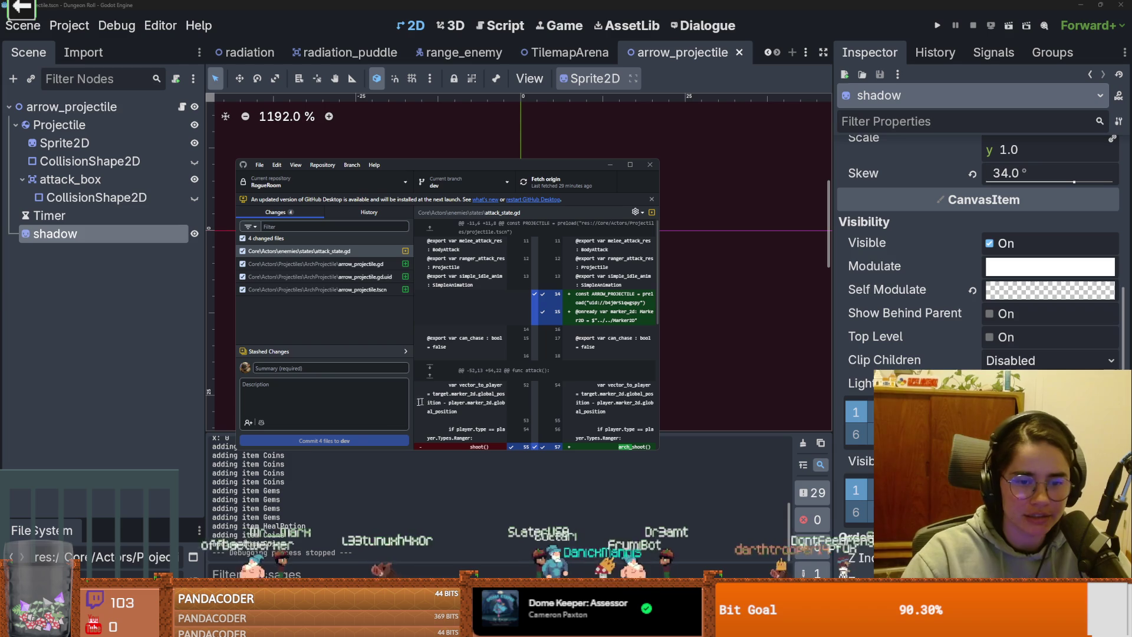
{"action": "left_click", "coordinate": [651, 165]}
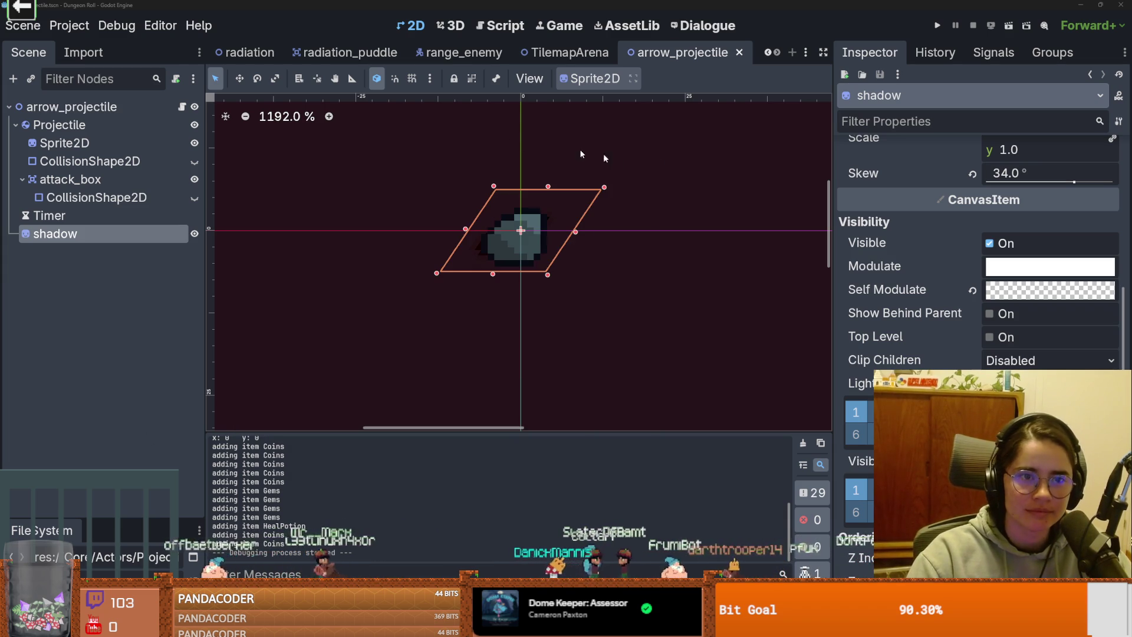
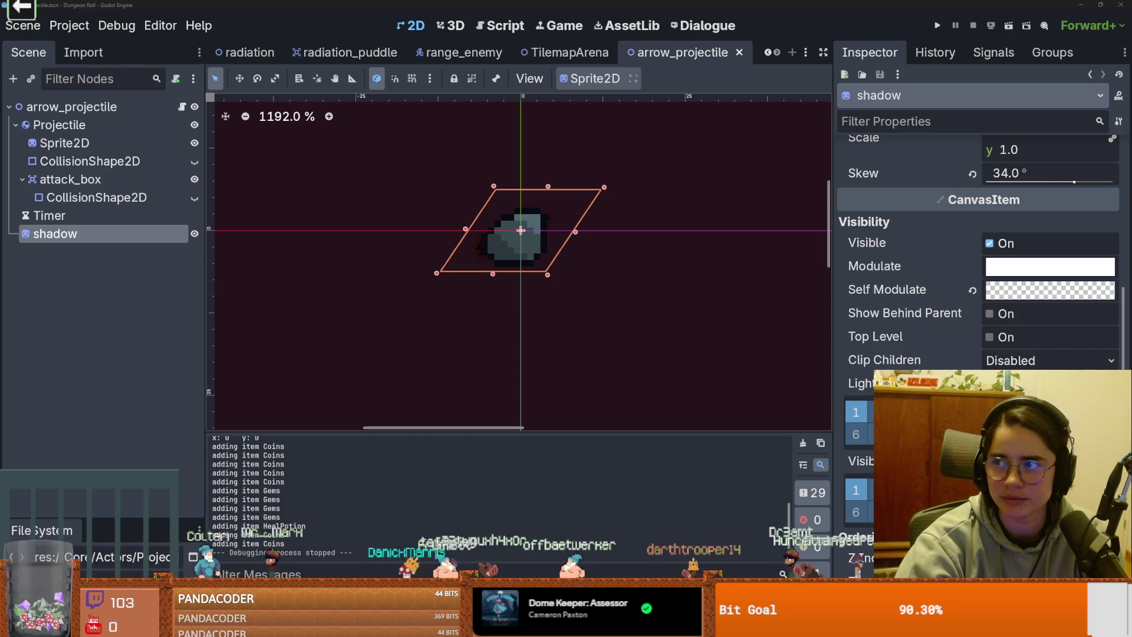
Step: Browse the Twitch channel's full list of past broadcasts via View All
{"action": "key", "text": "alt+Tab"}
{"action": "scroll", "coordinate": [392, 338], "scroll_direction": "down", "scroll_amount": 4}
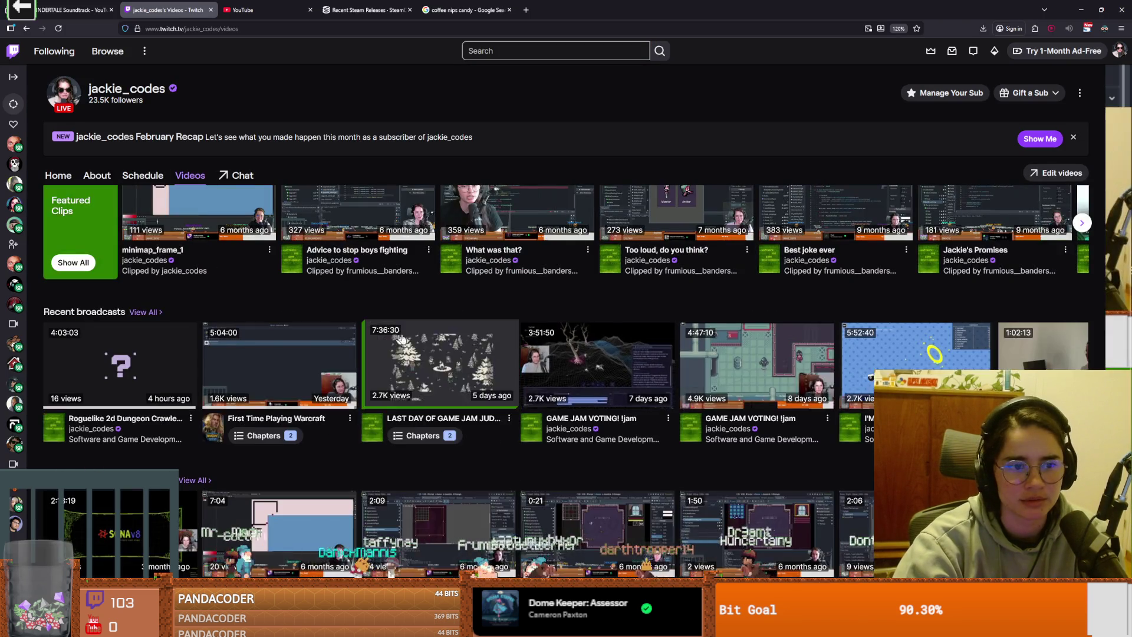
{"action": "scroll", "coordinate": [392, 339], "scroll_direction": "down", "scroll_amount": 3}
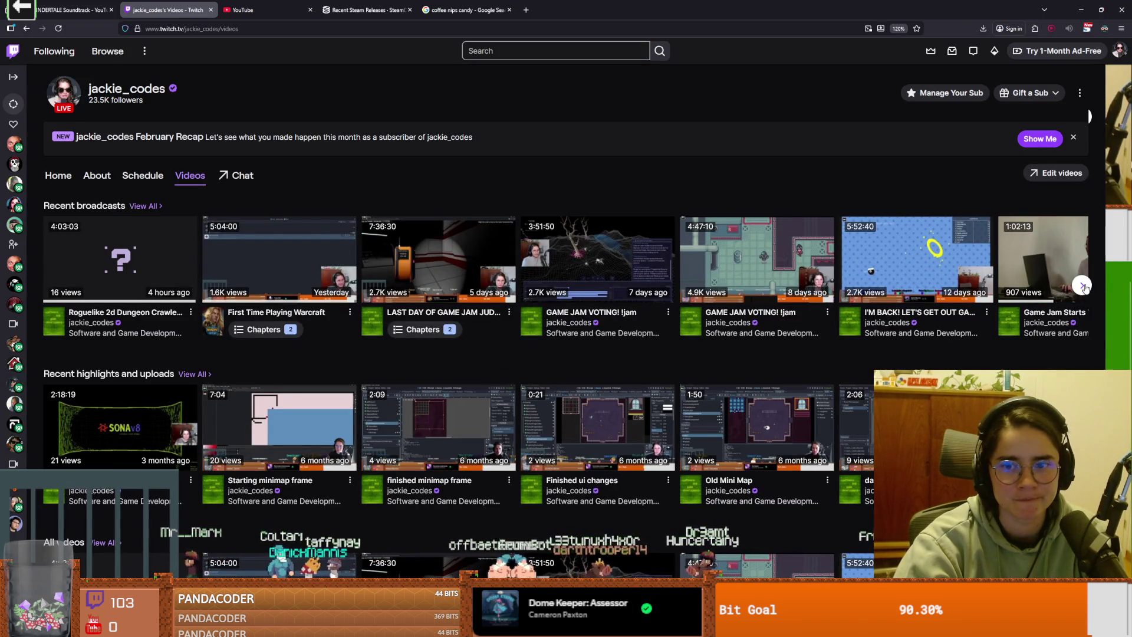
{"action": "left_click", "coordinate": [1083, 286]}
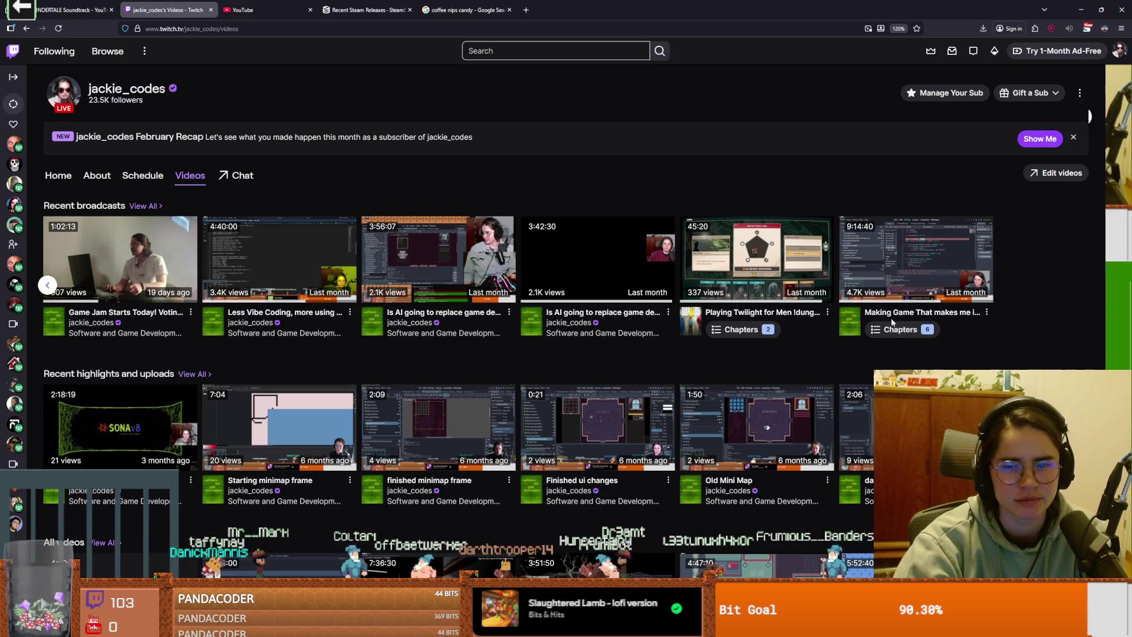
{"action": "left_click", "coordinate": [138, 207]}
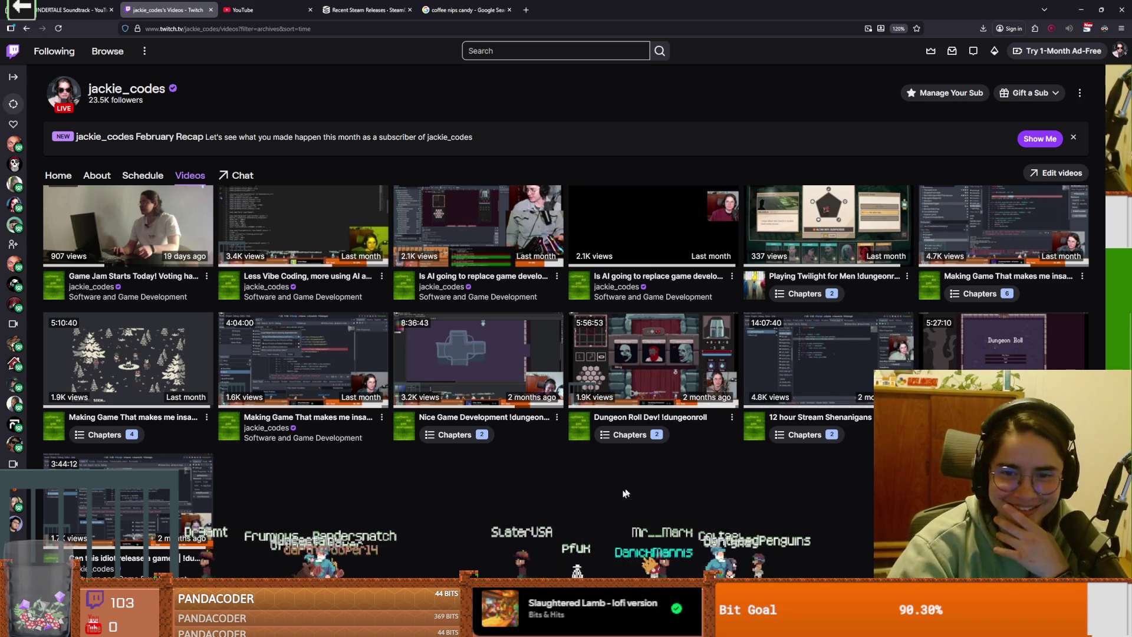
{"action": "scroll", "coordinate": [656, 486], "scroll_direction": "up", "scroll_amount": 3}
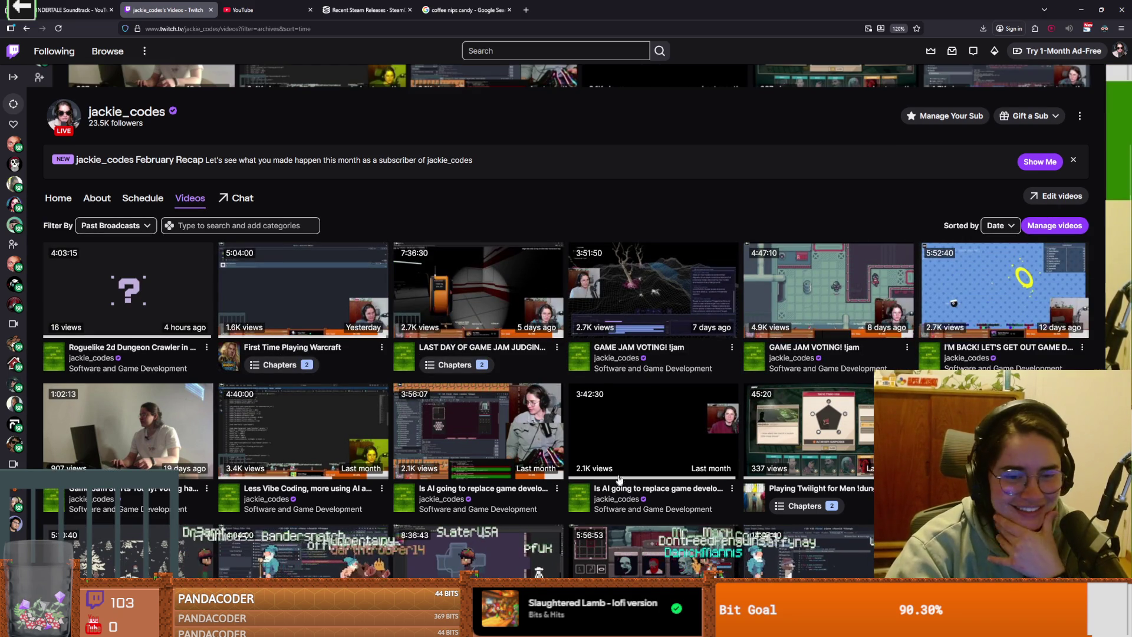
{"action": "scroll", "coordinate": [626, 487], "scroll_direction": "down", "scroll_amount": 2}
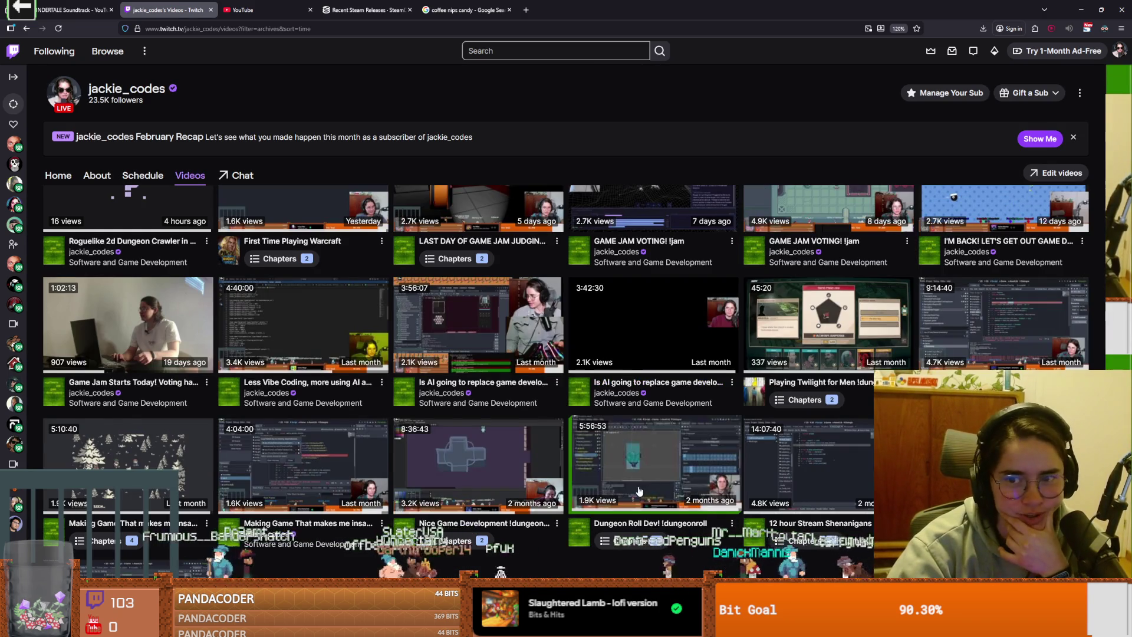
{"action": "scroll", "coordinate": [640, 491], "scroll_direction": "down", "scroll_amount": 2}
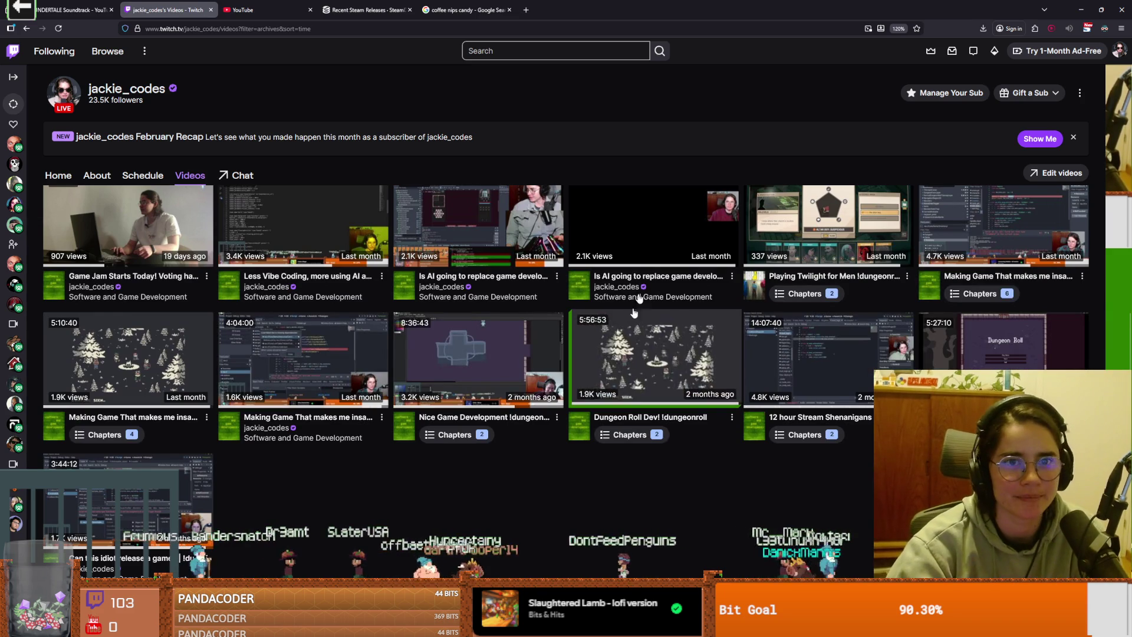
Step: Return to Godot and save the arrow_projectile scene
{"action": "key", "text": "alt+Tab"}
{"action": "key", "text": "ctrl+s"}
{"action": "scroll", "coordinate": [334, 241], "scroll_direction": "up", "scroll_amount": 2}
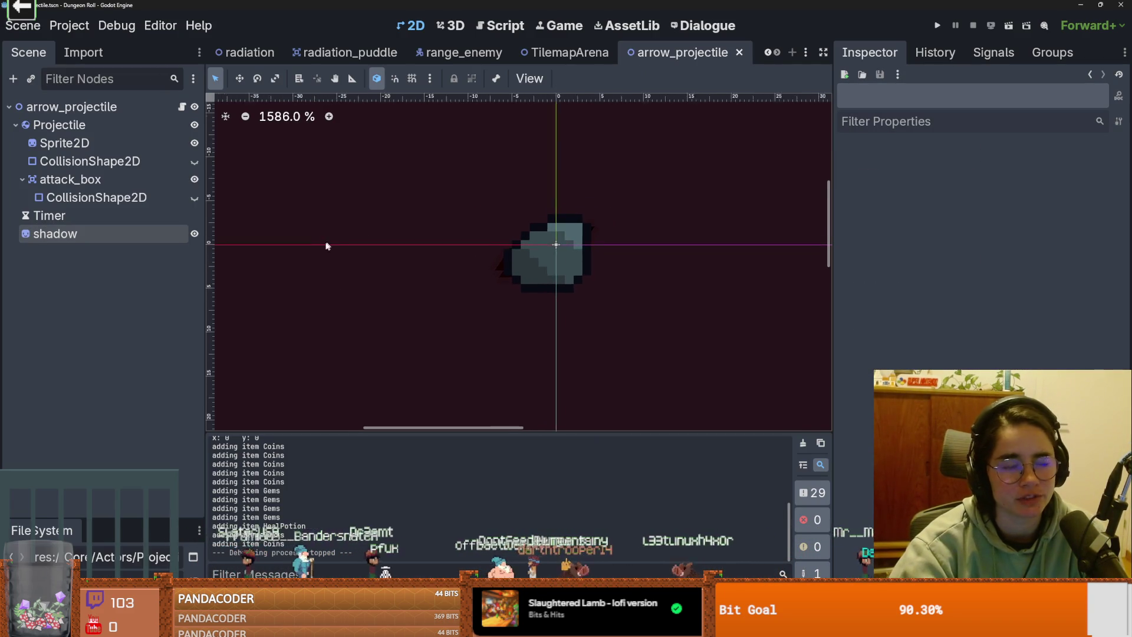
Step: Open the arrow_projectile.gd script and scroll through the open scene tabs
{"action": "left_click", "coordinate": [181, 107]}
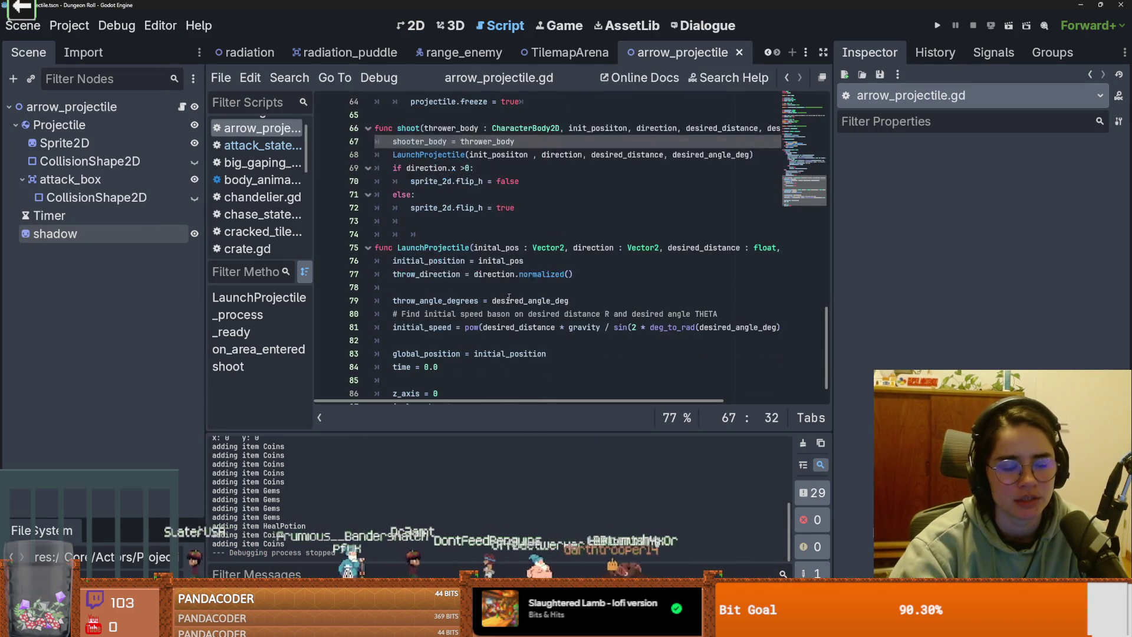
{"action": "scroll", "coordinate": [509, 298], "scroll_direction": "up", "scroll_amount": 6}
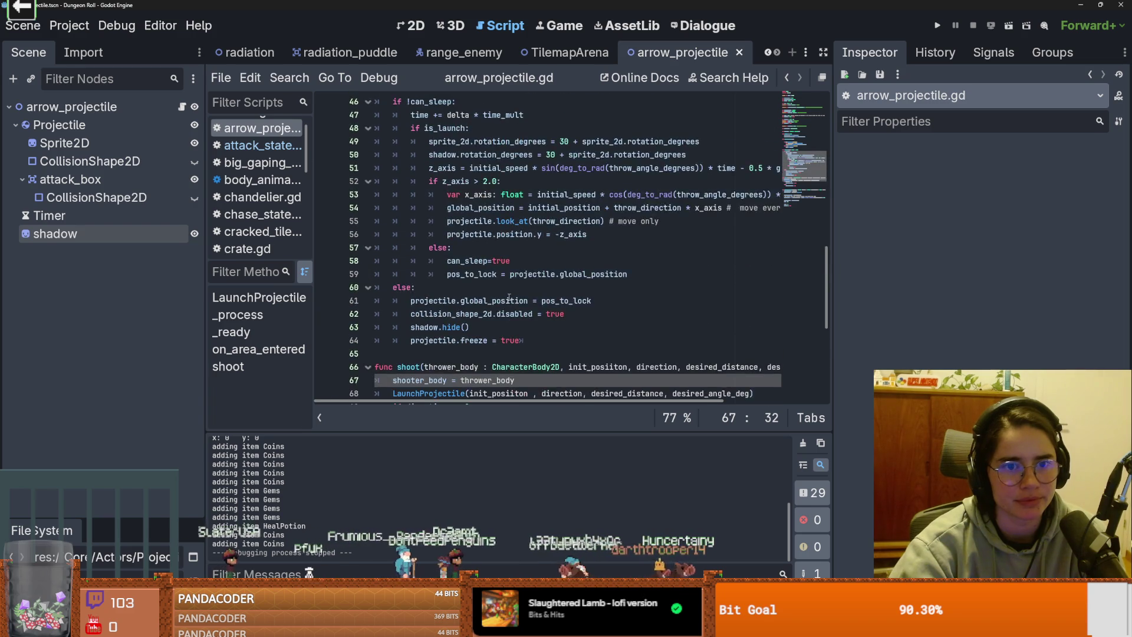
{"action": "scroll", "coordinate": [509, 298], "scroll_direction": "up", "scroll_amount": 4}
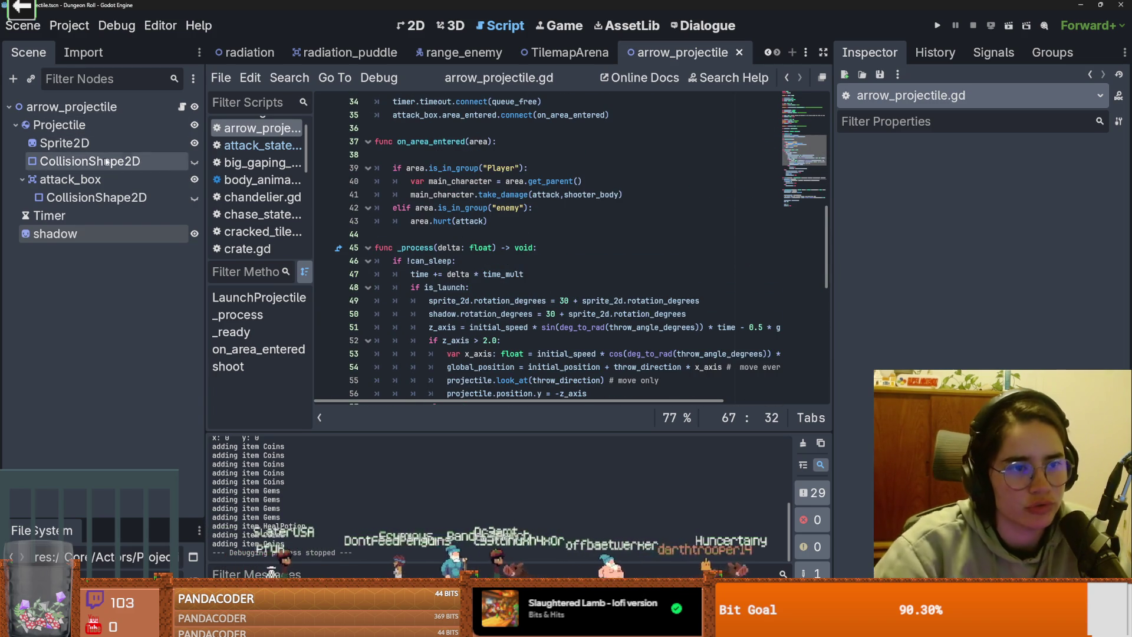
{"action": "left_click", "coordinate": [768, 53]}
{"action": "left_click", "coordinate": [768, 52]}
{"action": "left_click", "coordinate": [768, 52]}
{"action": "left_click", "coordinate": [768, 52]}
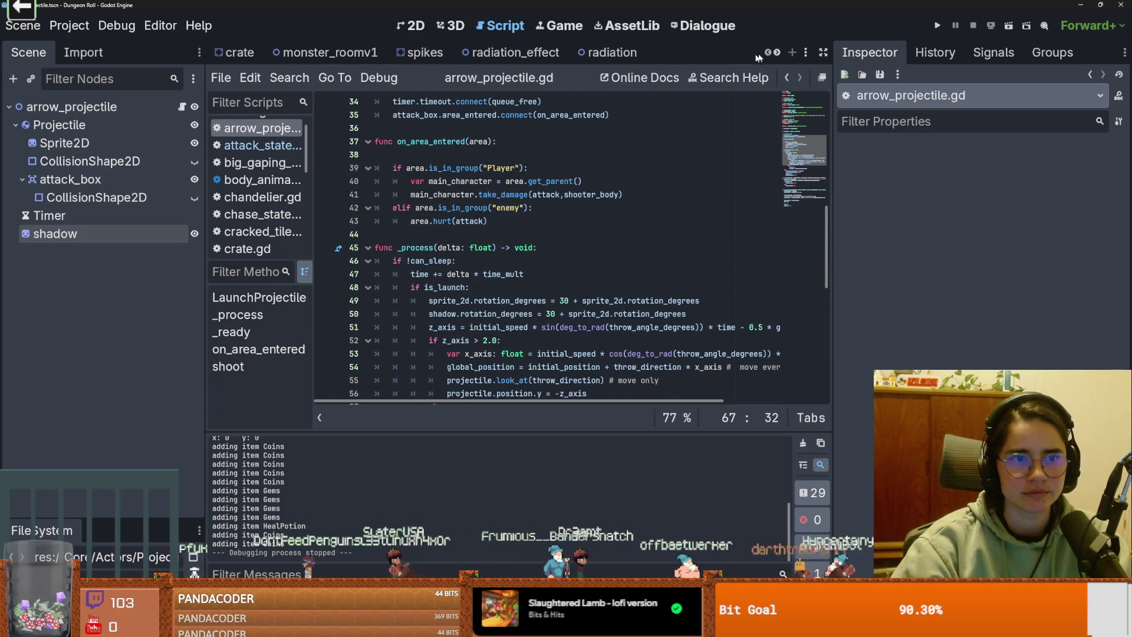
{"action": "left_click", "coordinate": [778, 53]}
{"action": "left_click", "coordinate": [778, 53]}
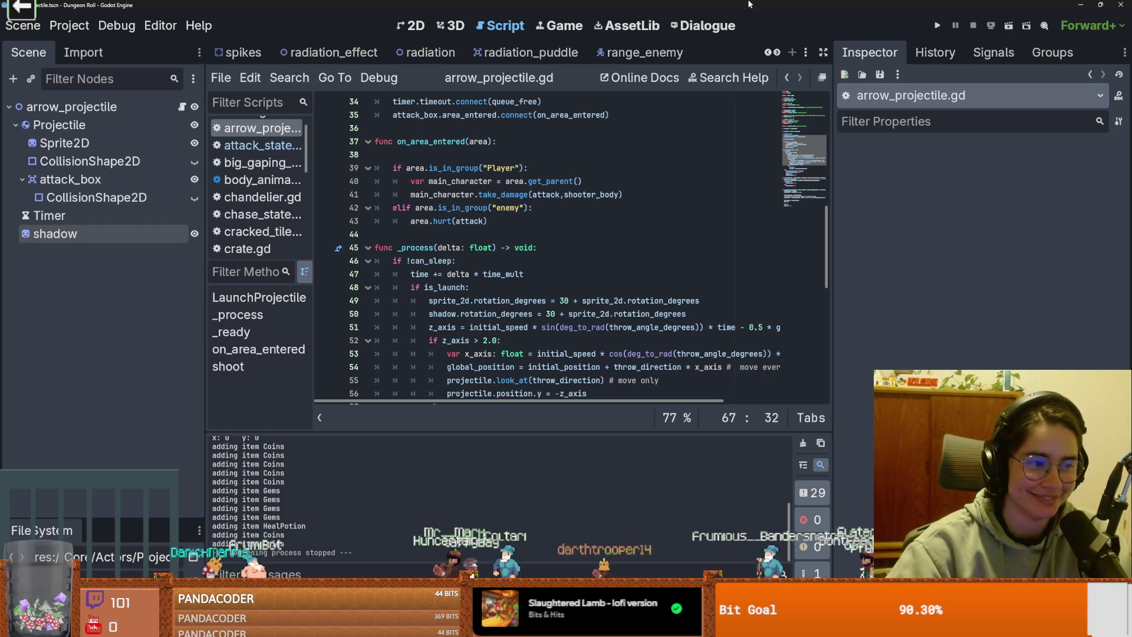
Step: Delete the empty line 38 at the start of on_area_entered
{"action": "left_click", "coordinate": [437, 195]}
{"action": "key", "text": "Up"}
{"action": "key", "text": "Up"}
{"action": "key", "text": "Up"}
{"action": "key", "text": "BackSpace"}
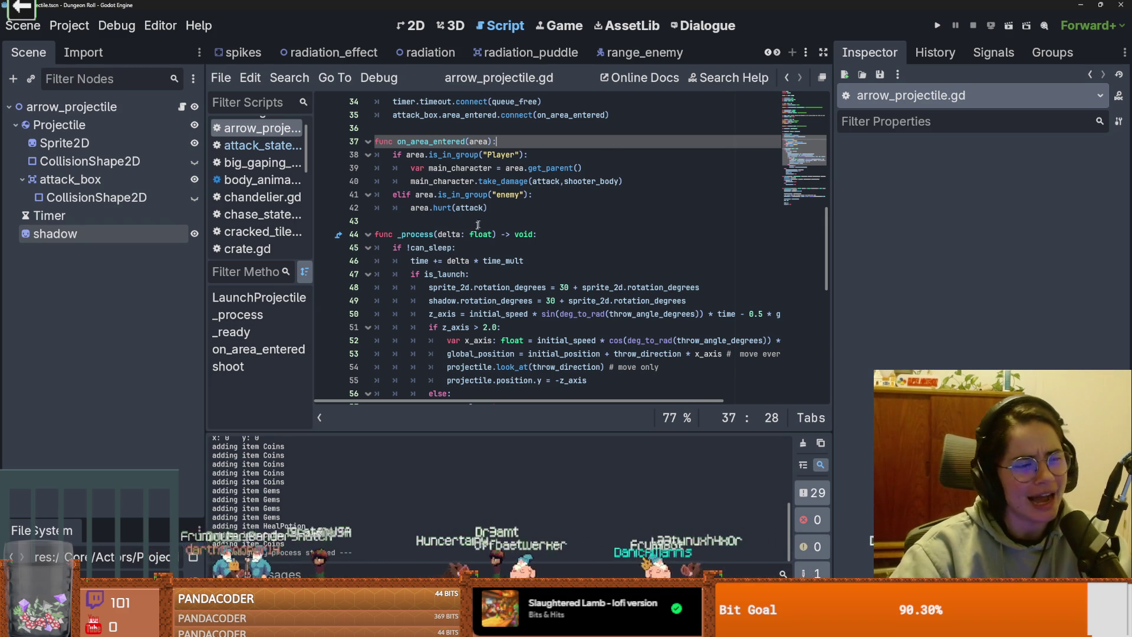
Step: Save arrow_projectile.gd and review on_area_entered and its main_character enemy check
{"action": "scroll", "coordinate": [493, 213], "scroll_direction": "up", "scroll_amount": 4}
{"action": "key", "text": "ctrl+s"}
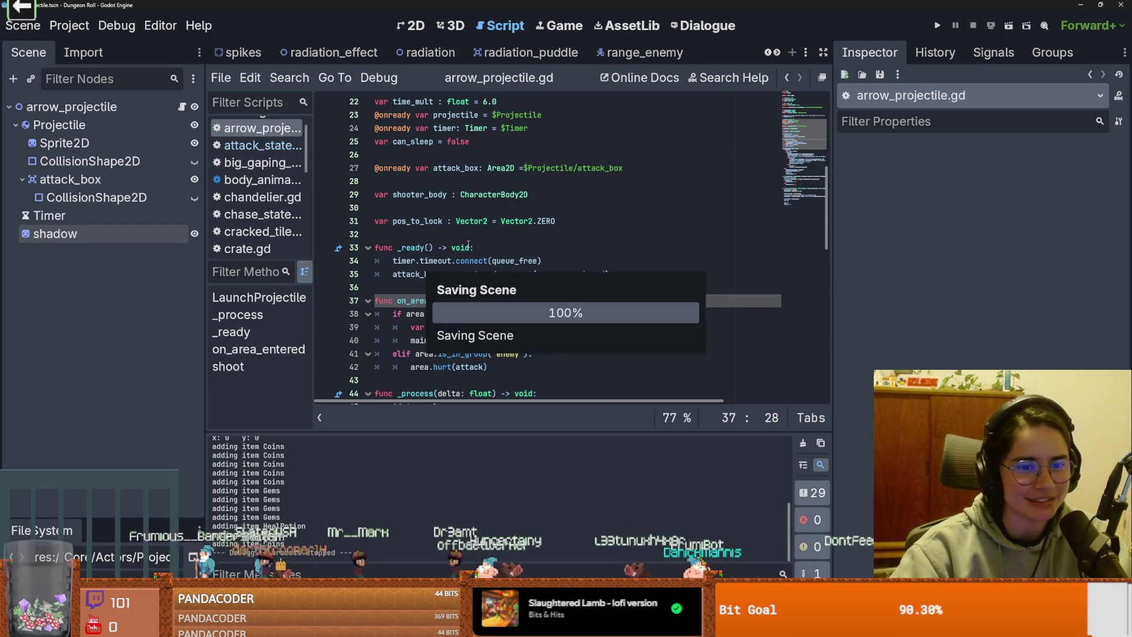
{"action": "scroll", "coordinate": [481, 104], "scroll_direction": "up", "scroll_amount": 7}
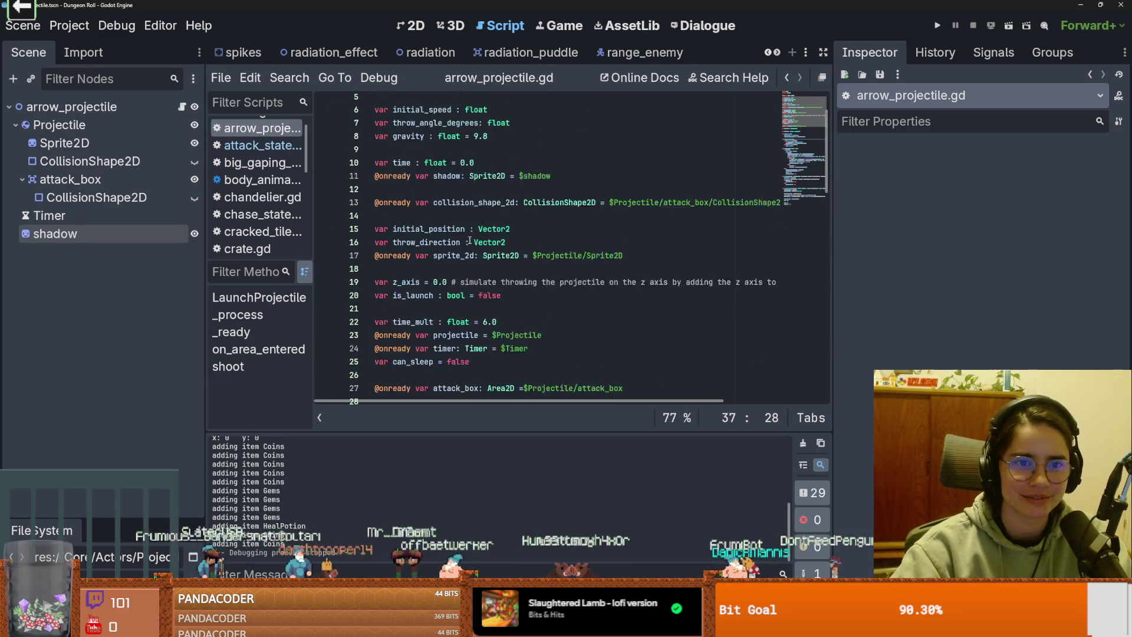
{"action": "scroll", "coordinate": [469, 226], "scroll_direction": "down", "scroll_amount": 5}
{"action": "scroll", "coordinate": [469, 226], "scroll_direction": "down", "scroll_amount": 17}
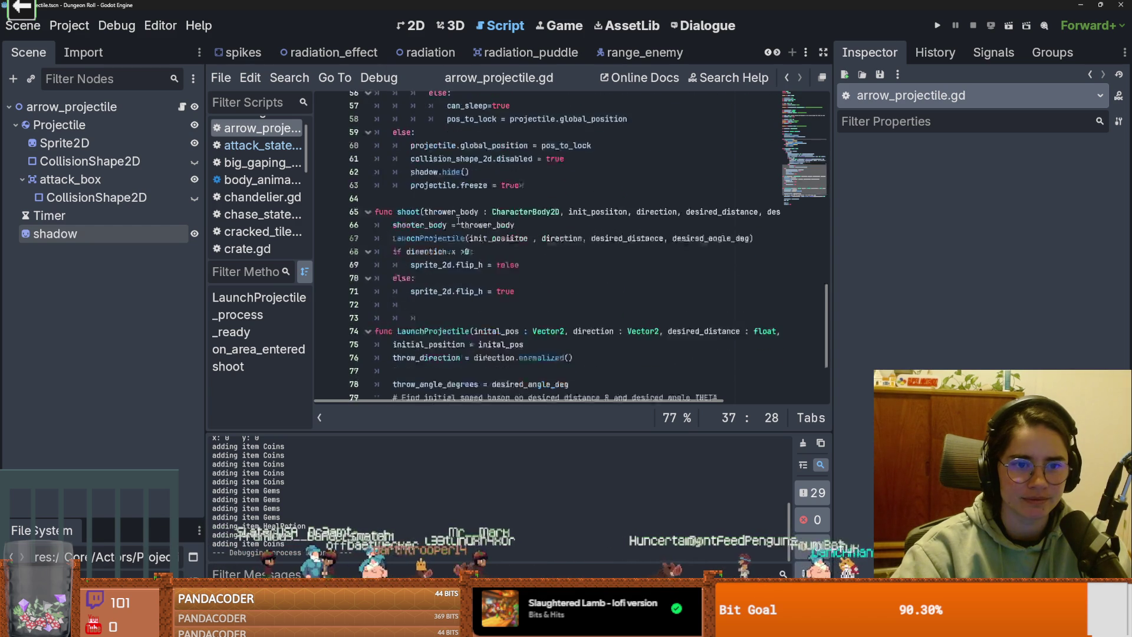
{"action": "scroll", "coordinate": [458, 221], "scroll_direction": "up", "scroll_amount": 14}
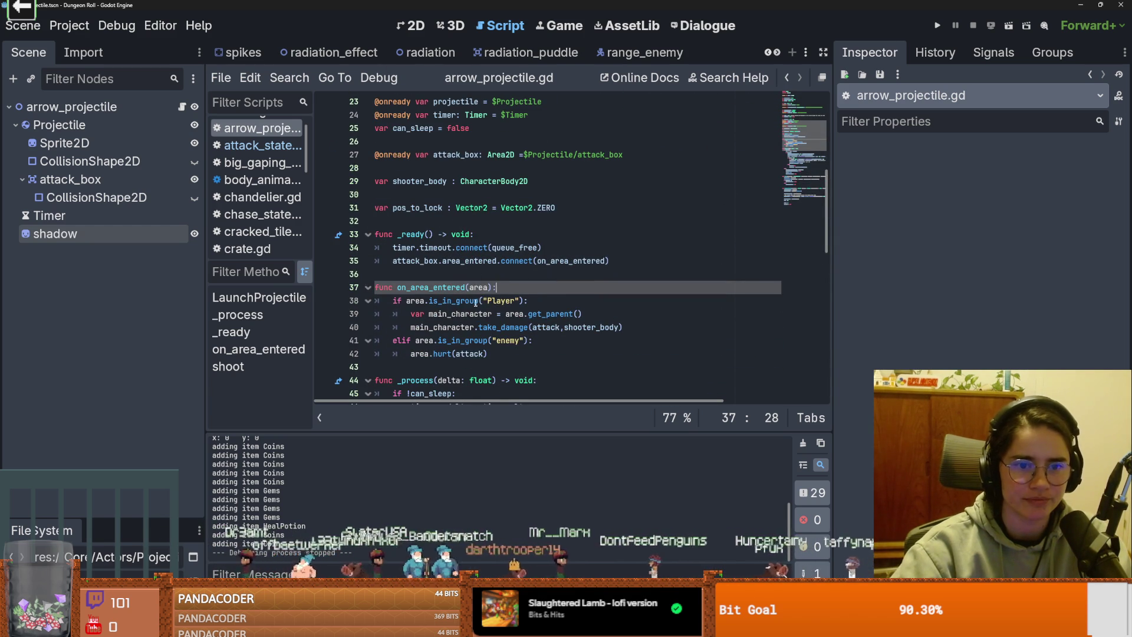
{"action": "double_click", "coordinate": [439, 288]}
{"action": "scroll", "coordinate": [495, 309], "scroll_direction": "down", "scroll_amount": 1}
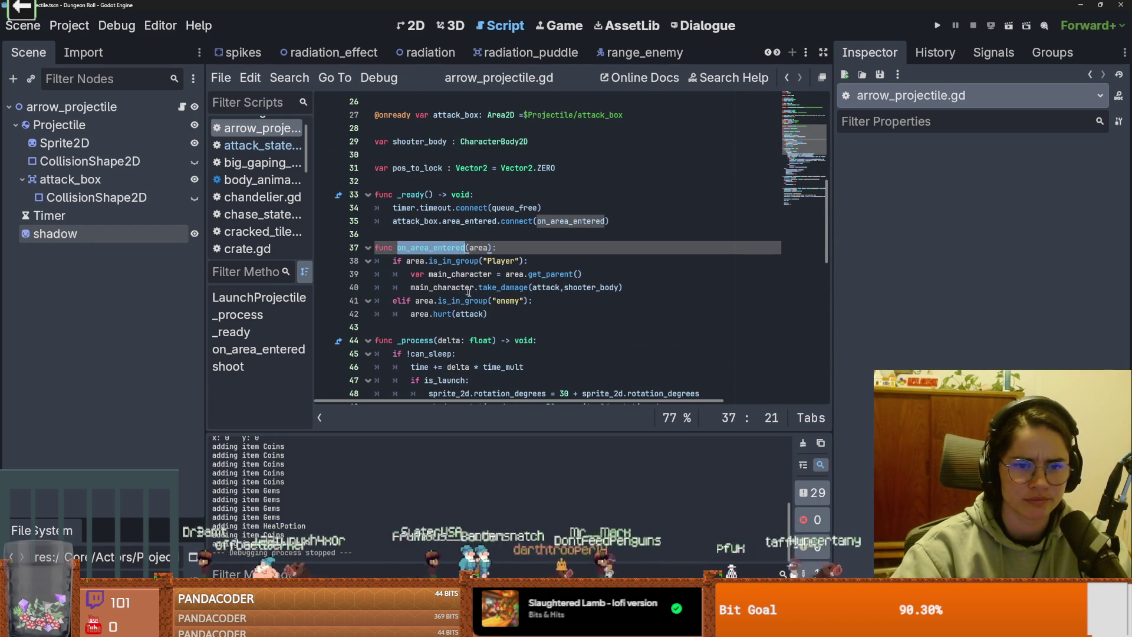
{"action": "double_click", "coordinate": [449, 287]}
{"action": "left_click", "coordinate": [487, 300]}
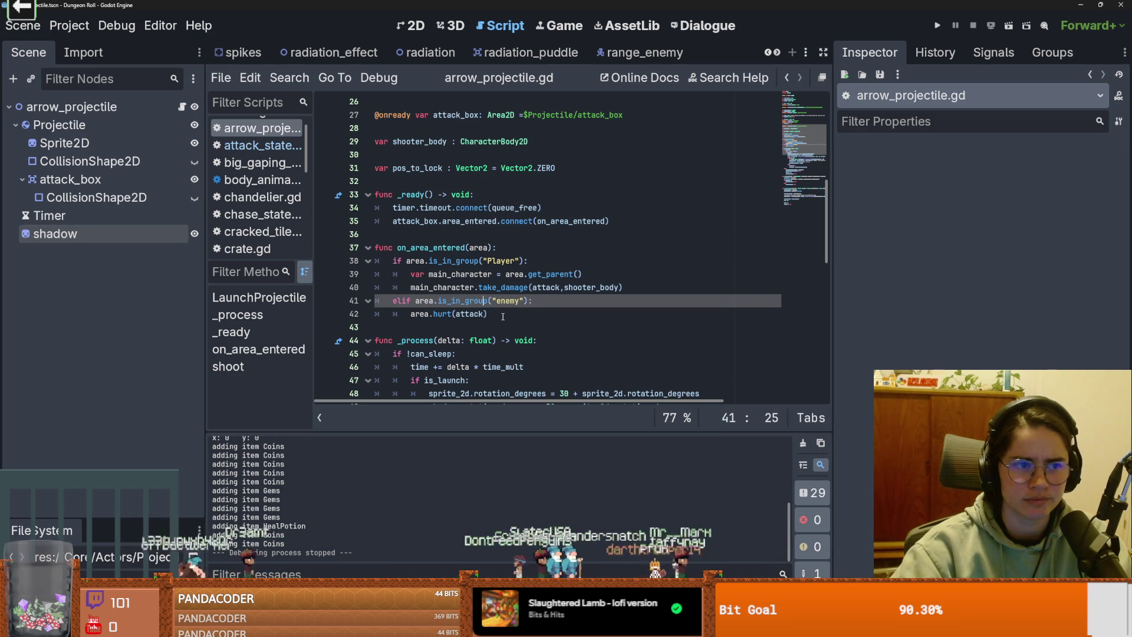
Step: Cycle through the scene tabs and drag the splitter up to enlarge the FileSystem dock
{"action": "left_click", "coordinate": [770, 52]}
{"action": "left_click", "coordinate": [769, 52]}
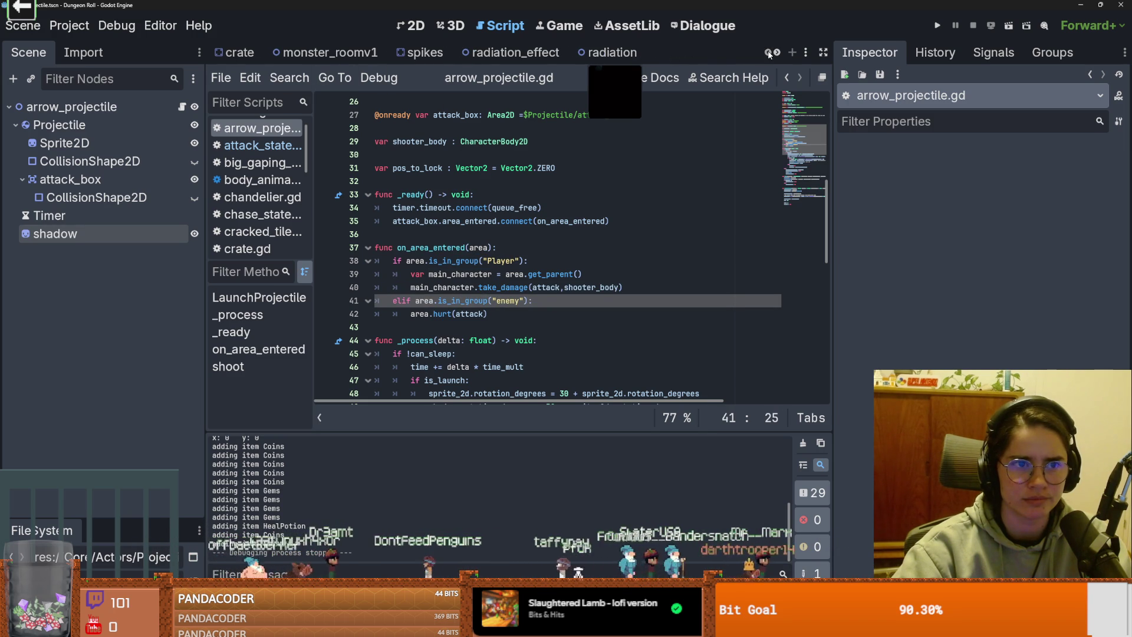
{"action": "left_click", "coordinate": [778, 53]}
{"action": "left_click", "coordinate": [778, 53]}
{"action": "left_click", "coordinate": [778, 52]}
{"action": "left_click", "coordinate": [778, 53]}
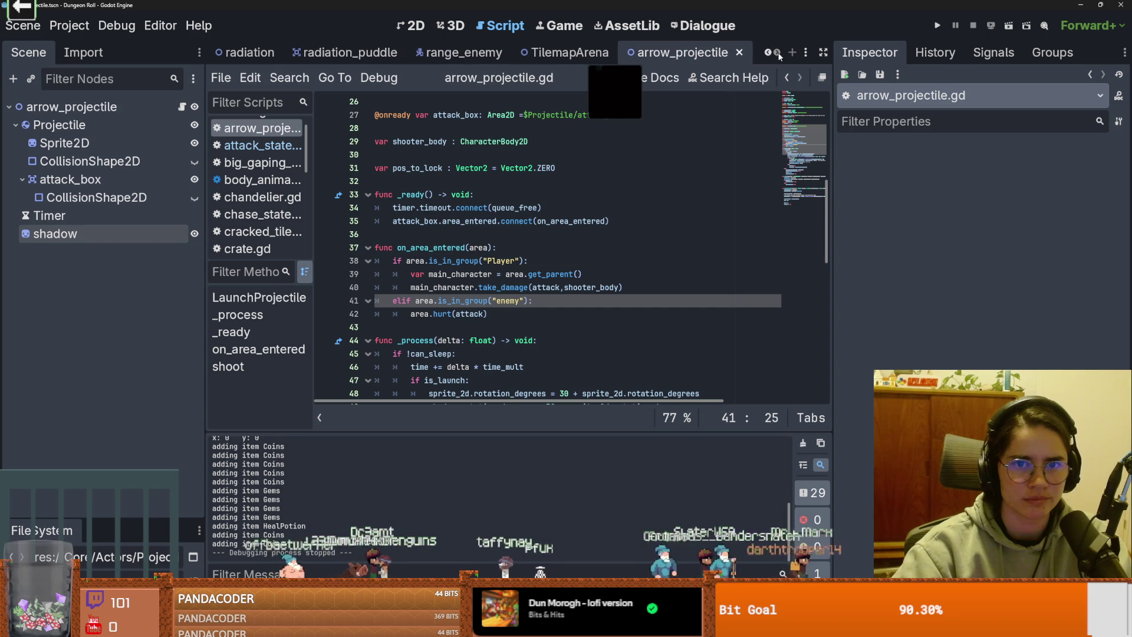
{"action": "left_click_drag", "start_coordinate": [68, 516], "coordinate": [119, 239]}
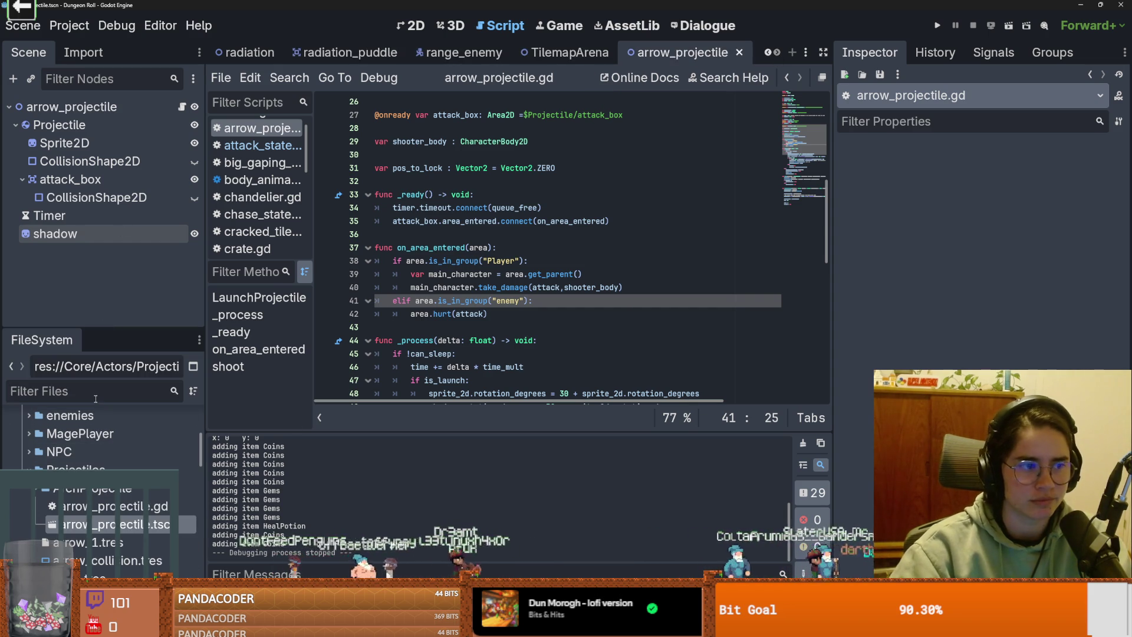
Step: Filter the FileSystem for 'chan' and open chandelier.tscn
{"action": "type", "text": "chan"}
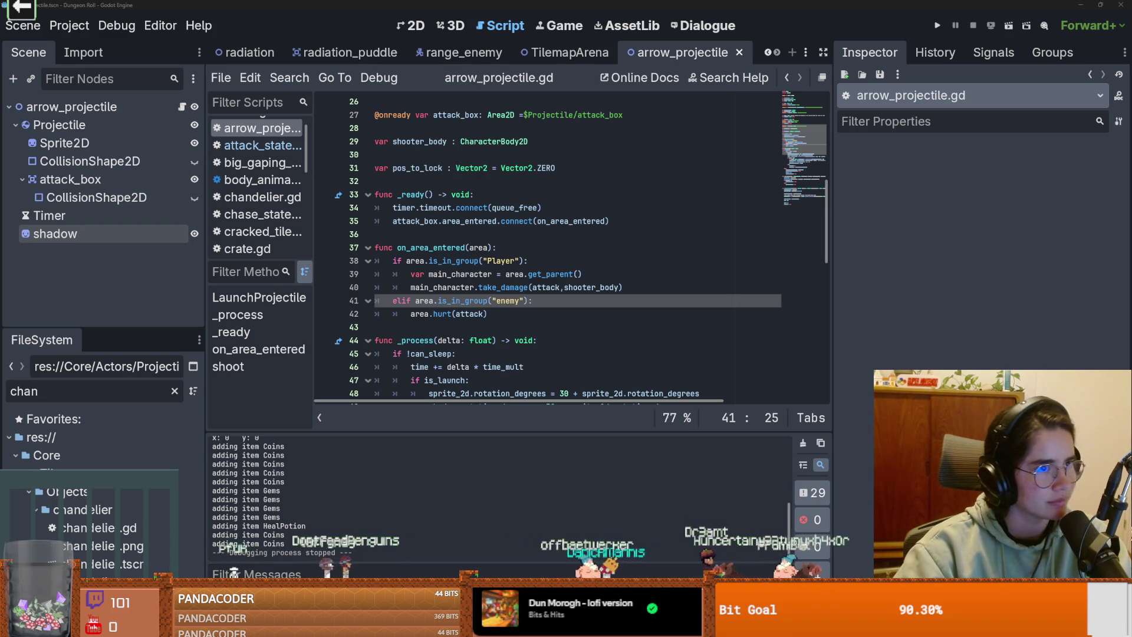
{"action": "left_click", "coordinate": [548, 288]}
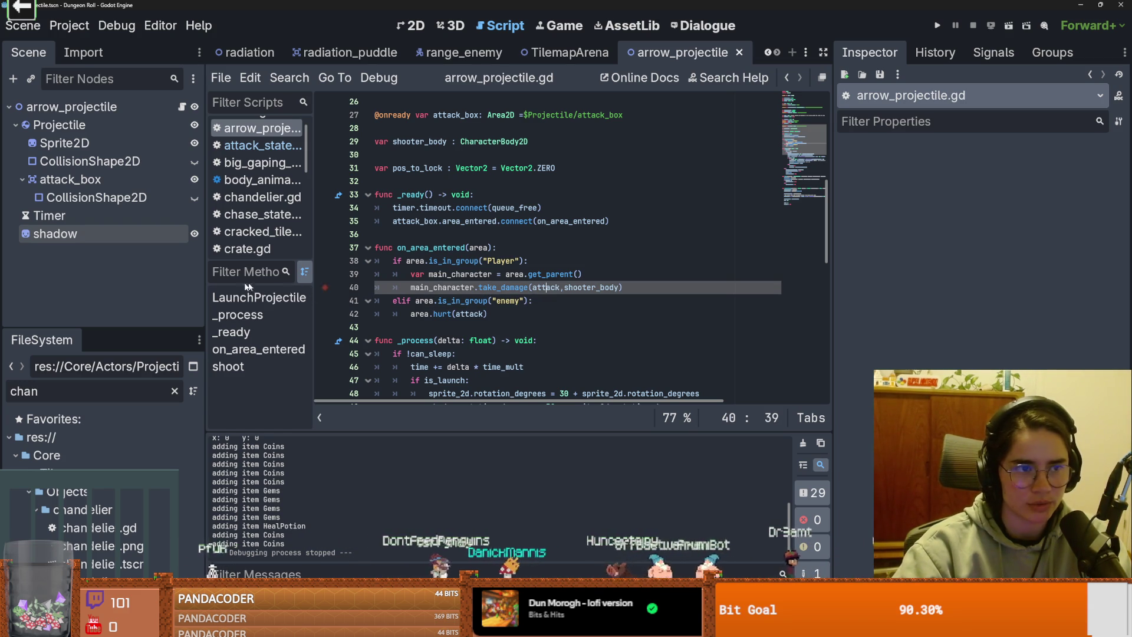
{"action": "double_click", "coordinate": [118, 564]}
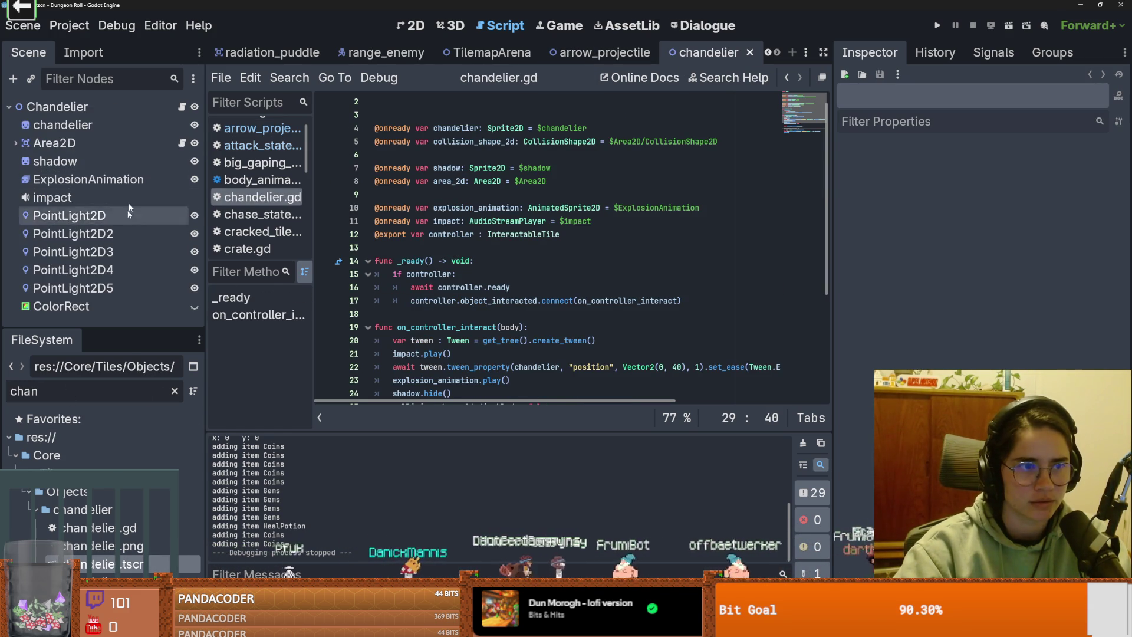
Step: Open the chandelier Area2D's DamageArea.gd script and select its attack property line
{"action": "left_click", "coordinate": [147, 142]}
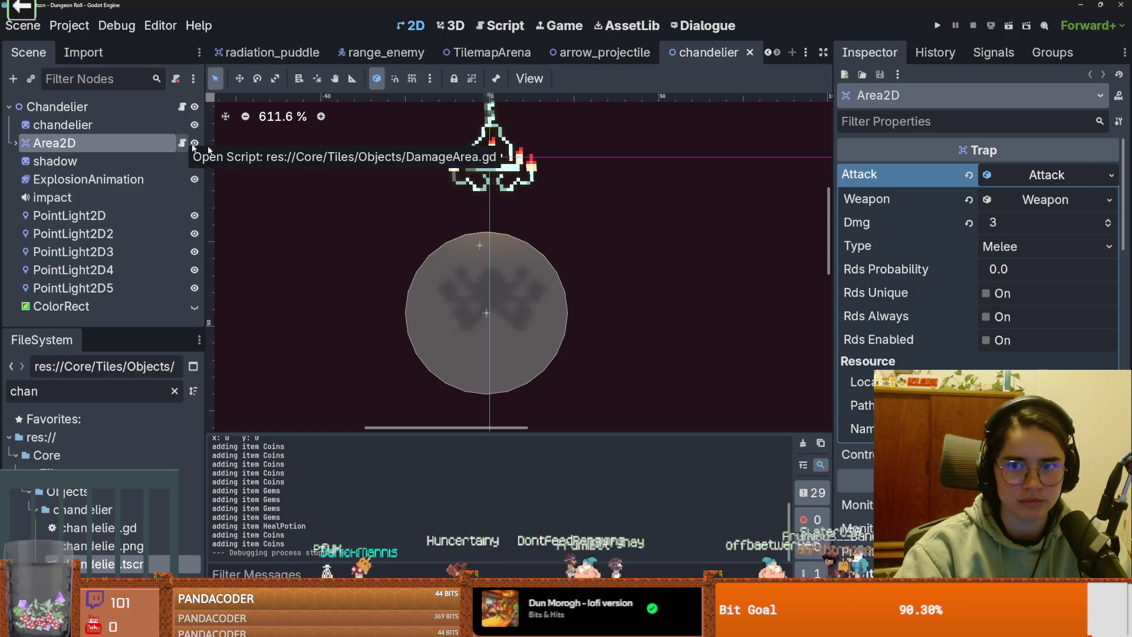
{"action": "left_click", "coordinate": [41, 147]}
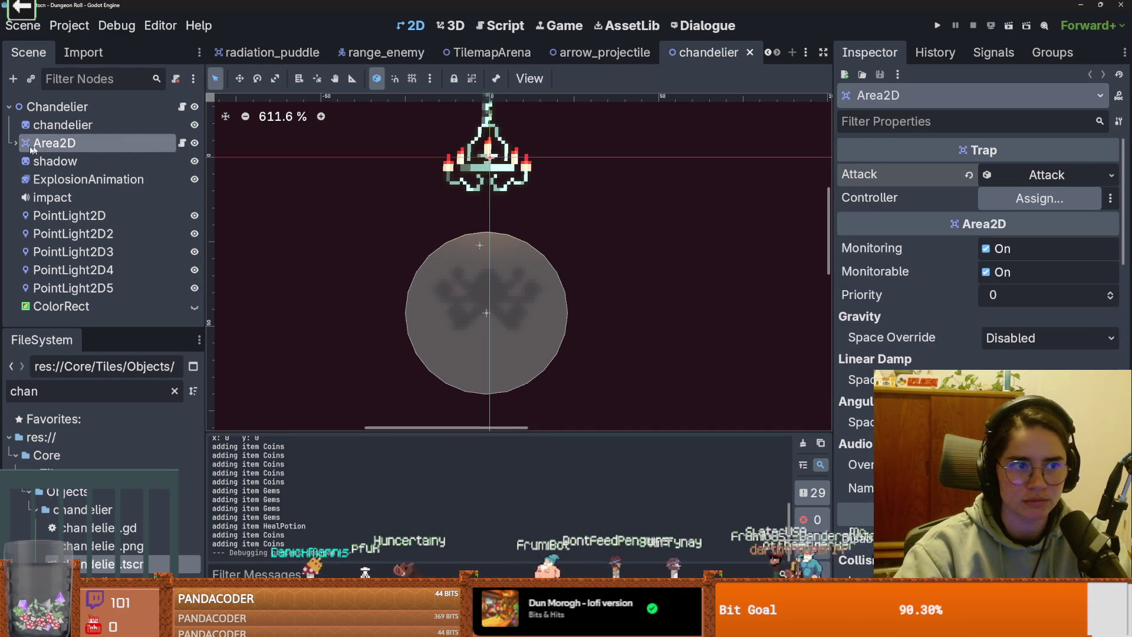
{"action": "left_click", "coordinate": [178, 142]}
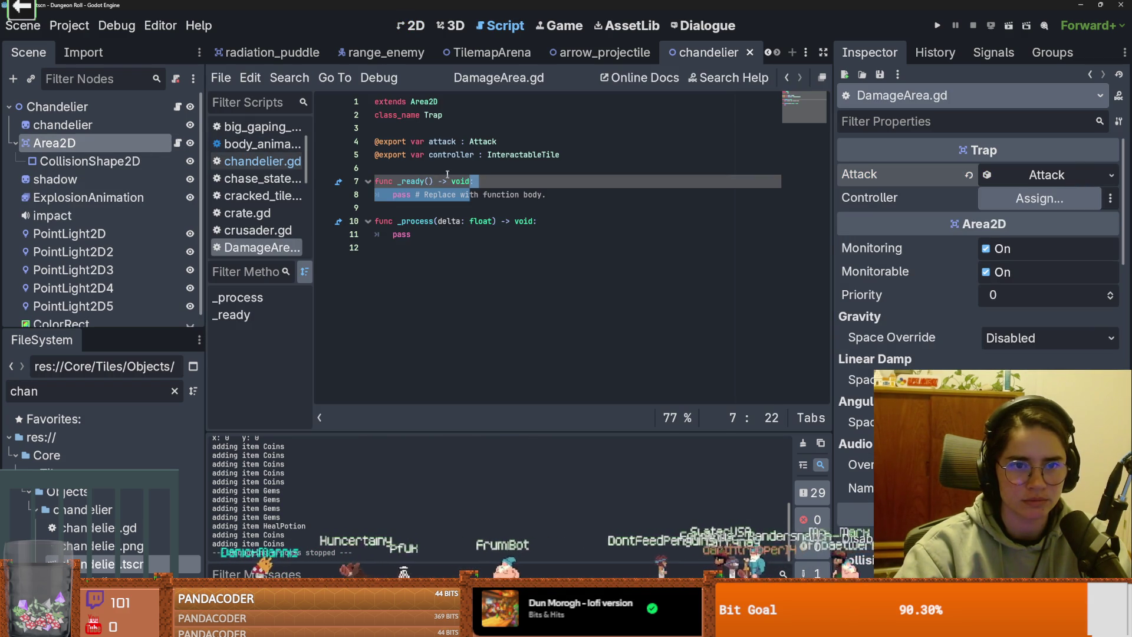
{"action": "left_click_drag", "start_coordinate": [501, 142], "coordinate": [320, 137]}
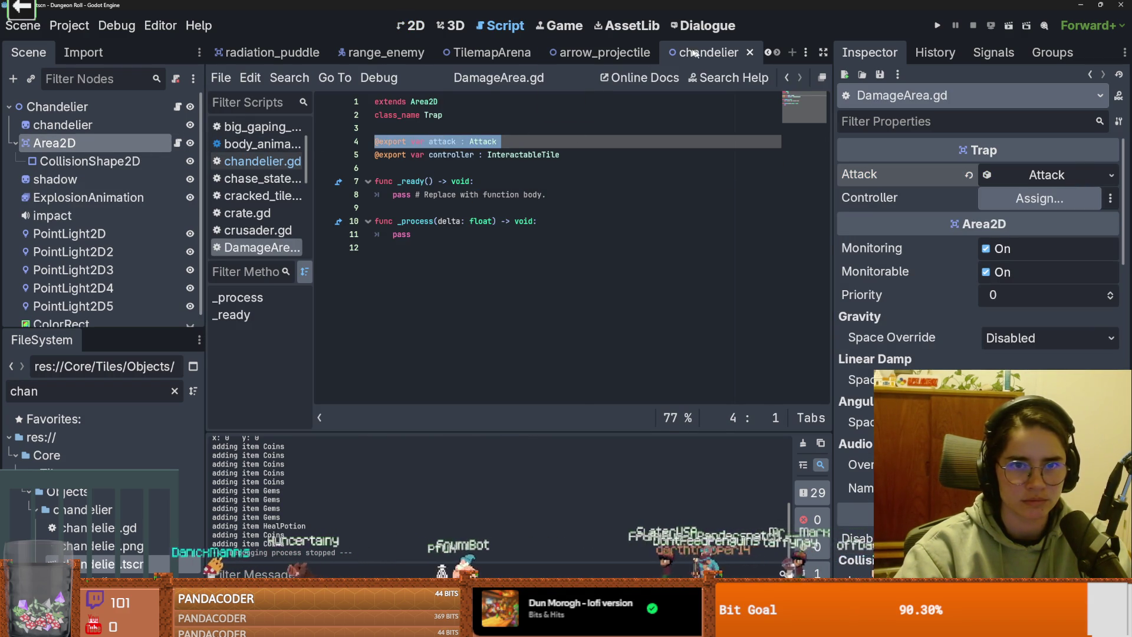
Step: Switch to the arrow_projectile scene and select the attack_box node
{"action": "left_click", "coordinate": [595, 52]}
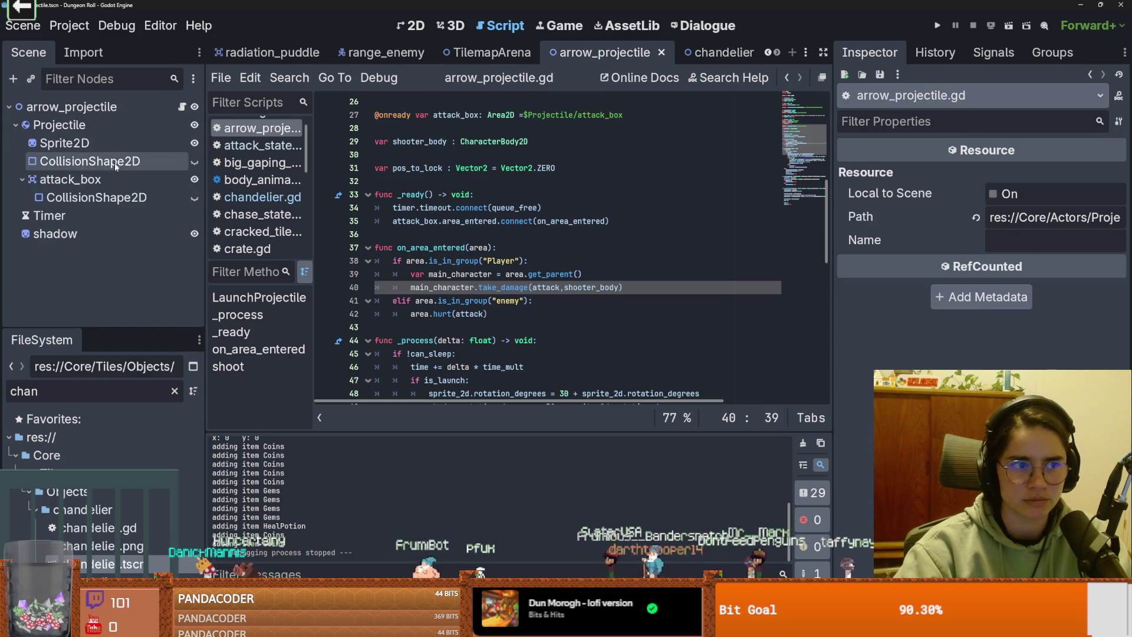
{"action": "left_click", "coordinate": [118, 177]}
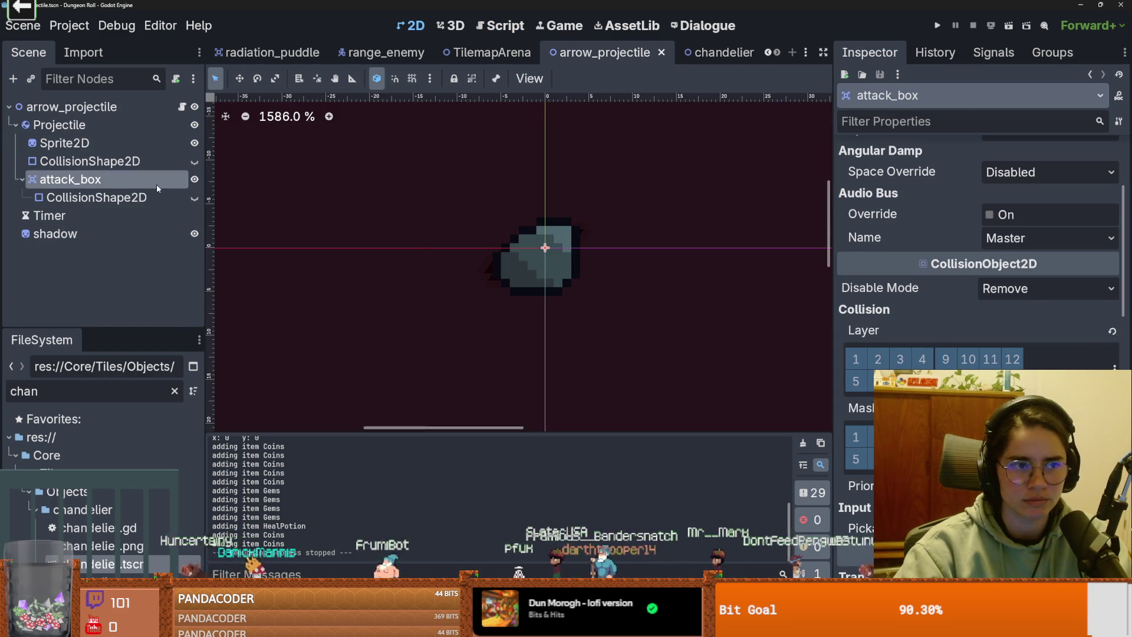
{"action": "right_click", "coordinate": [157, 184]}
{"action": "key", "text": "Escape"}
Step: Reopen the chandelier's DamageArea.gd, widen the script list, then return to arrow_projectile
{"action": "left_click", "coordinate": [717, 52]}
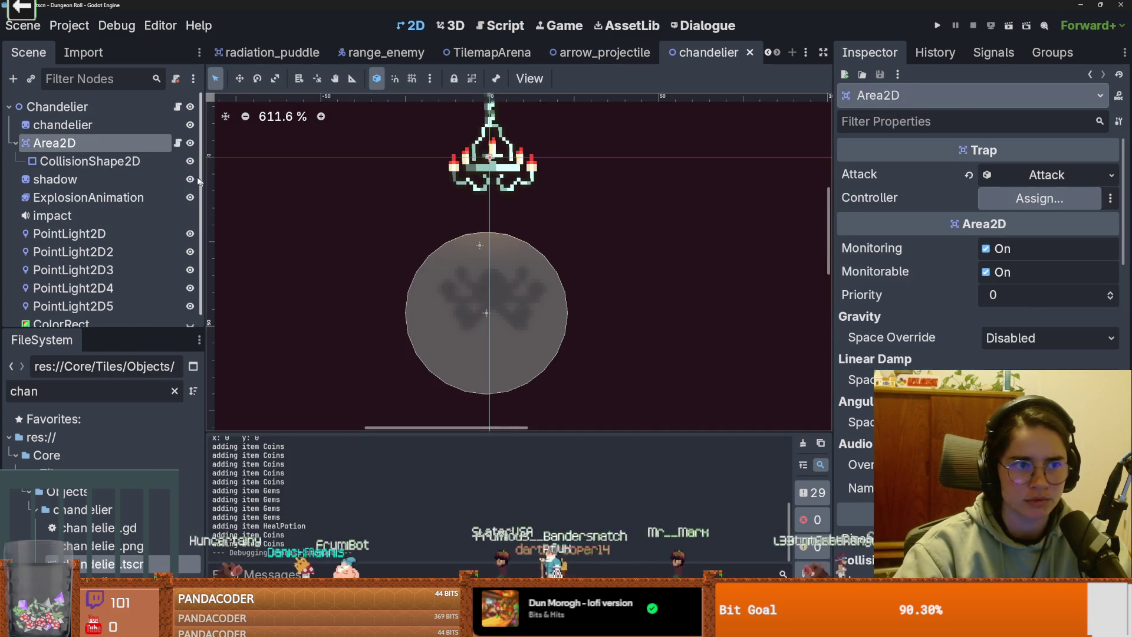
{"action": "left_click", "coordinate": [178, 143]}
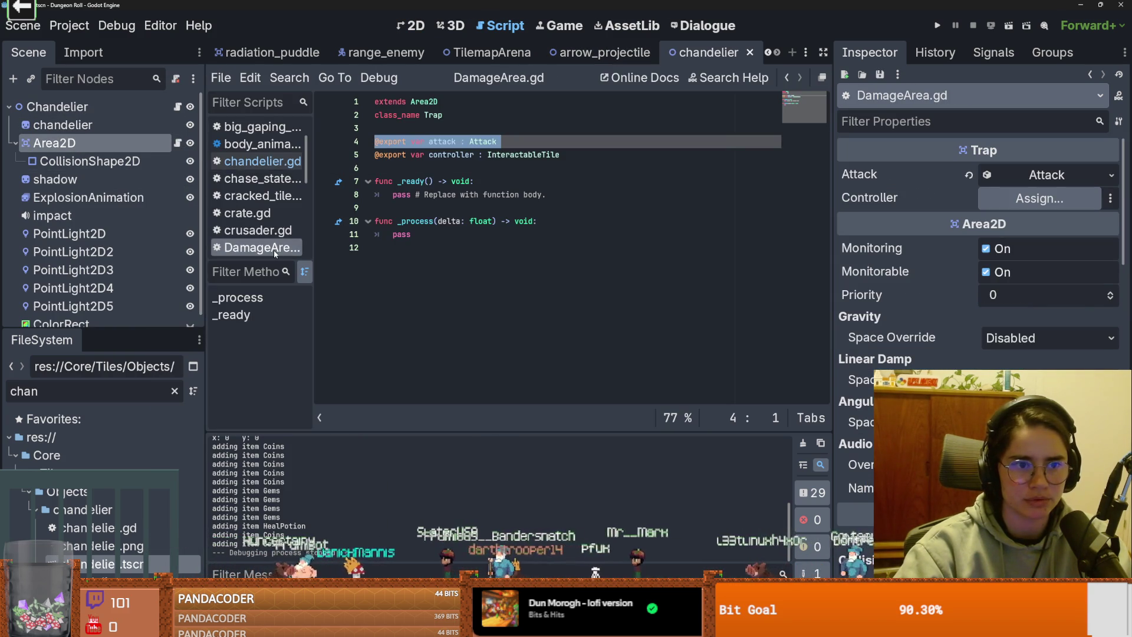
{"action": "scroll", "coordinate": [288, 248], "scroll_direction": "down", "scroll_amount": 1}
{"action": "left_click_drag", "start_coordinate": [306, 220], "coordinate": [384, 177]}
{"action": "key", "text": "ctrl+shift+Tab"}
{"action": "key", "text": "ctrl+a"}
Step: Filter for 'damage', drop DamageArea.gd onto attack_box, and open the Attack load picker
{"action": "type", "text": "damage"}
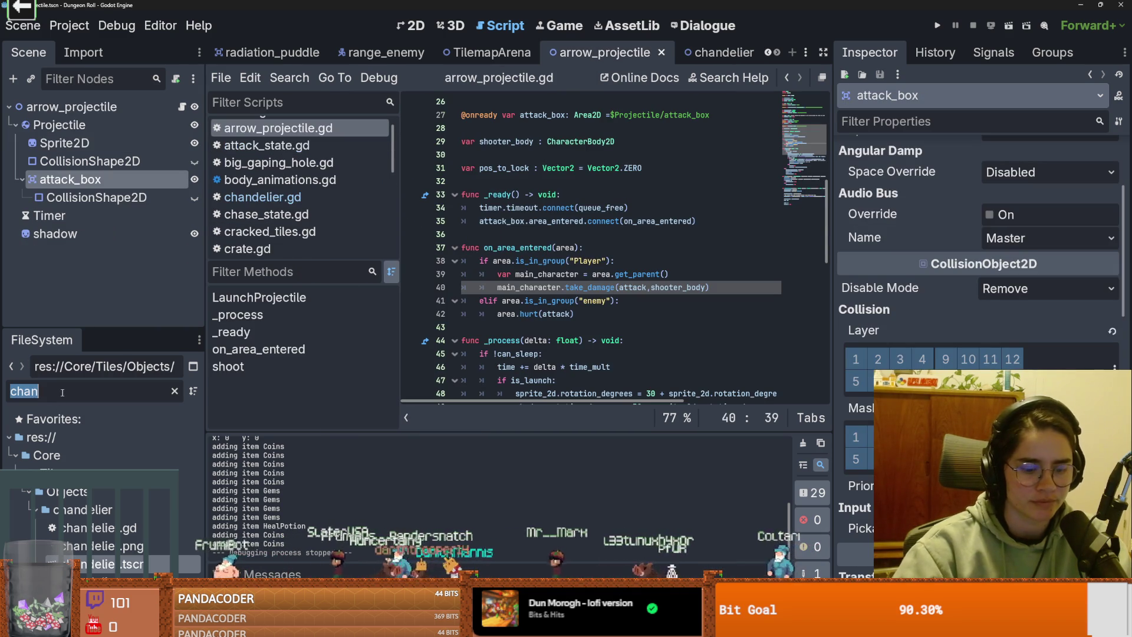
{"action": "scroll", "coordinate": [105, 537], "scroll_direction": "down", "scroll_amount": 10}
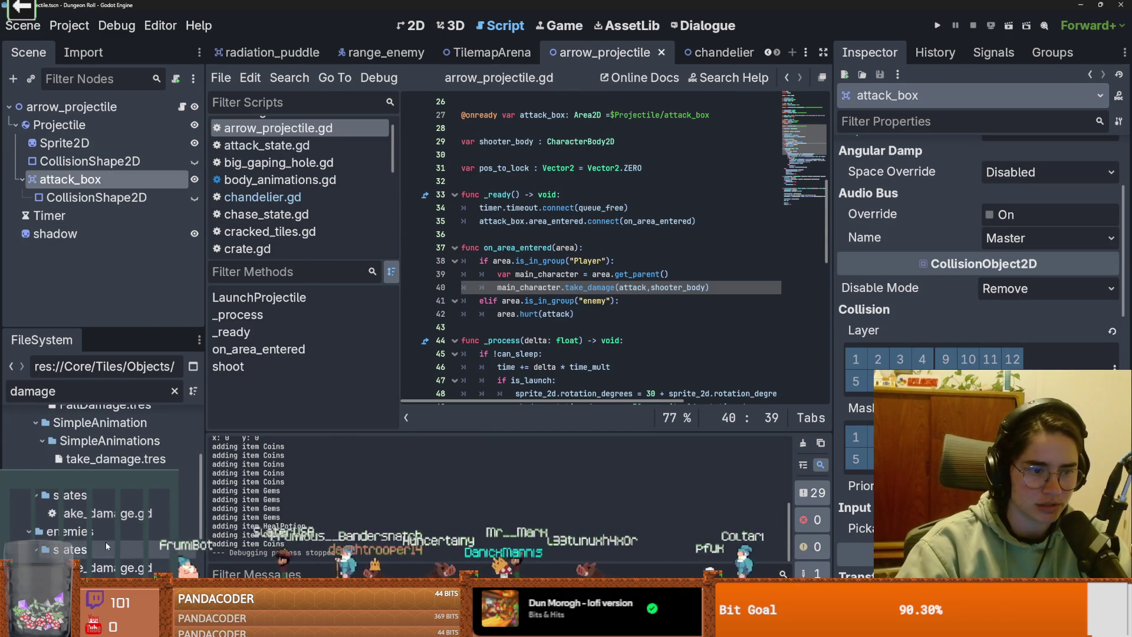
{"action": "mouse_move", "coordinate": [105, 537]}
{"action": "left_mouse_down"}
{"action": "mouse_move", "coordinate": [277, 369]}
{"action": "mouse_move", "coordinate": [171, 180]}
{"action": "mouse_move", "coordinate": [147, 179]}
{"action": "left_mouse_up"}
{"action": "scroll", "coordinate": [970, 266], "scroll_direction": "up", "scroll_amount": 5}
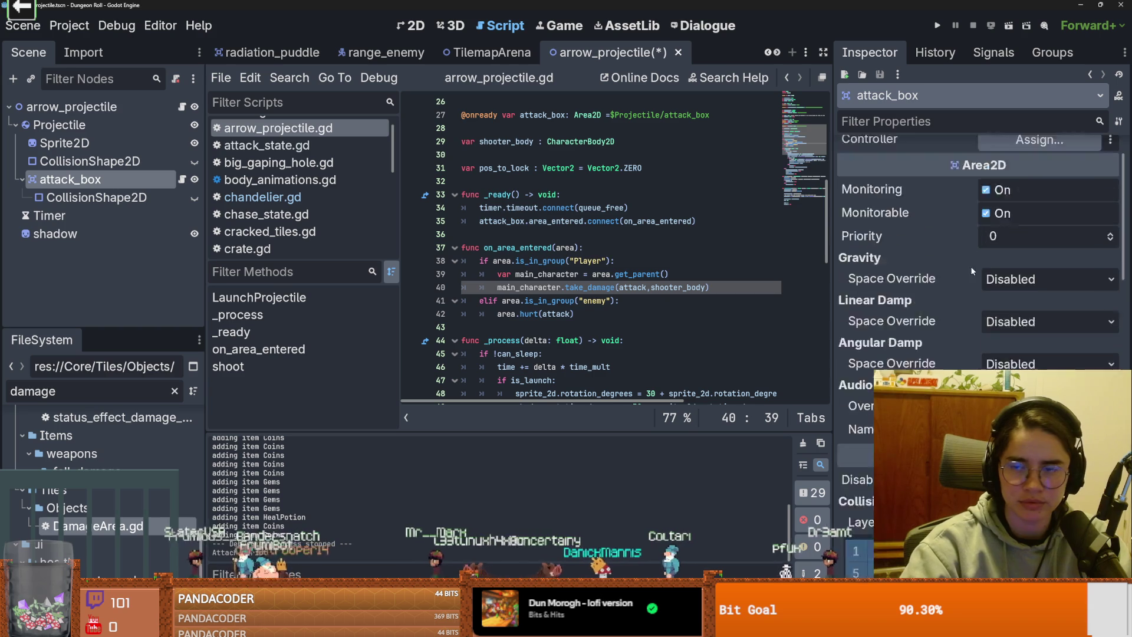
{"action": "left_click", "coordinate": [1112, 175]}
{"action": "left_click", "coordinate": [1056, 275]}
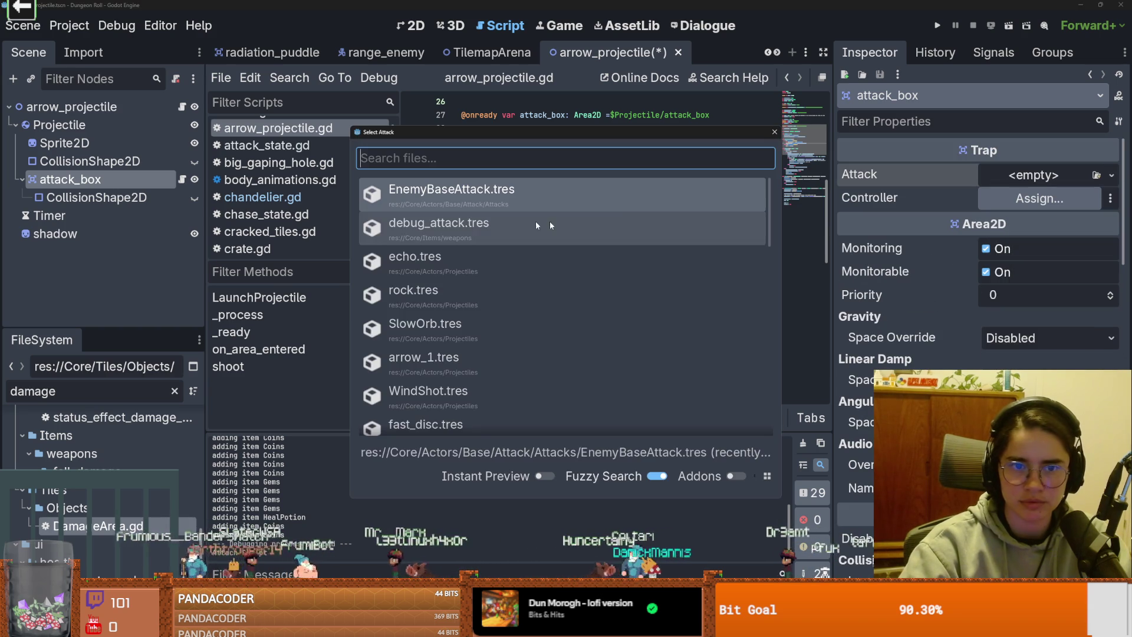
Step: Assign rock.tres as attack_box's Attack, toggle collision layer and mask bit 5, and save
{"action": "type", "text": "rock"}
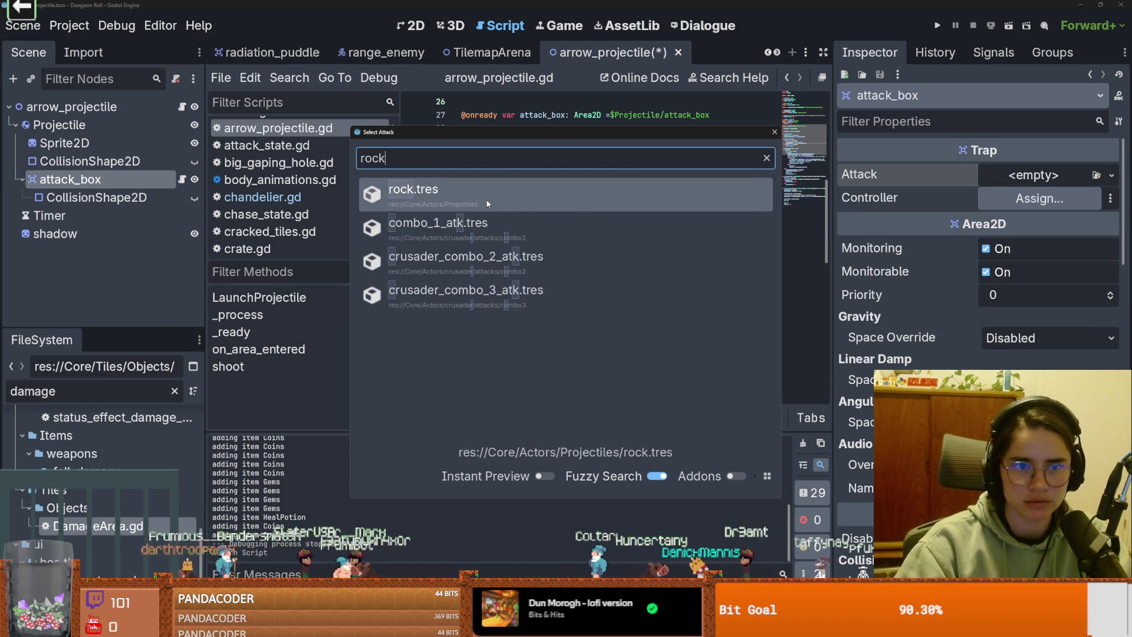
{"action": "key", "text": "Return"}
{"action": "key", "text": "ctrl+s"}
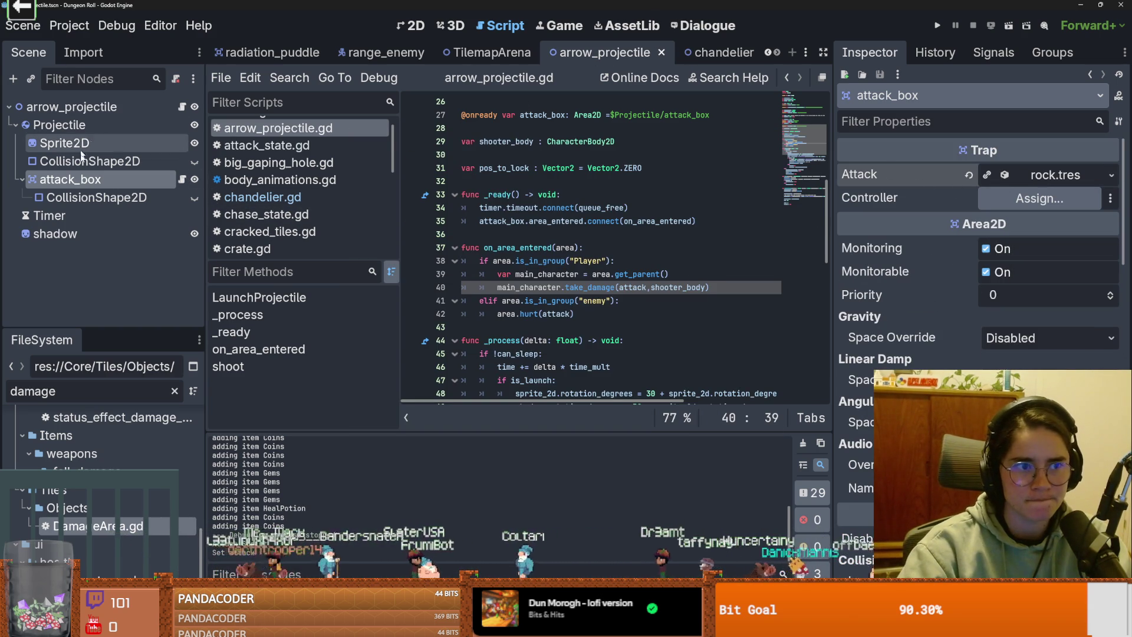
{"action": "left_click", "coordinate": [96, 198]}
{"action": "left_click", "coordinate": [70, 180]}
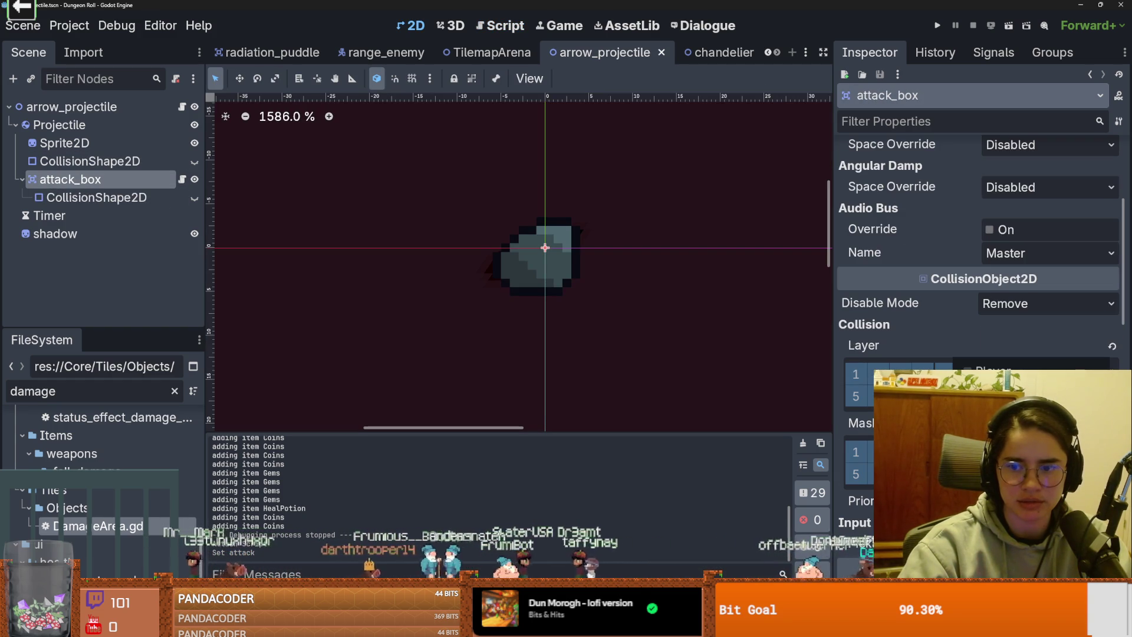
{"action": "left_click", "coordinate": [949, 376]}
{"action": "left_click", "coordinate": [857, 474]}
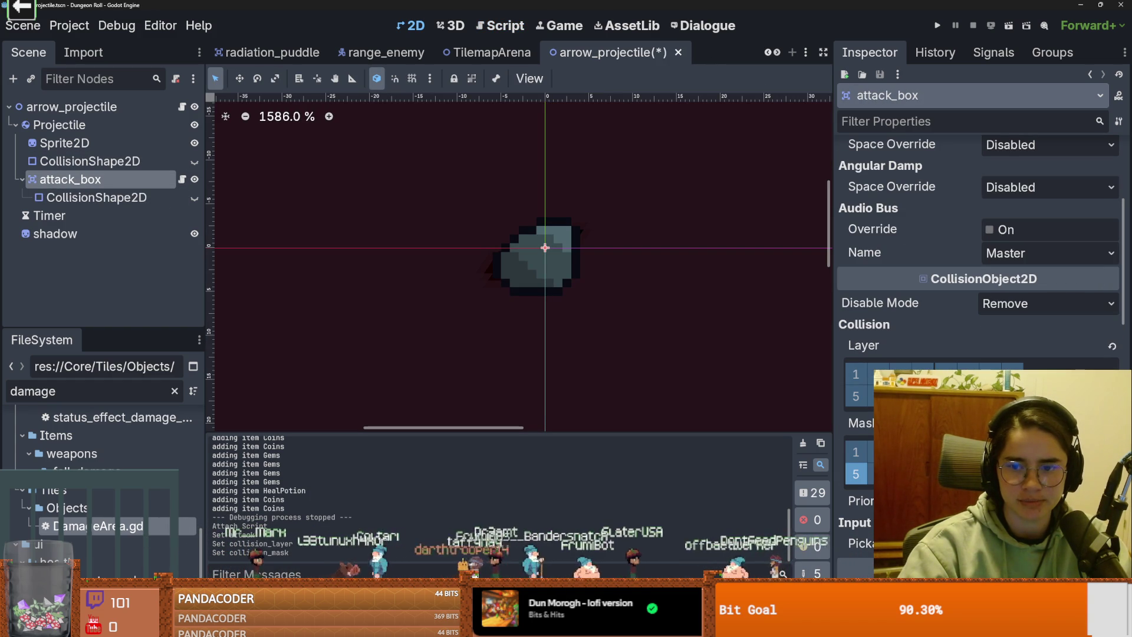
{"action": "key", "text": "ctrl+s"}
Step: Playtest by running spawn_enemy "rock" 1 true in the console, then stop the game
{"action": "key", "text": "F5"}
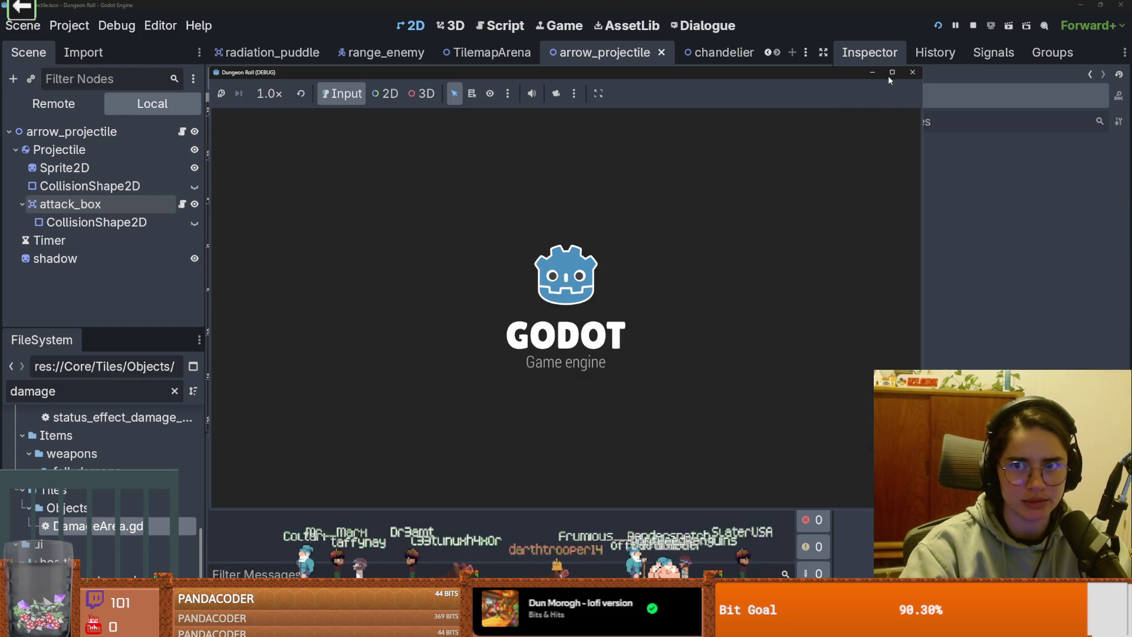
{"action": "left_click", "coordinate": [891, 73]}
{"action": "left_click", "coordinate": [543, 301]}
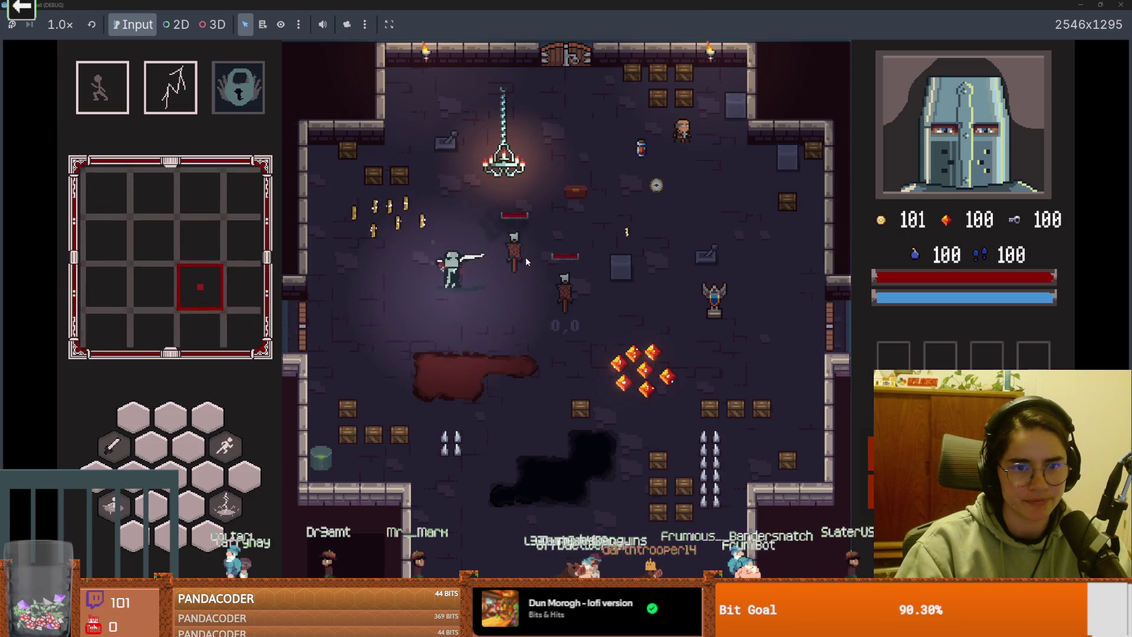
{"action": "key", "text": "grave"}
{"action": "type", "text": "spawn_enemy \"rock\" 1 true"}
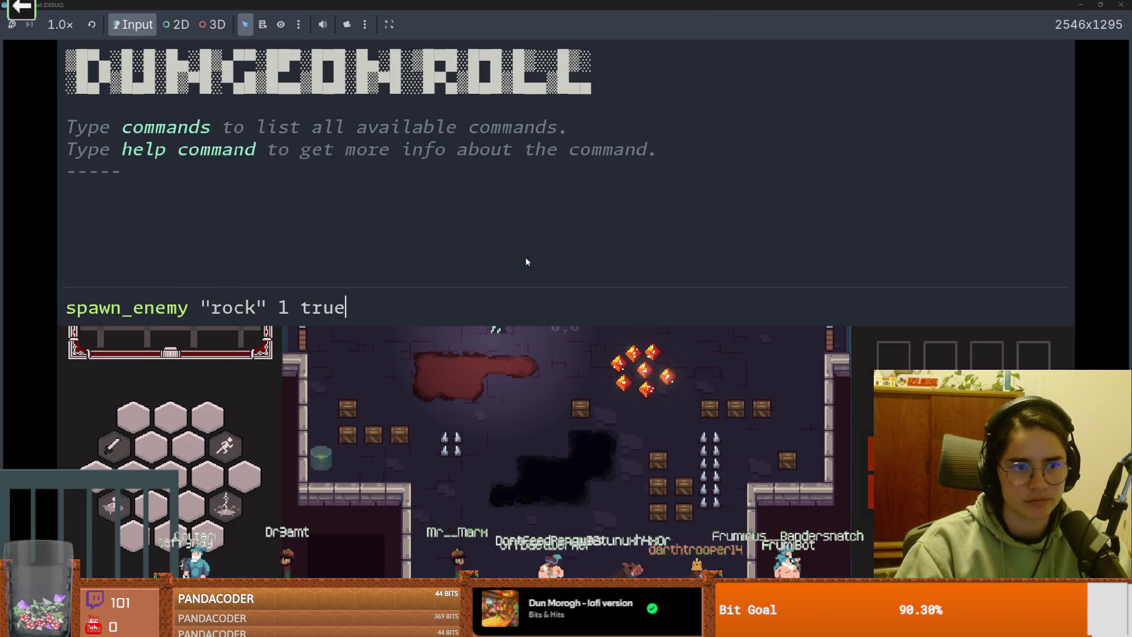
{"action": "key", "text": "Return"}
{"action": "key", "text": "F8"}
{"action": "type", "text": "@export"}
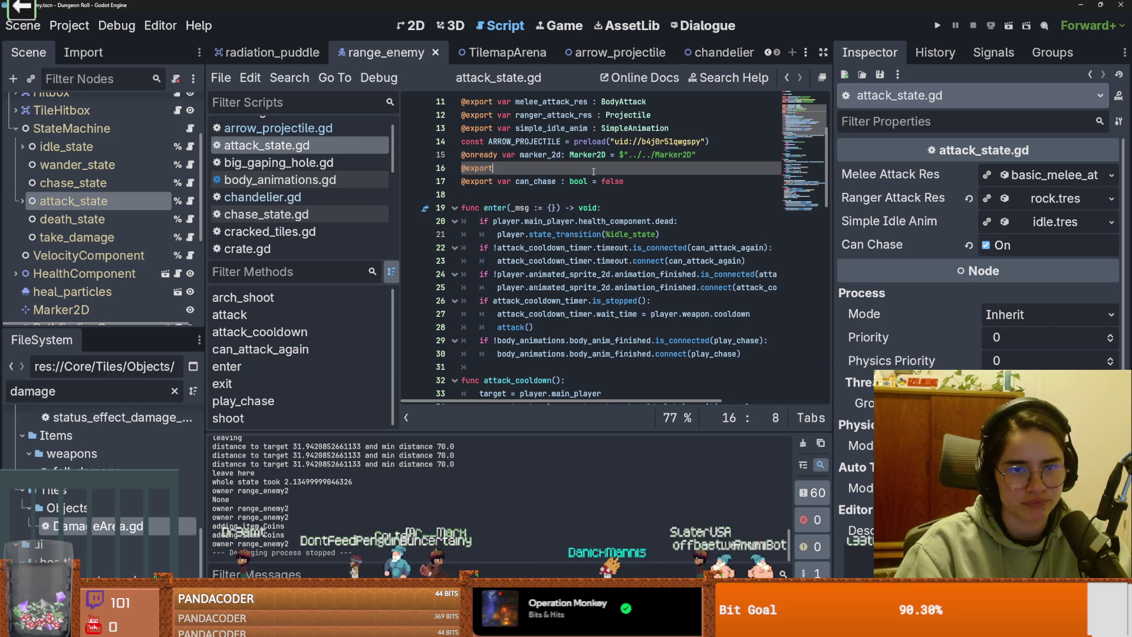
Step: Declare the arch_ranger variable in attack_state.gd
{"action": "type", "text": "arch_ranger : bool"}
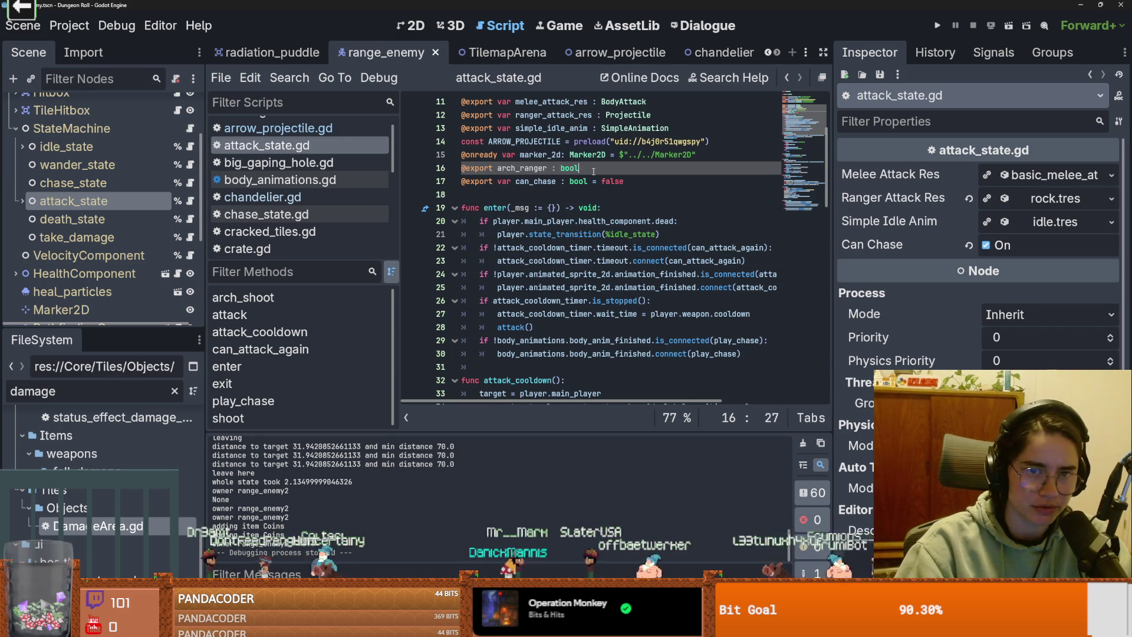
{"action": "type", "text": "se"}
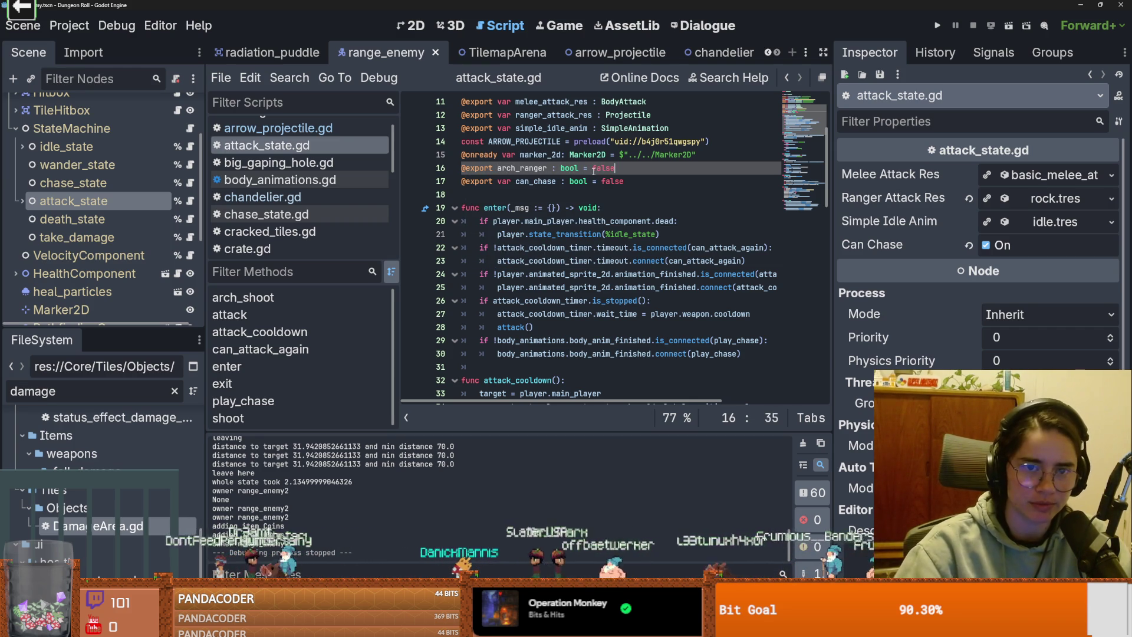
{"action": "double_click", "coordinate": [522, 168]}
{"action": "scroll", "coordinate": [615, 304], "scroll_direction": "up", "scroll_amount": 3}
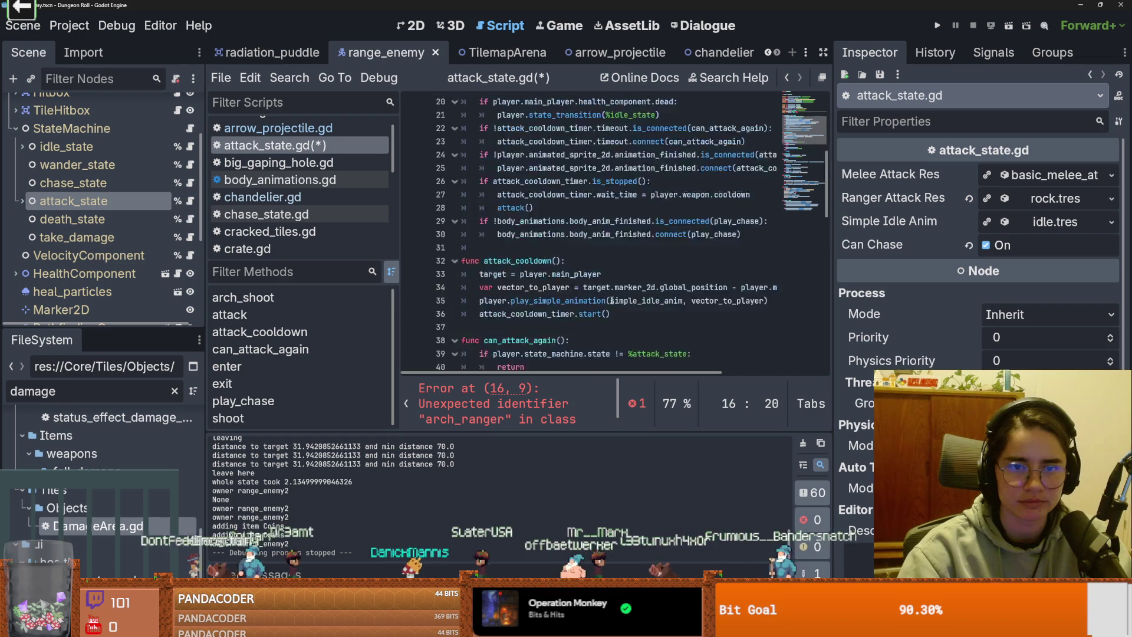
{"action": "type", "text": ": bool = false"}
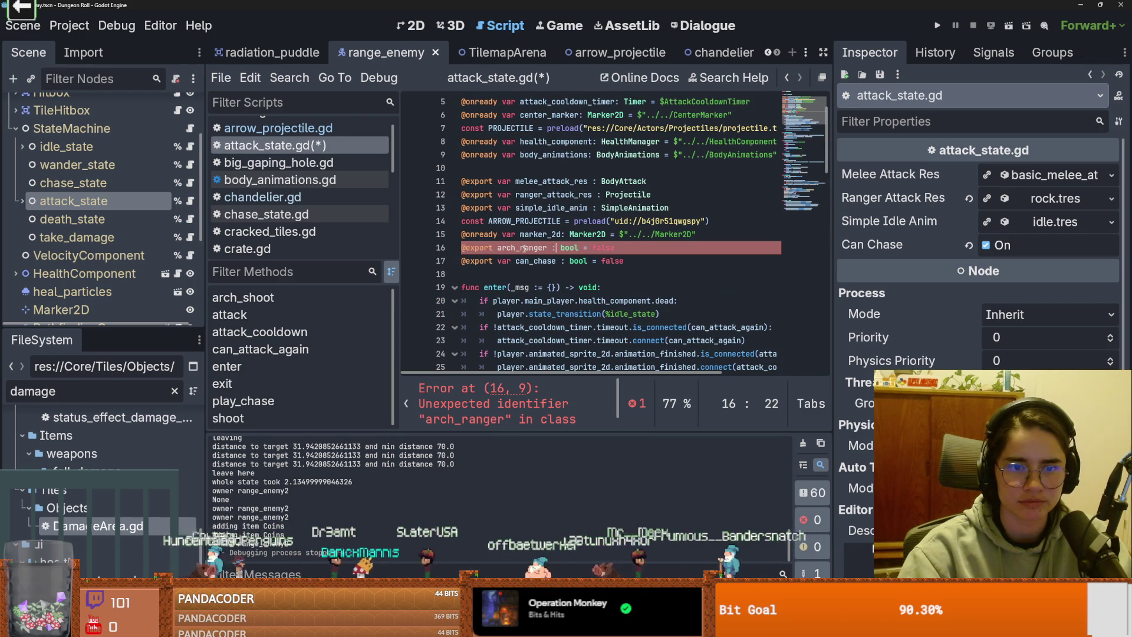
{"action": "double_click", "coordinate": [524, 249]}
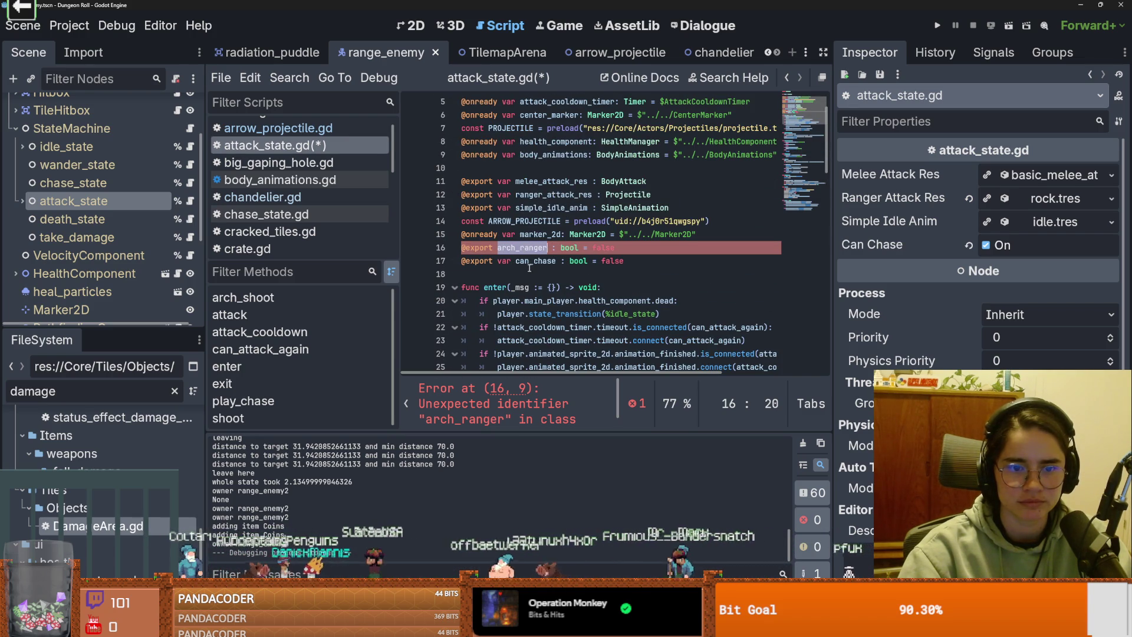
{"action": "left_click", "coordinate": [499, 248]}
{"action": "type", "text": "var"}
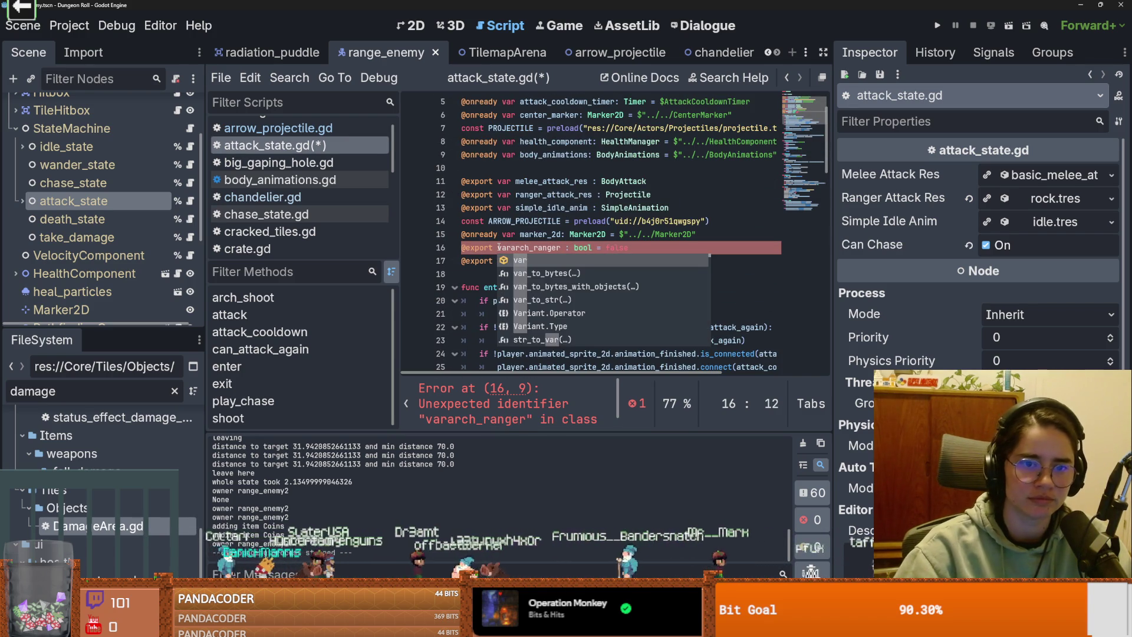
{"action": "left_click", "coordinate": [565, 248]}
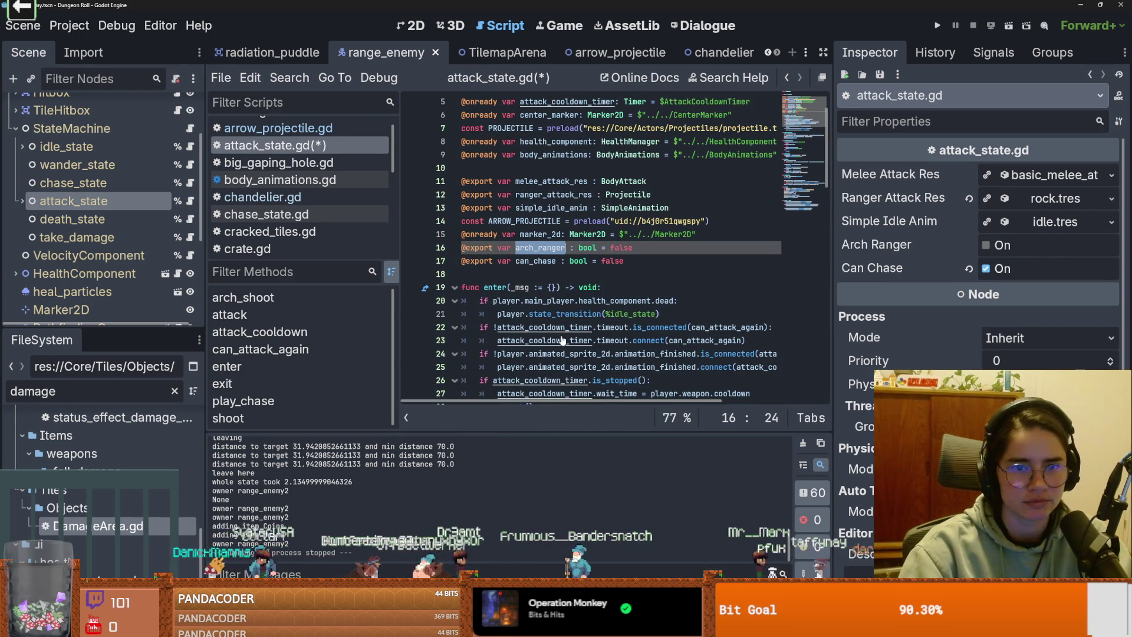
Step: Nest arch_shoot() under a new 'if arch_ranger:' check below the Ranger condition
{"action": "scroll", "coordinate": [564, 340], "scroll_direction": "down", "scroll_amount": 5}
{"action": "scroll", "coordinate": [565, 341], "scroll_direction": "down", "scroll_amount": 5}
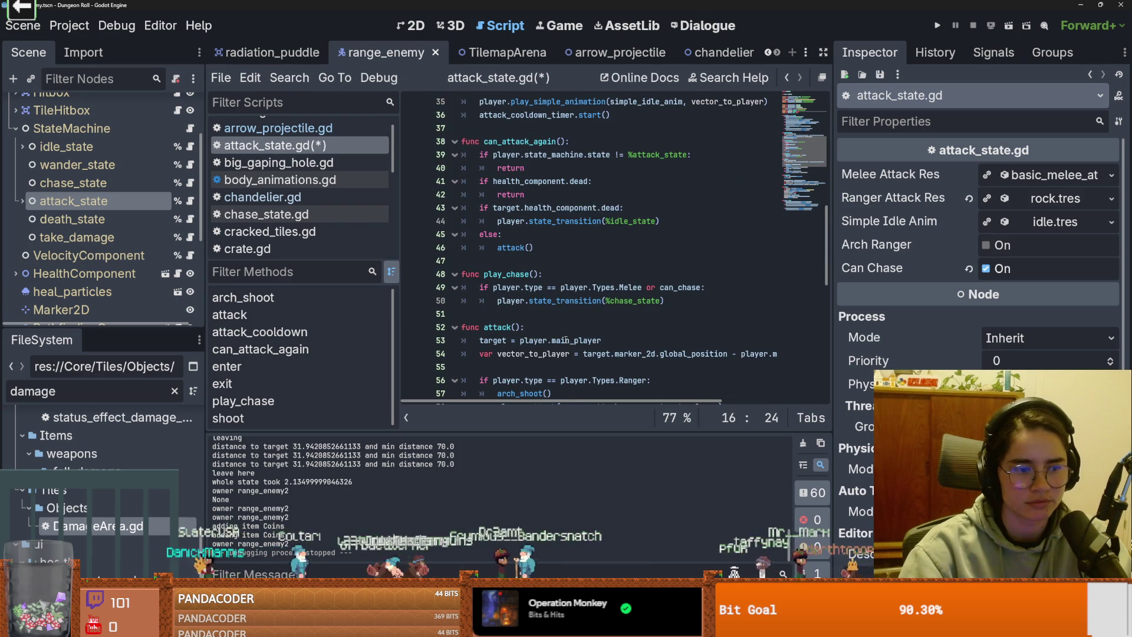
{"action": "scroll", "coordinate": [564, 341], "scroll_direction": "down", "scroll_amount": 1}
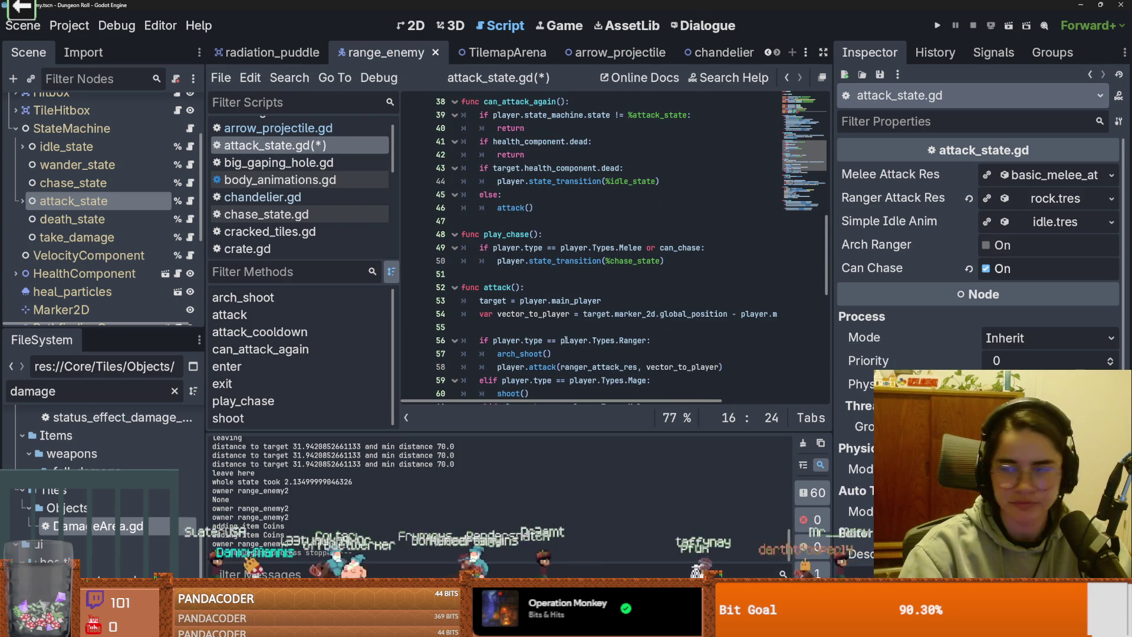
{"action": "scroll", "coordinate": [565, 340], "scroll_direction": "down", "scroll_amount": 1}
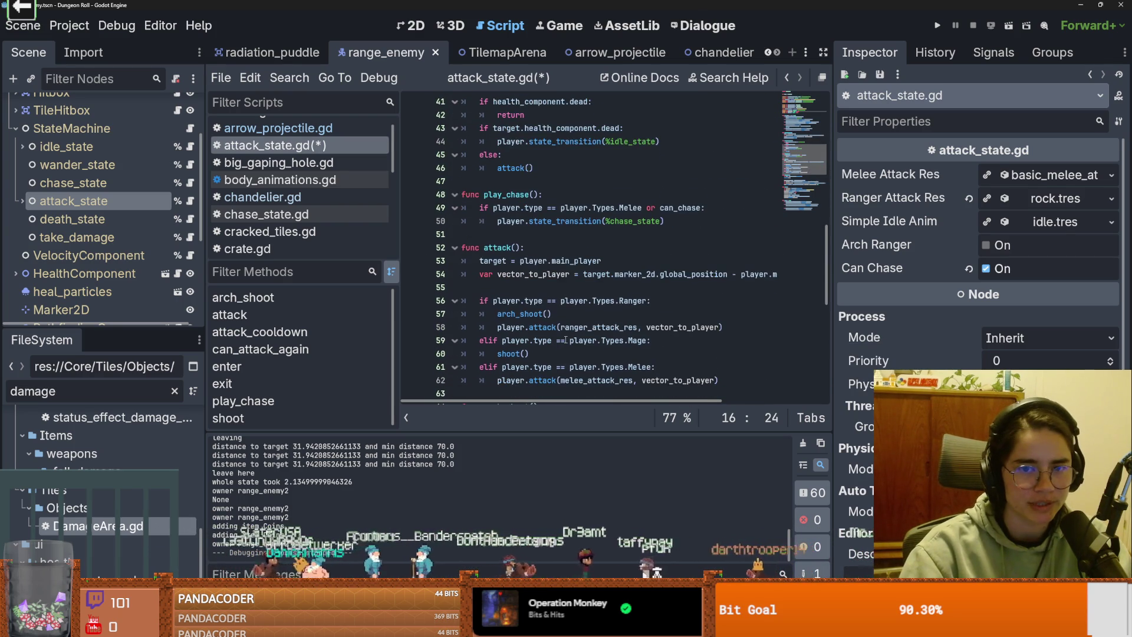
{"action": "scroll", "coordinate": [558, 278], "scroll_direction": "down", "scroll_amount": 2}
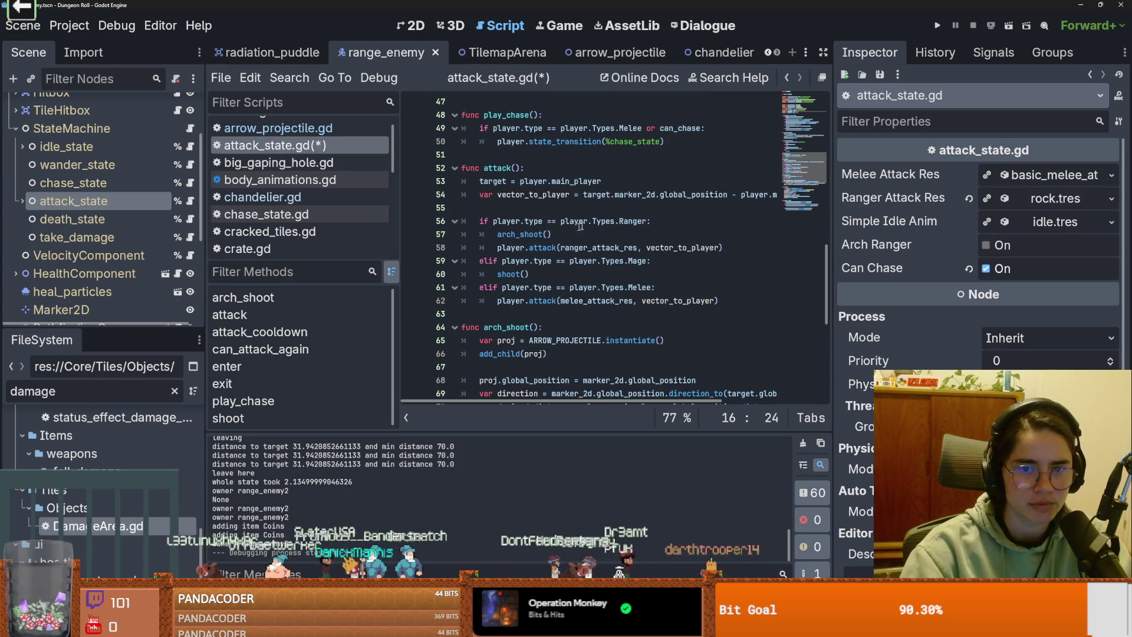
{"action": "left_click", "coordinate": [681, 220]}
{"action": "key", "text": "Return"}
{"action": "type", "text": "if arch_ranger:"}
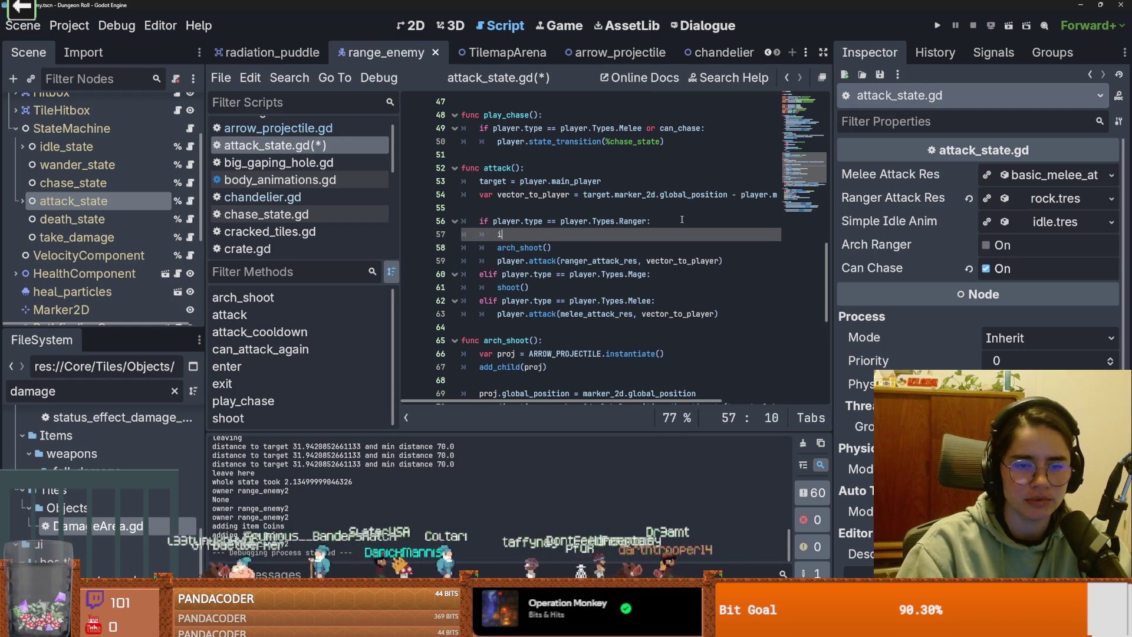
{"action": "left_click", "coordinate": [495, 248]}
{"action": "key", "text": "Tab"}
Step: Add an 'else:' branch calling shoot(), save the script, and enable Arch Ranger
{"action": "left_click", "coordinate": [607, 250]}
{"action": "key", "text": "Return"}
{"action": "type", "text": "else"}
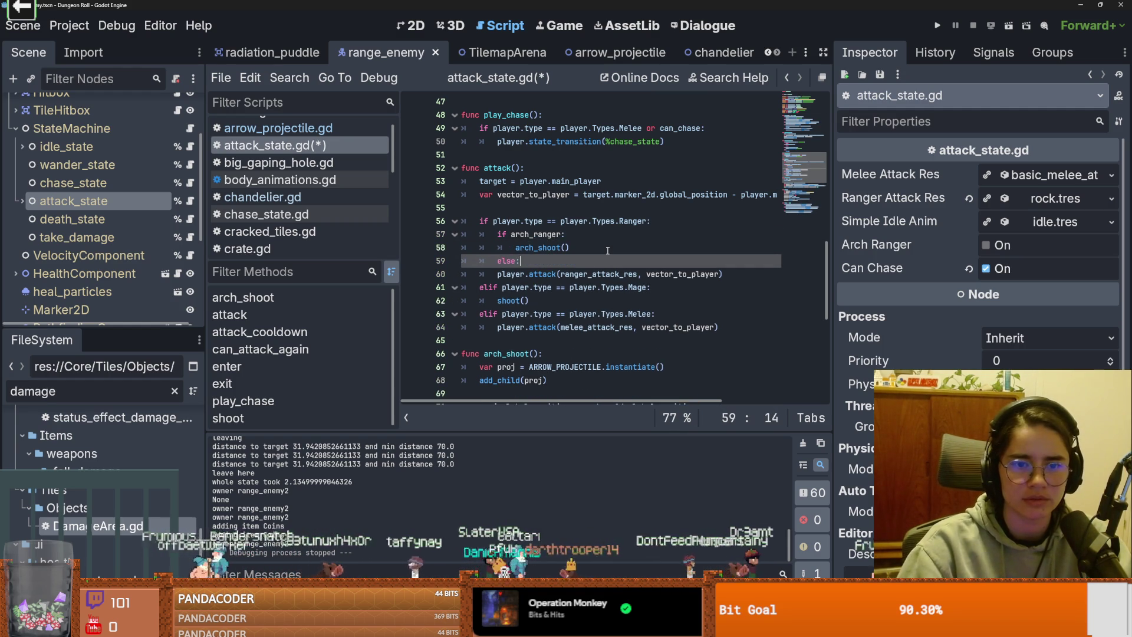
{"action": "type", "text": ":"}
{"action": "key", "text": "Return"}
{"action": "type", "text": "shoot()"}
{"action": "key", "text": "ctrl+s"}
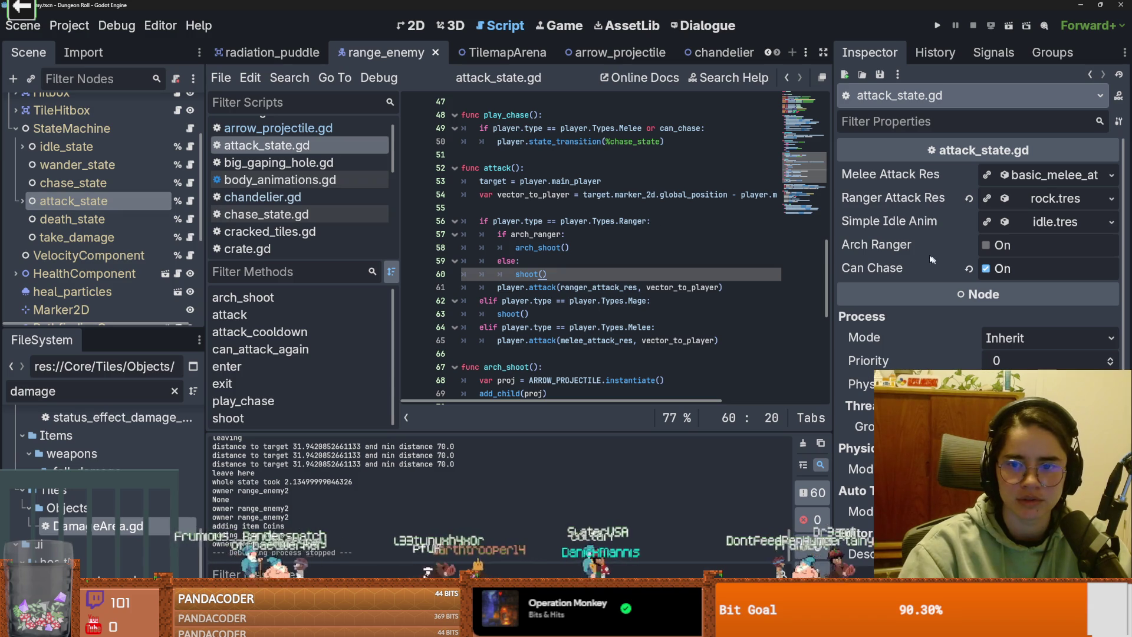
{"action": "left_click", "coordinate": [986, 245]}
Step: Save the range_enemy scene and launch a full-screen run as the Crusader
{"action": "key", "text": "ctrl+s"}
{"action": "left_click", "coordinate": [938, 25]}
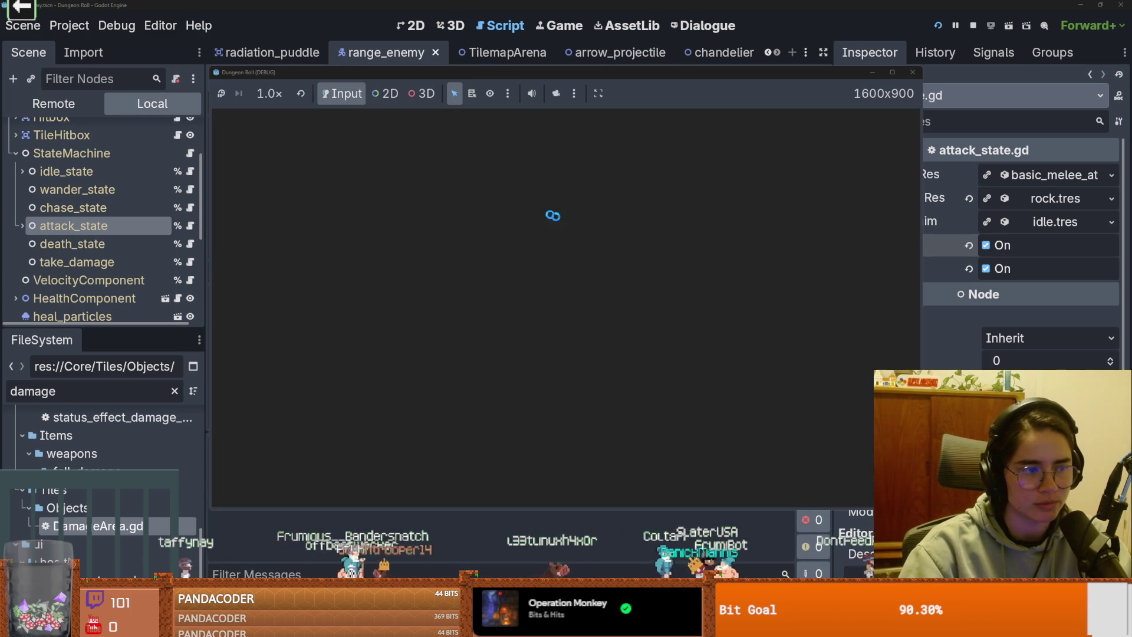
{"action": "key", "text": "Return"}
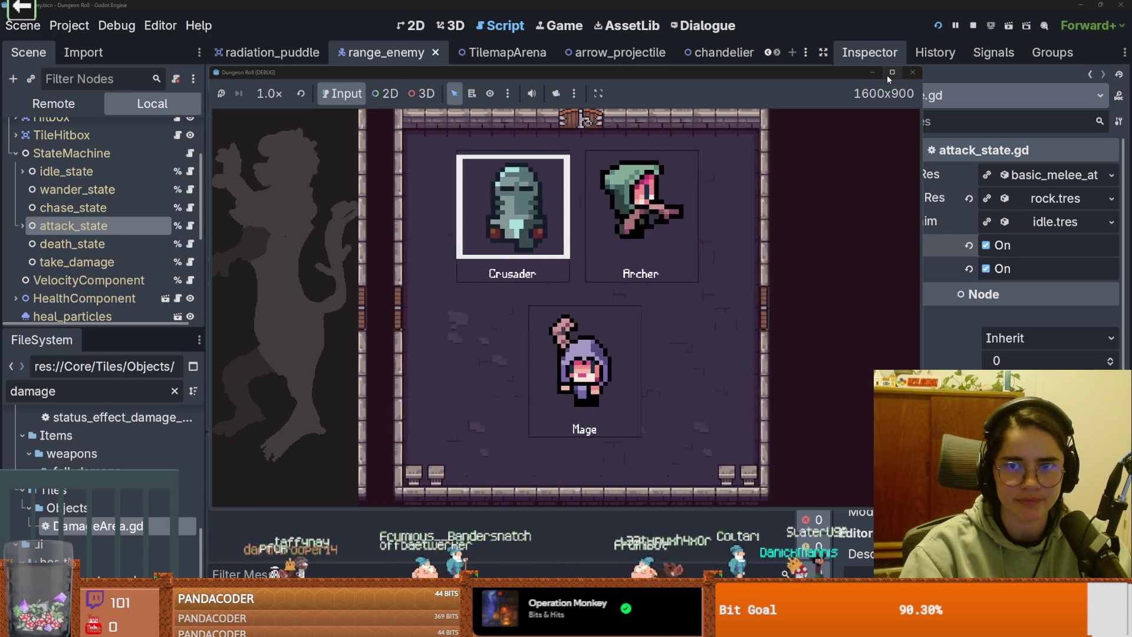
{"action": "left_click", "coordinate": [893, 72]}
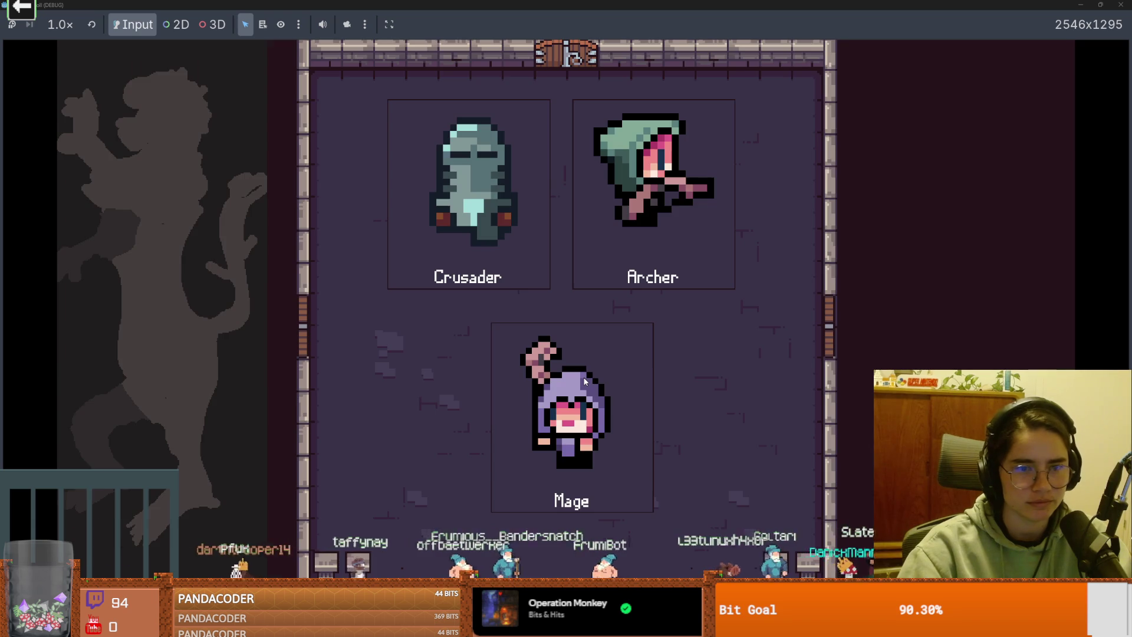
{"action": "key", "text": "Return"}
Step: Spawn a rock enemy with spawn_enemy "rock" 1 true and fight it until it dies
{"action": "key", "text": "grave"}
{"action": "type", "text": "spawn_enemy \"rock\" 1 true"}
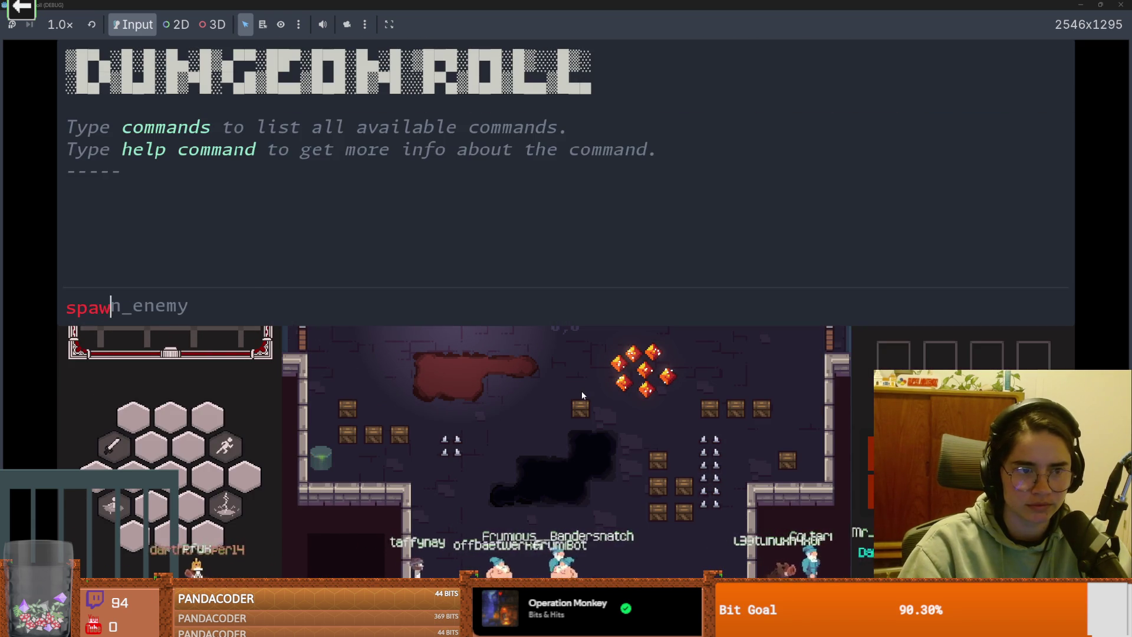
{"action": "key", "text": "Return"}
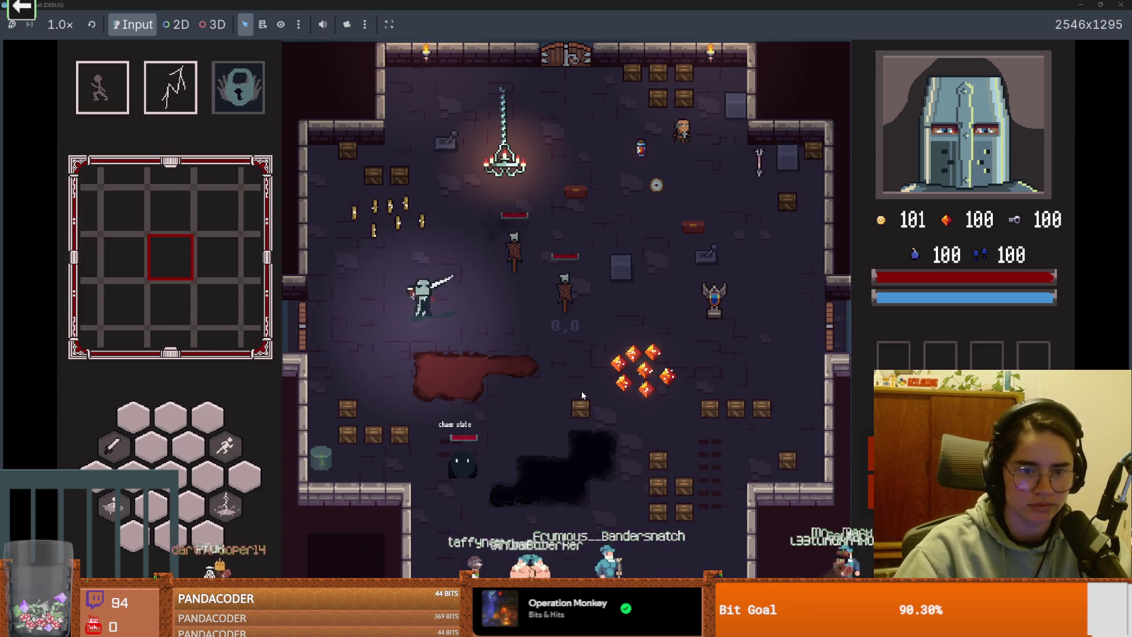
{"action": "key", "text": "w"}
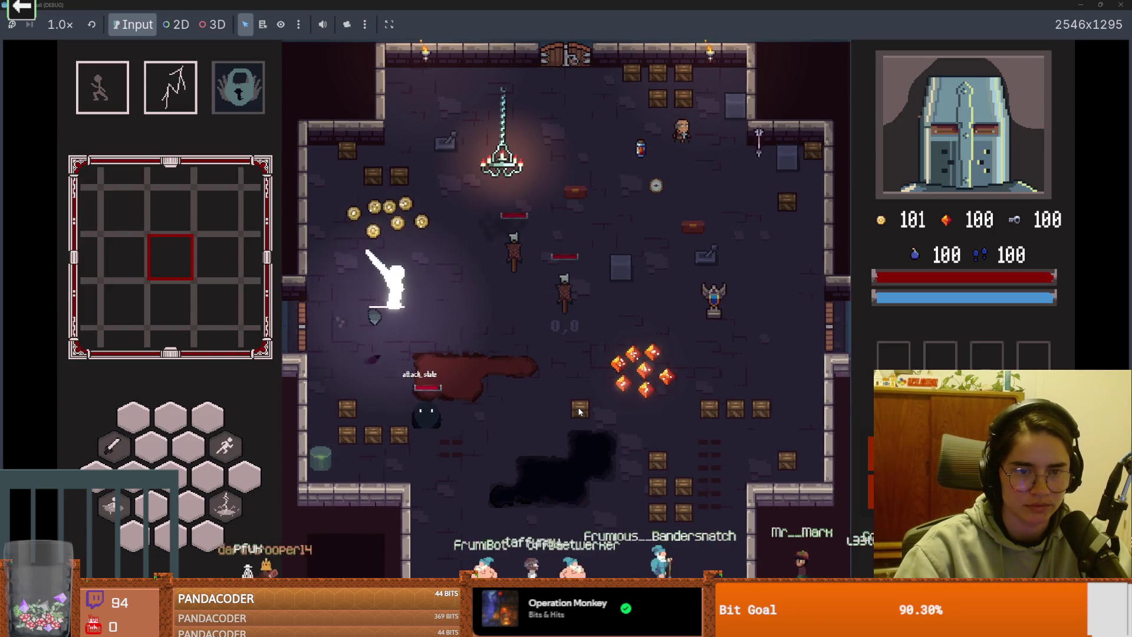
{"action": "key", "text": "d"}
{"action": "key", "text": "e"}
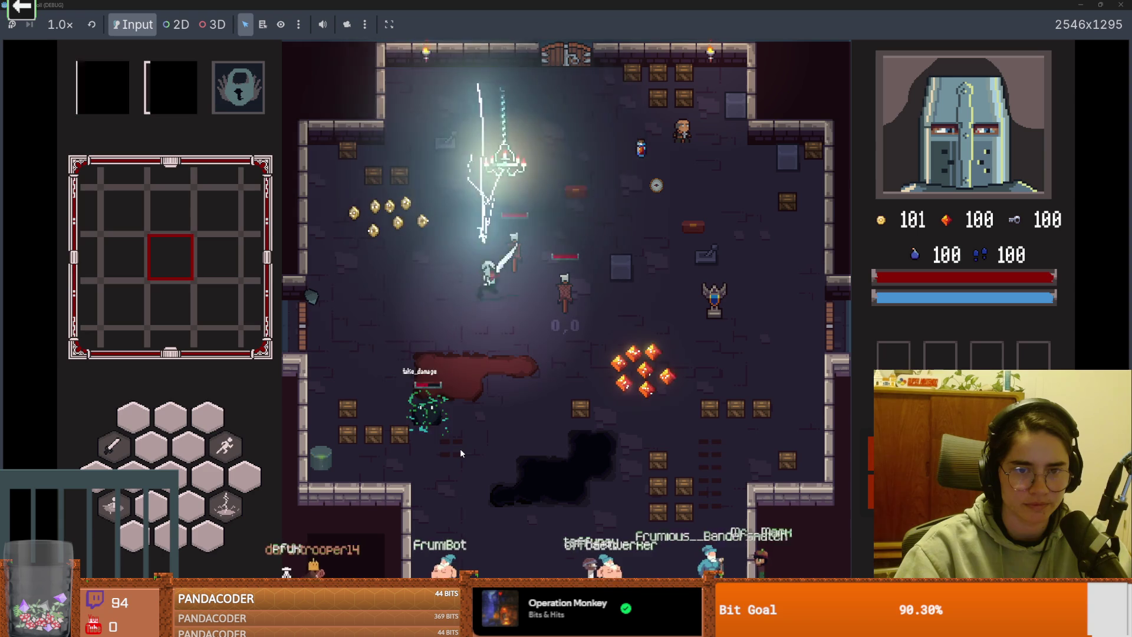
{"action": "key", "text": "a"}
{"action": "key", "text": "s"}
{"action": "key", "text": "s"}
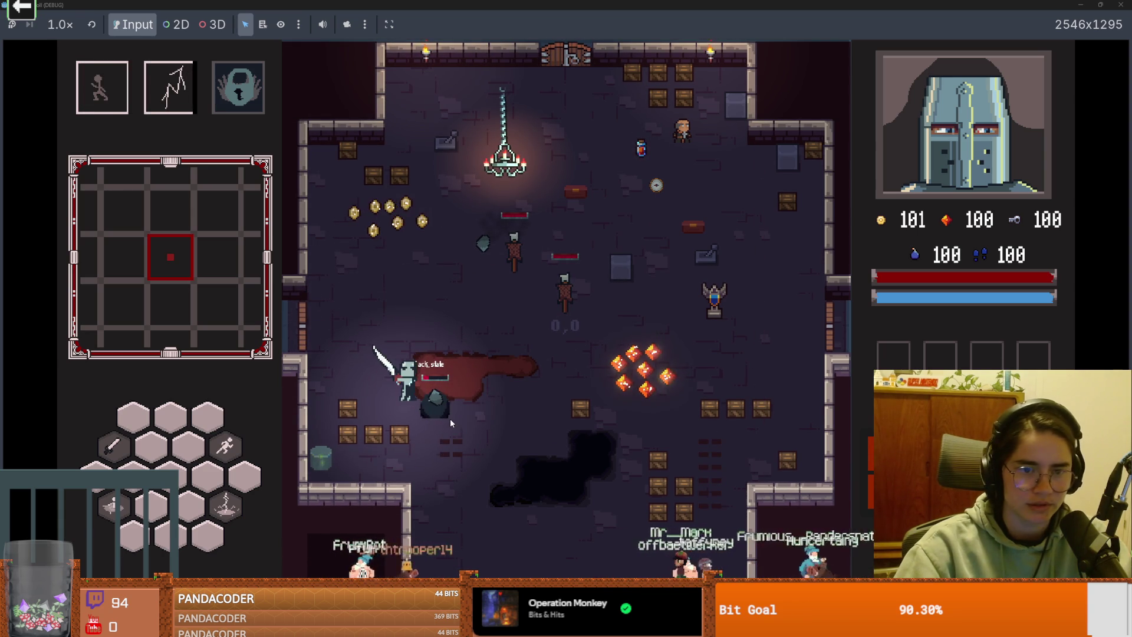
{"action": "key", "text": "a"}
{"action": "key", "text": "s"}
{"action": "key", "text": "d"}
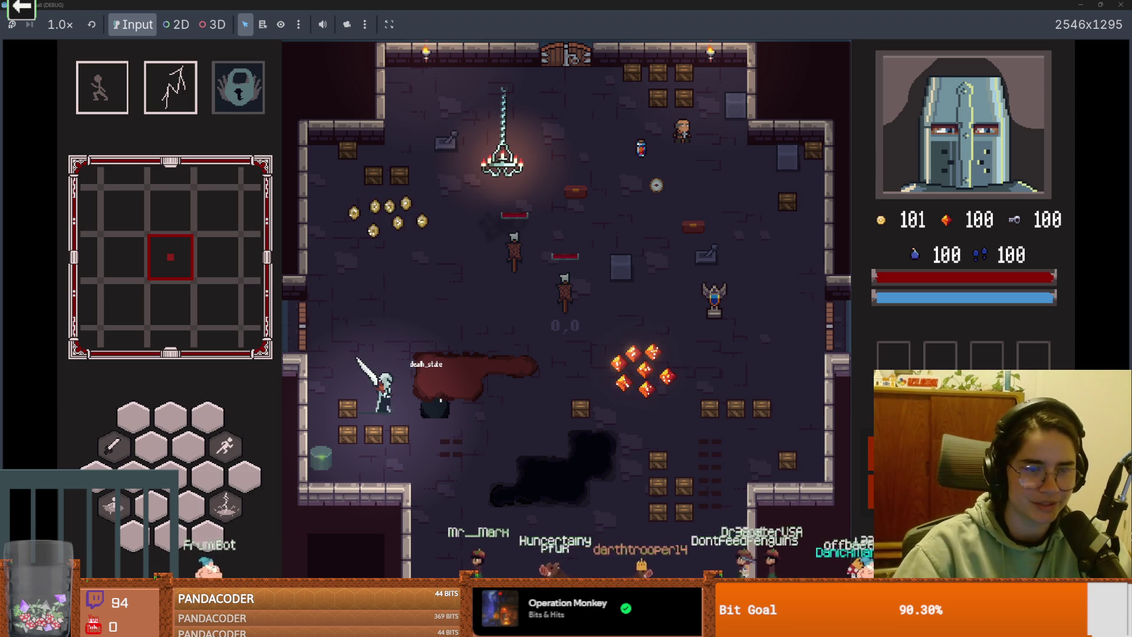
Step: Pick a zombie room card, quit to the title screen from the pause menu, and stop the game
{"action": "left_click", "coordinate": [451, 335]}
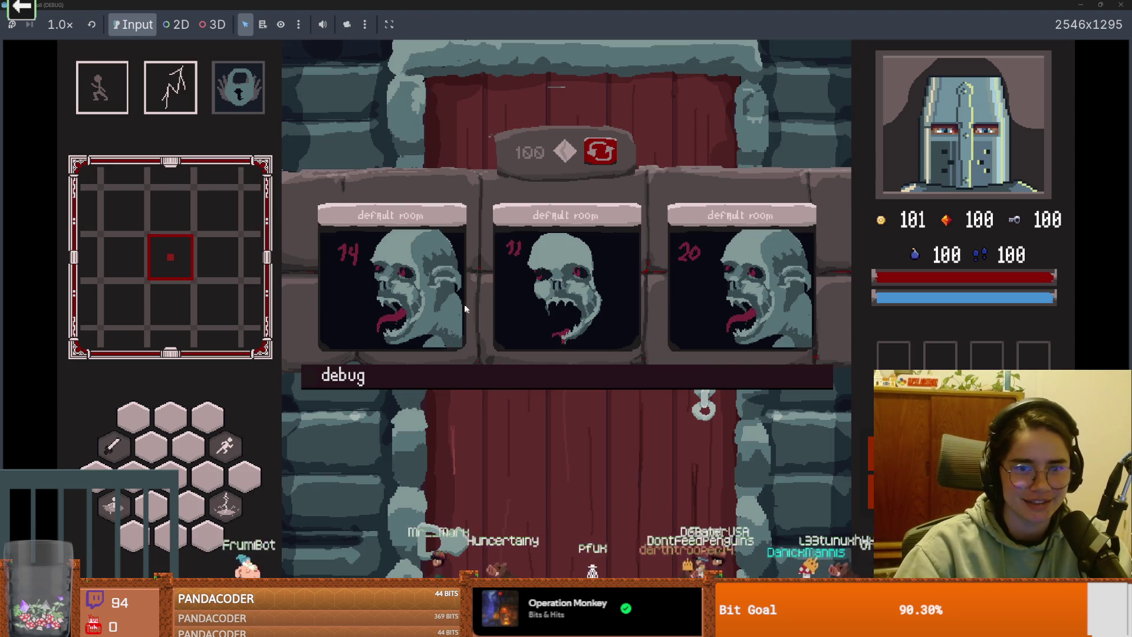
{"action": "left_click", "coordinate": [402, 292]}
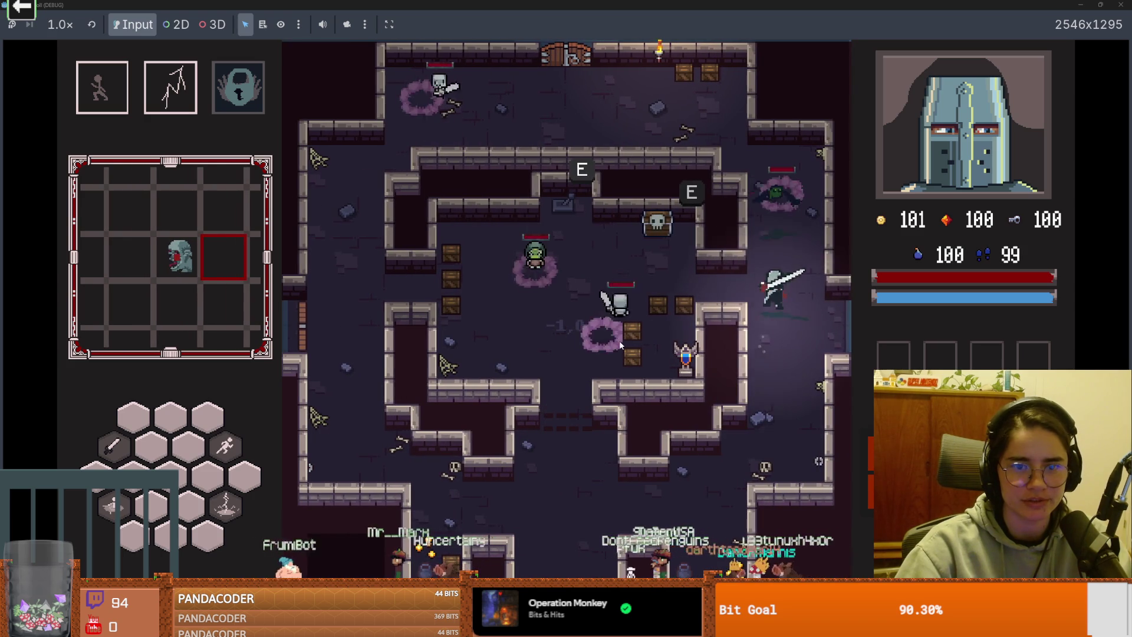
{"action": "key", "text": "Escape"}
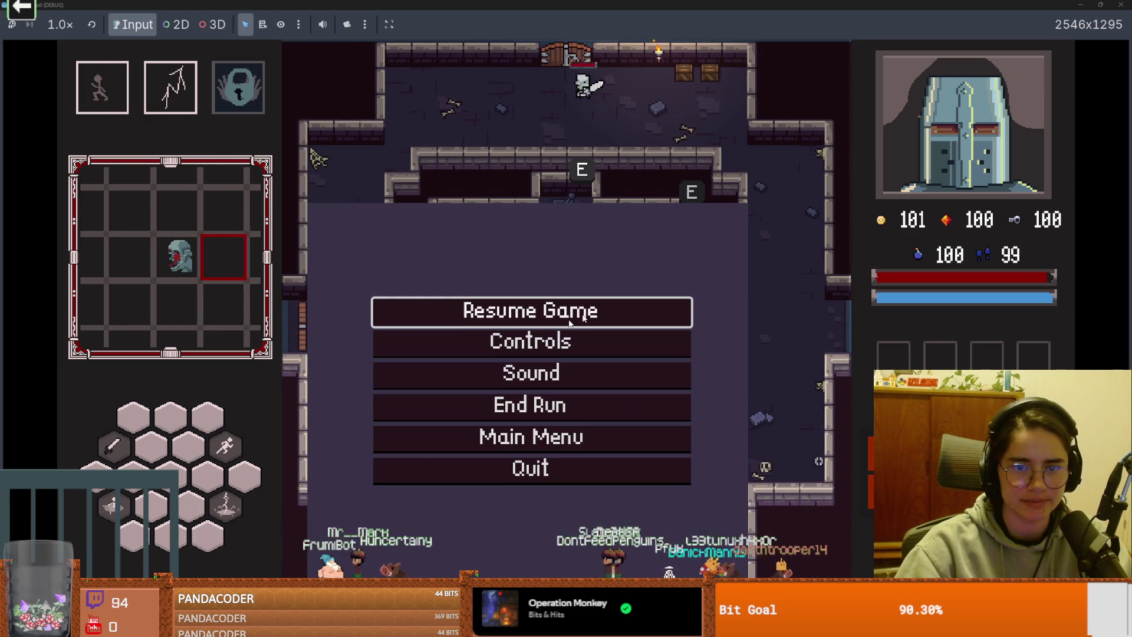
{"action": "left_click", "coordinate": [557, 439]}
{"action": "key", "text": "F8"}
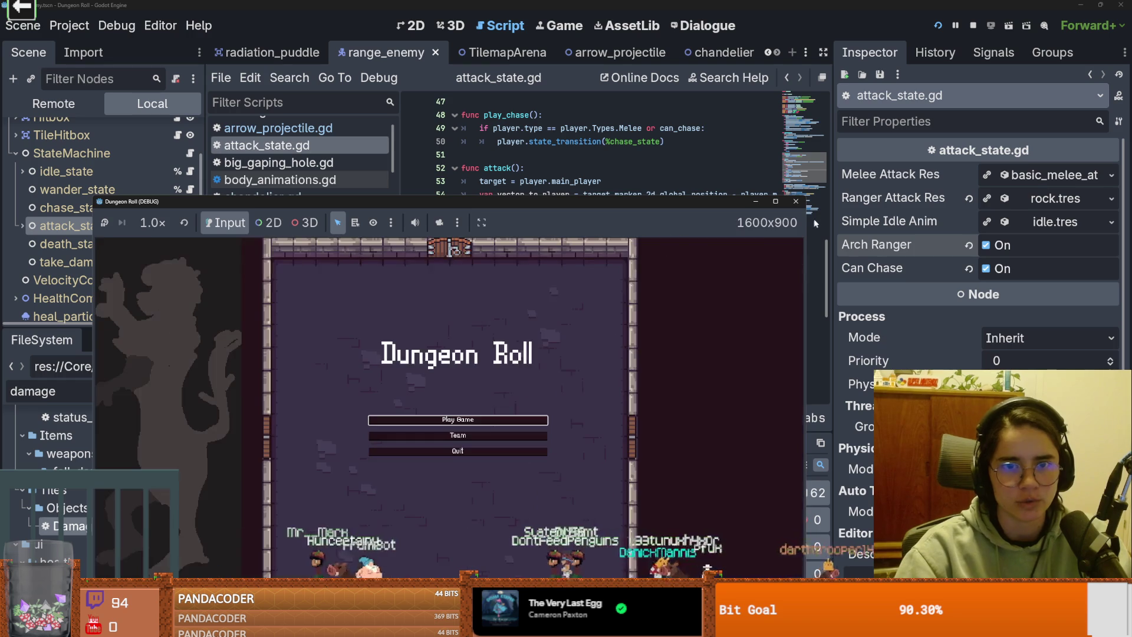
Step: Relaunch Dungeon Roll and start a new game as the Crusader
{"action": "left_click", "coordinate": [692, 196]}
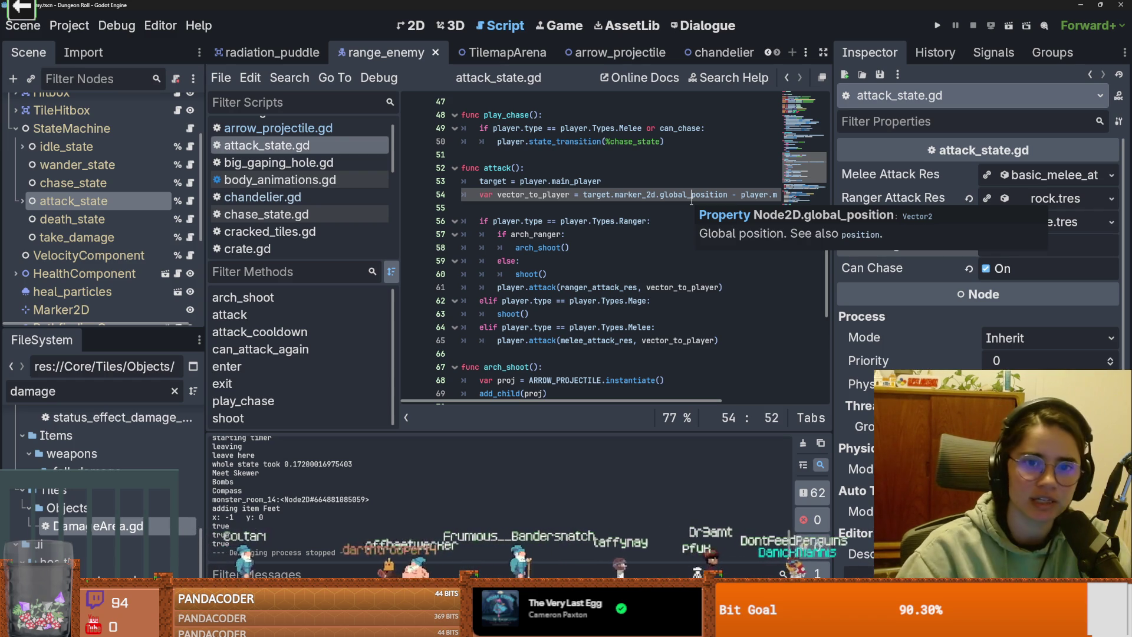
{"action": "left_click", "coordinate": [938, 25]}
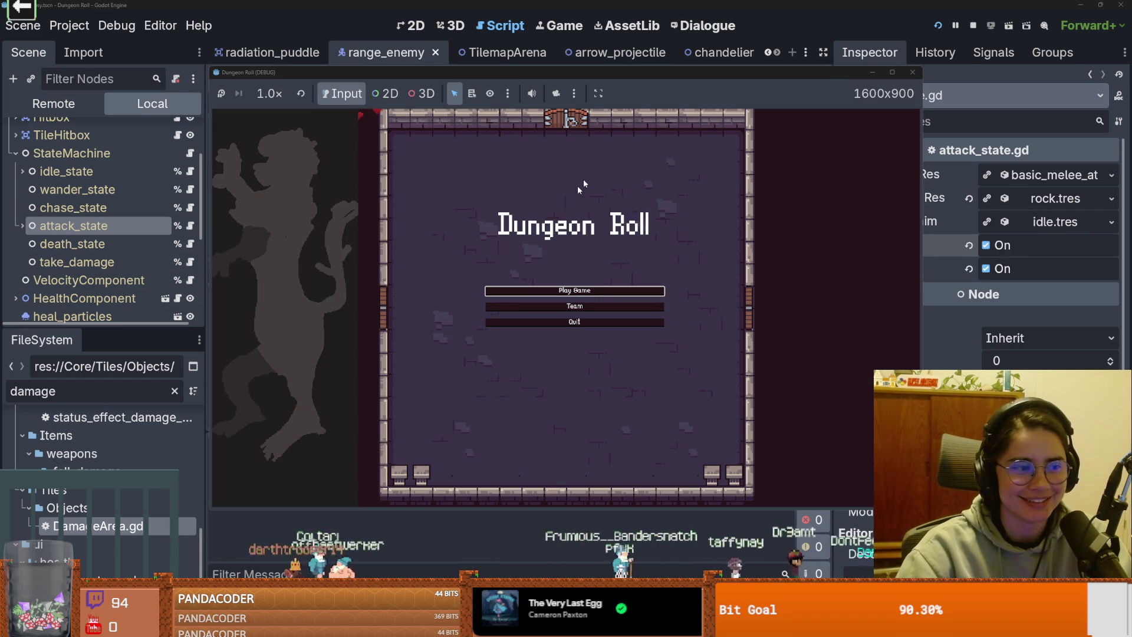
{"action": "left_click", "coordinate": [571, 292]}
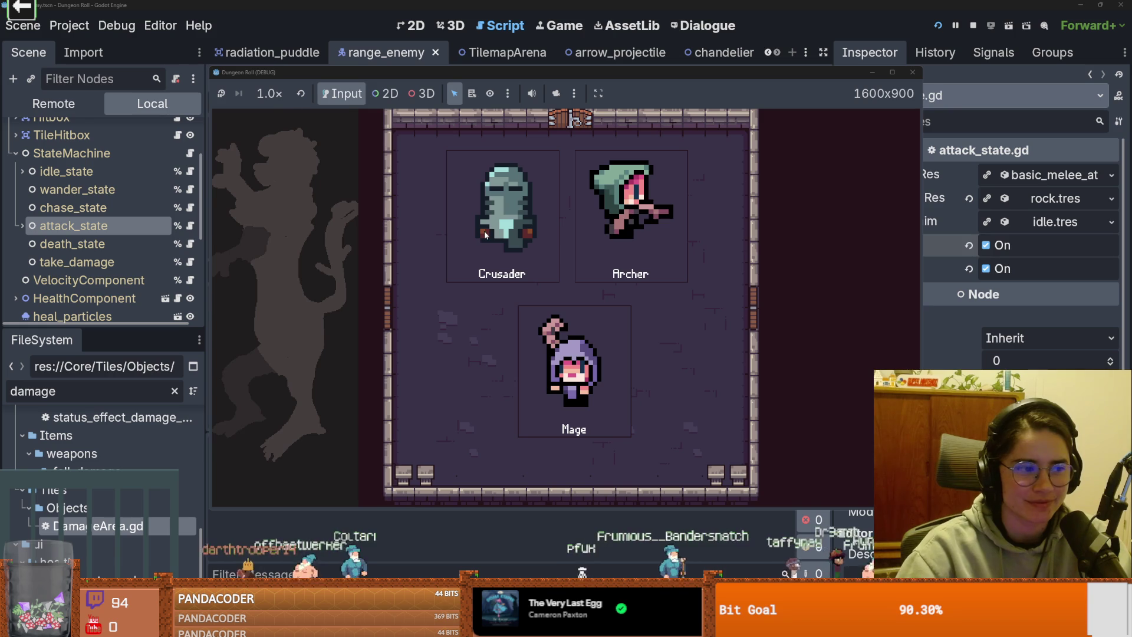
{"action": "left_click", "coordinate": [485, 235]}
Step: Run the tp_to_before_boss command from the in-game developer console
{"action": "key", "text": "grave"}
{"action": "key", "text": "Up"}
{"action": "key", "text": "Up"}
{"action": "key", "text": "Up"}
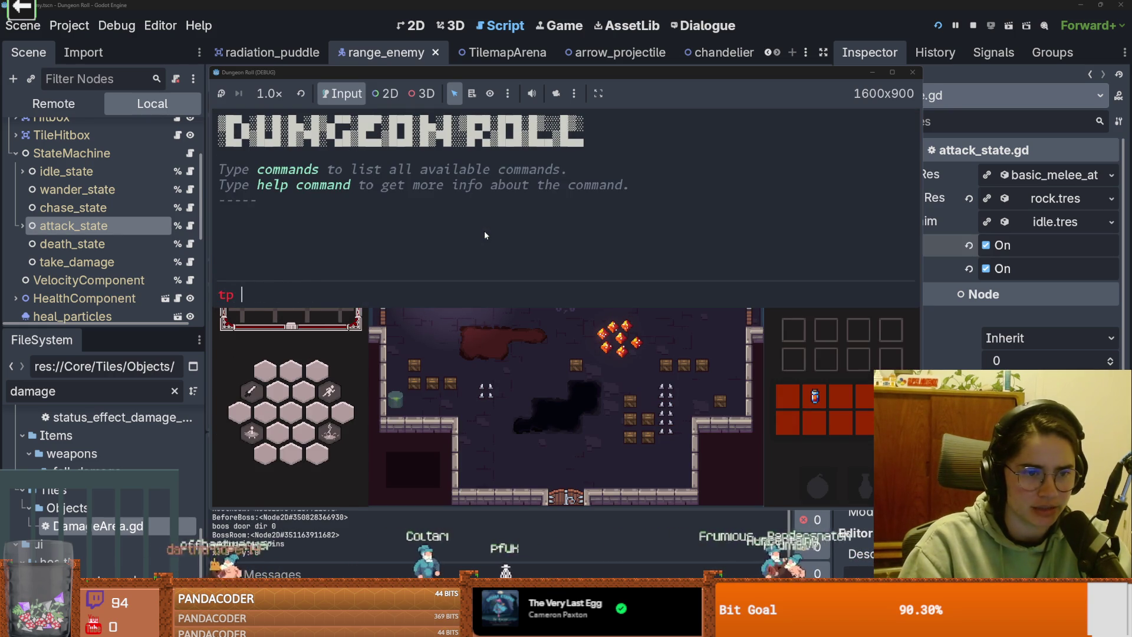
{"action": "key", "text": "BackSpace"}
{"action": "type", "text": "_to_before_boss"}
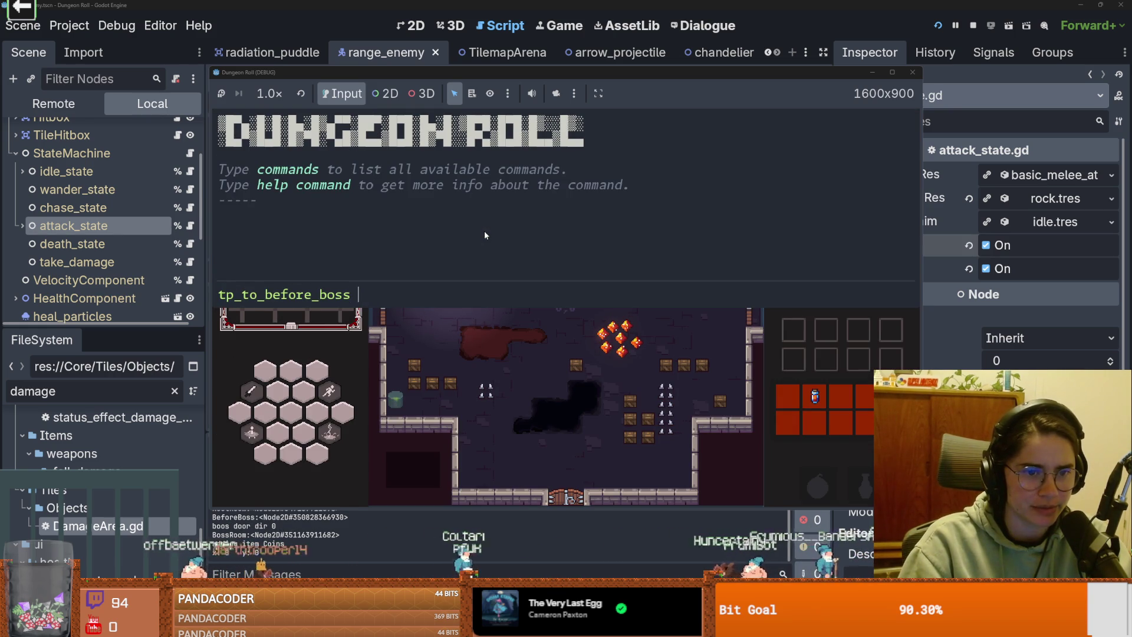
{"action": "key", "text": "Return"}
{"action": "key", "text": "quoteleft"}
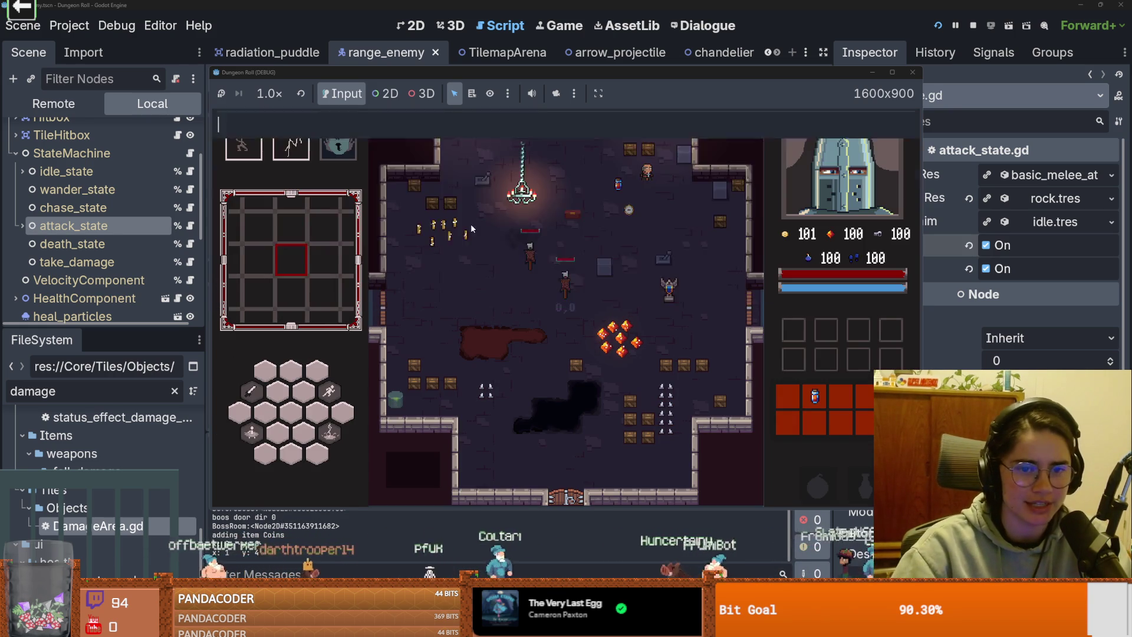
Step: Walk the knight through the bottom doorway into the next room and lightning-teleport forward
{"action": "key", "text": "s"}
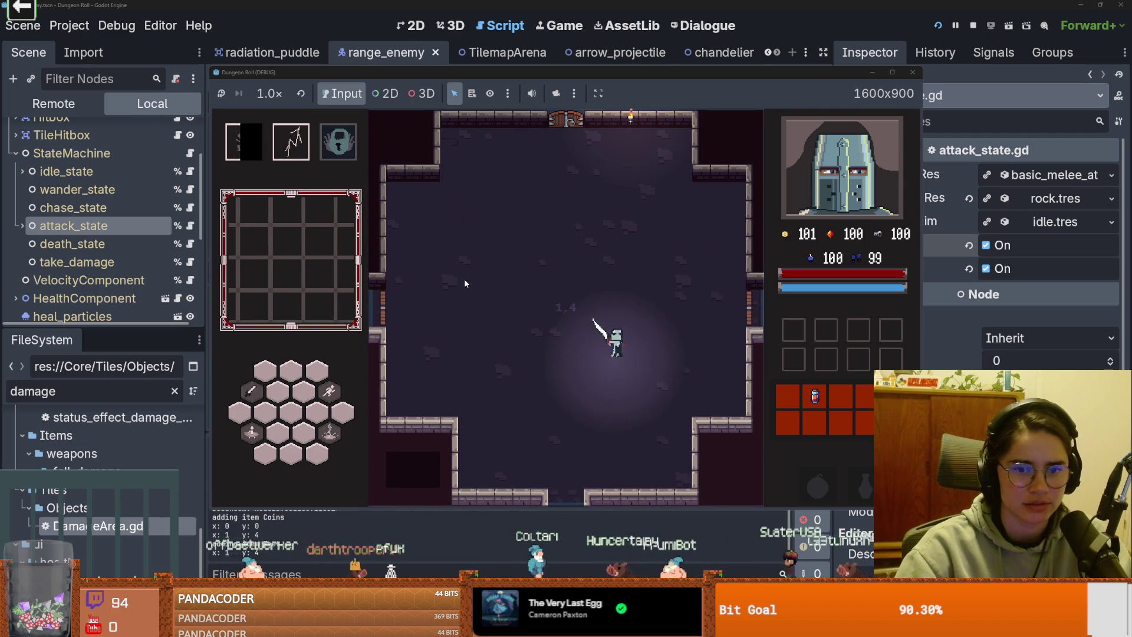
{"action": "key", "text": "s"}
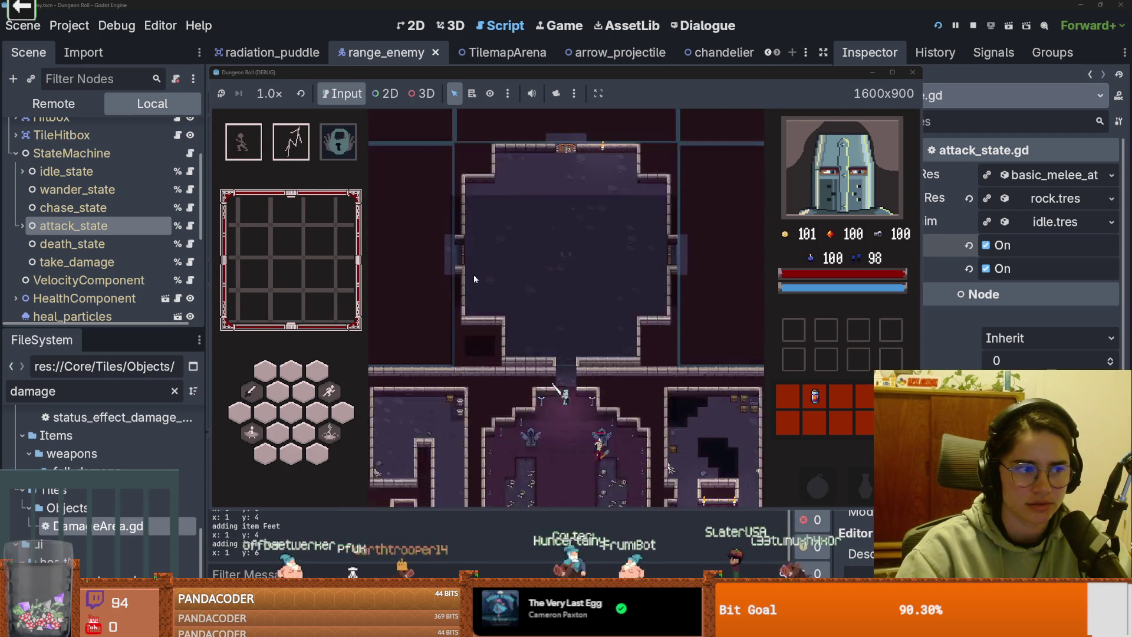
{"action": "key", "text": "s"}
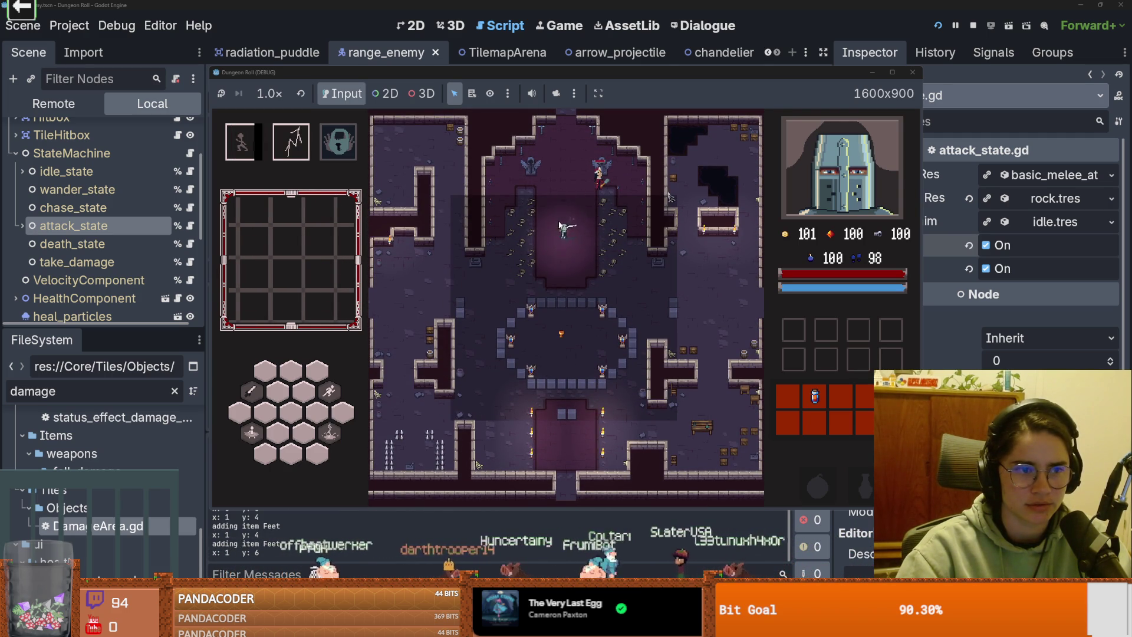
{"action": "key", "text": "a"}
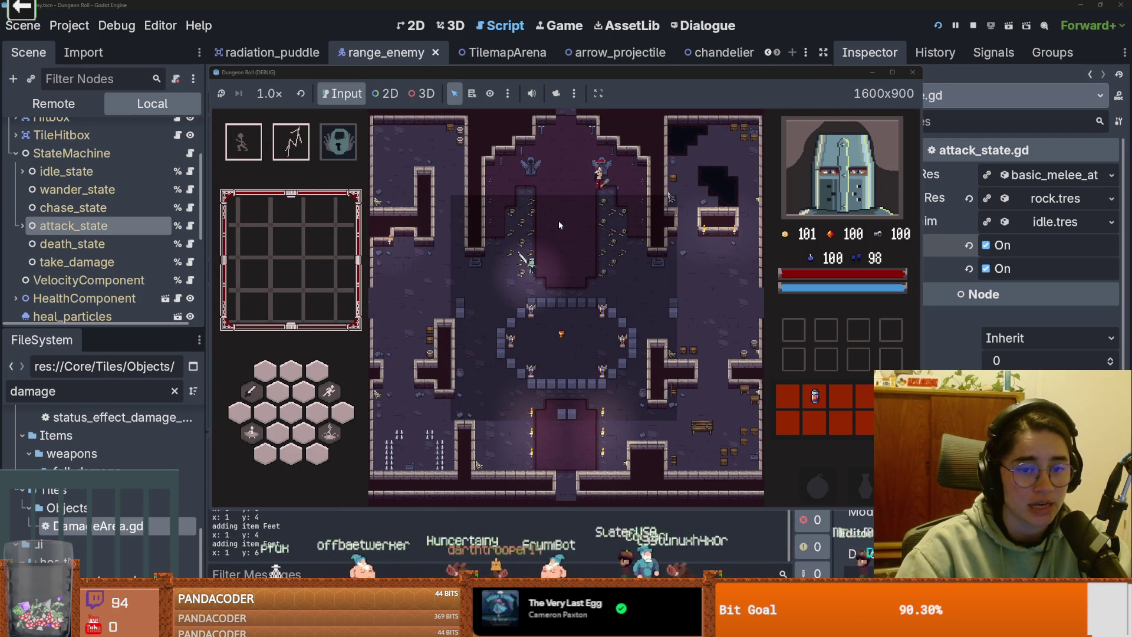
{"action": "key", "text": "d"}
{"action": "right_click", "coordinate": [569, 238]}
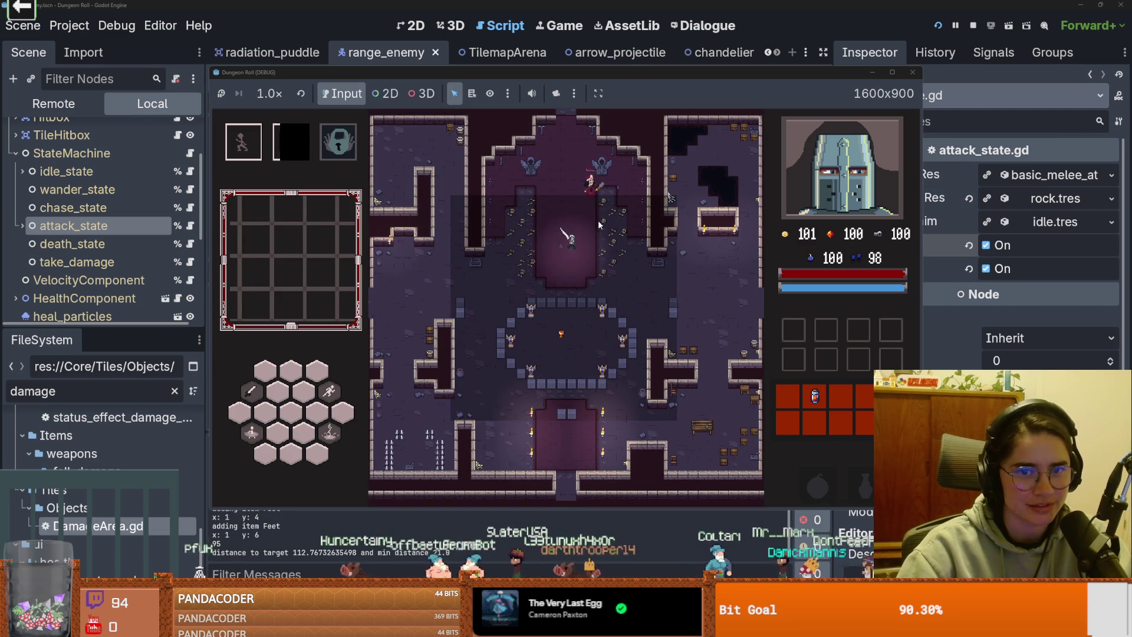
Step: Use the first ability, reposition beside the enemy and attack it
{"action": "key", "text": "space"}
{"action": "key", "text": "w"}
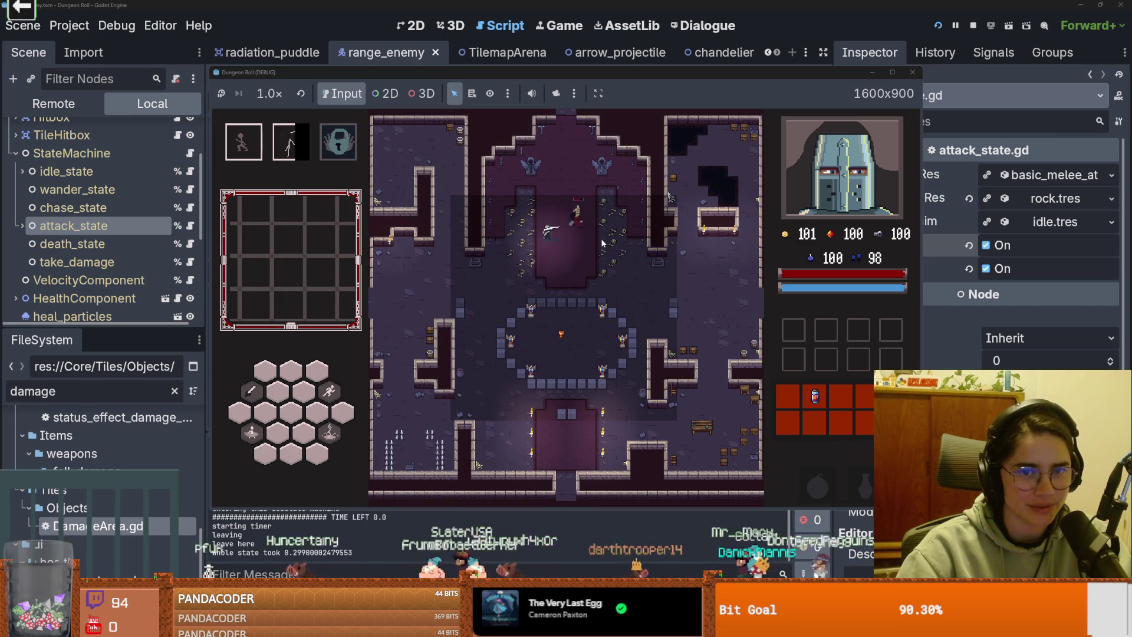
{"action": "key", "text": "s"}
{"action": "key", "text": "a"}
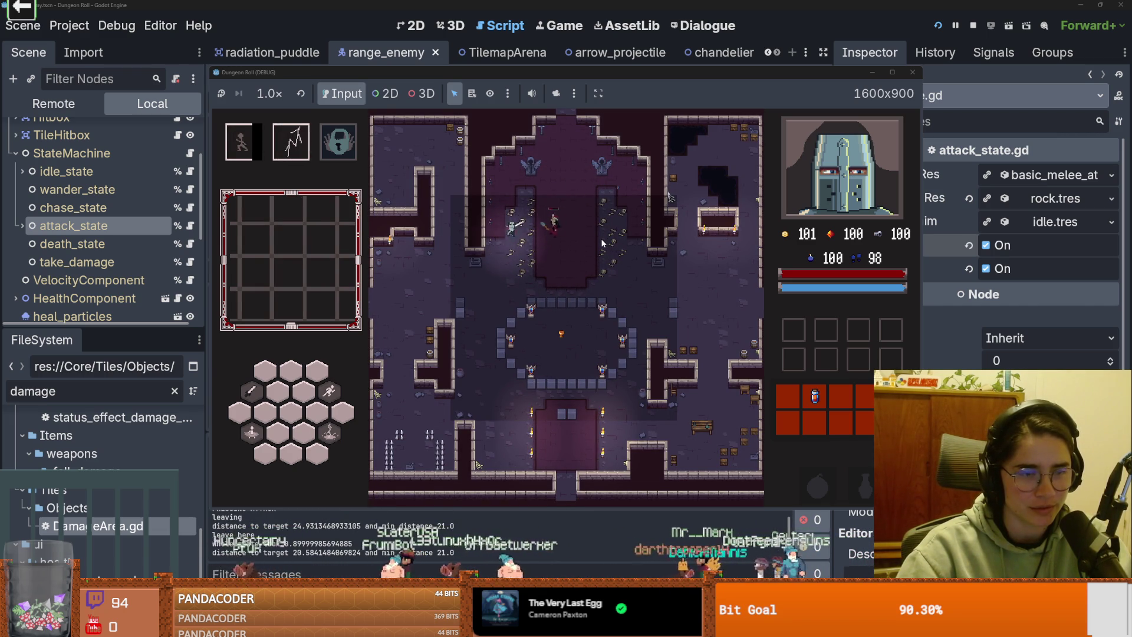
{"action": "key", "text": "d"}
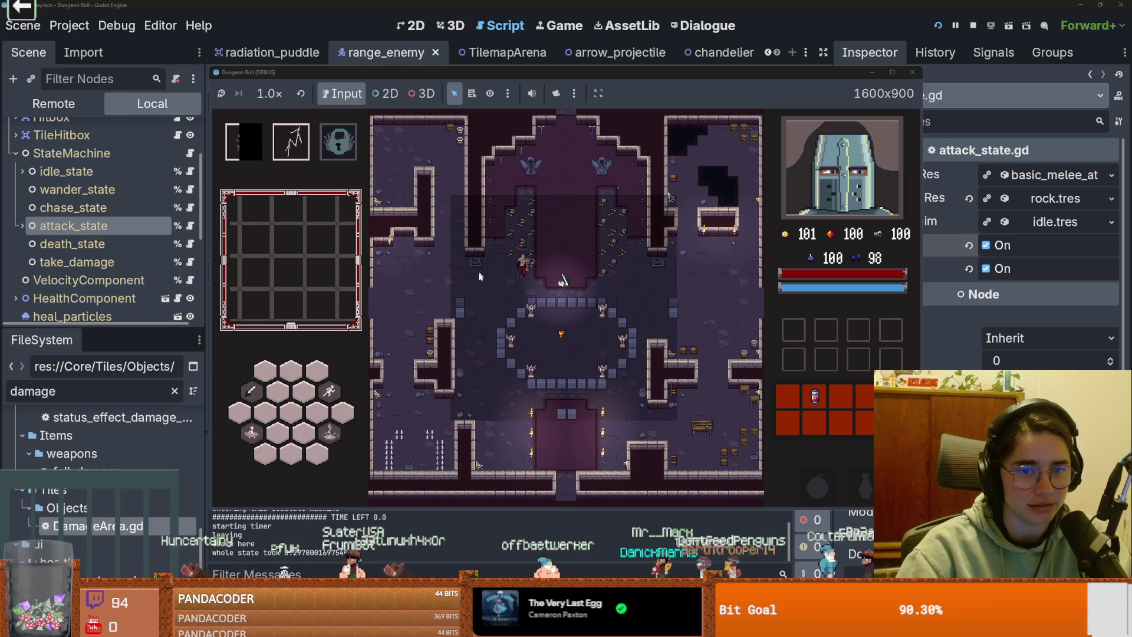
{"action": "left_click", "coordinate": [505, 300]}
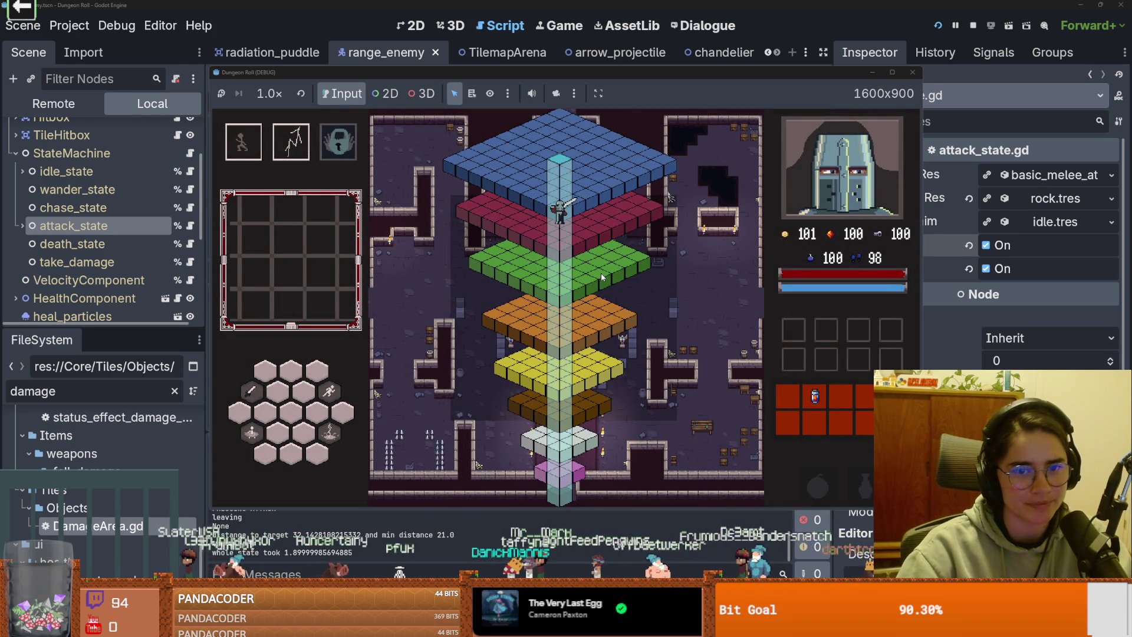
Step: Move past the enemies while swinging, then close the game window to stop debugging
{"action": "key", "text": "d"}
{"action": "key", "text": "s"}
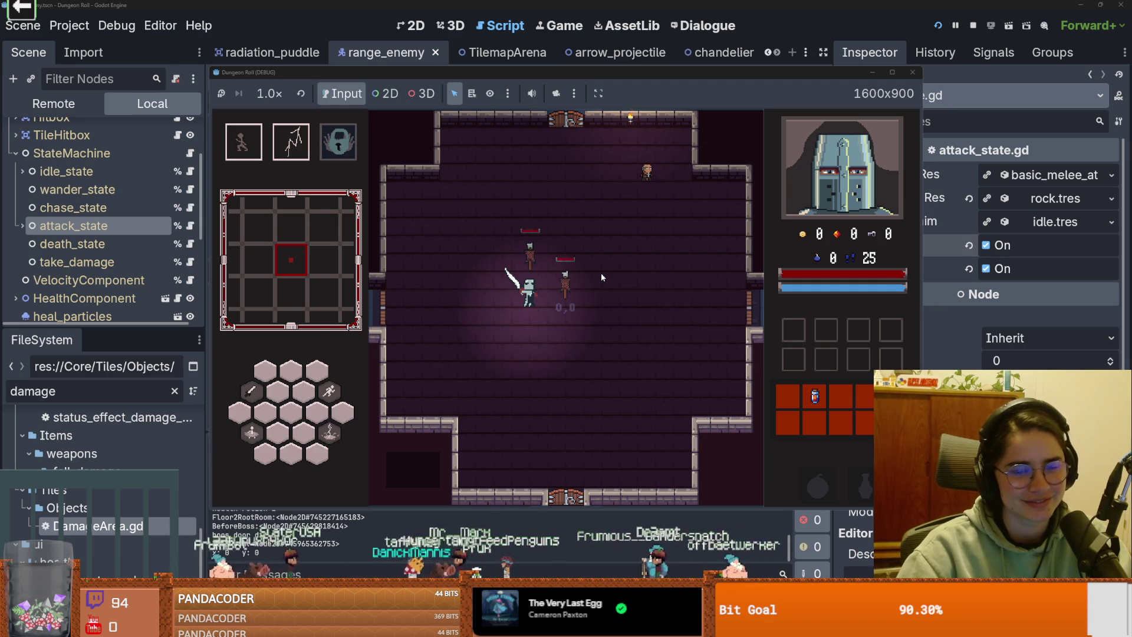
{"action": "key", "text": "a"}
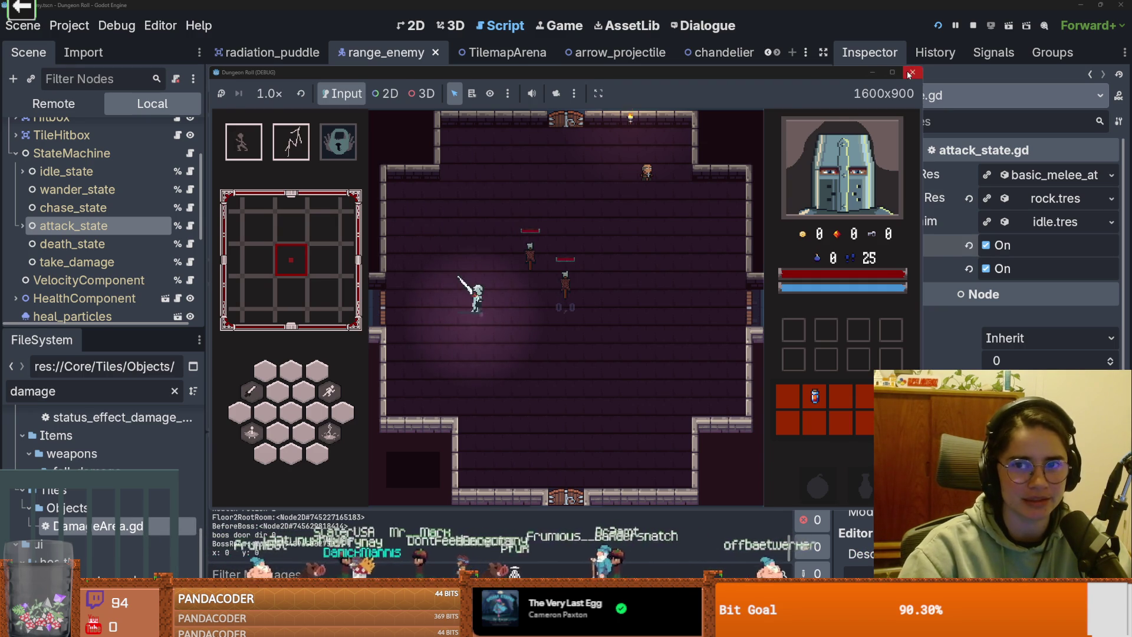
{"action": "left_click", "coordinate": [913, 72]}
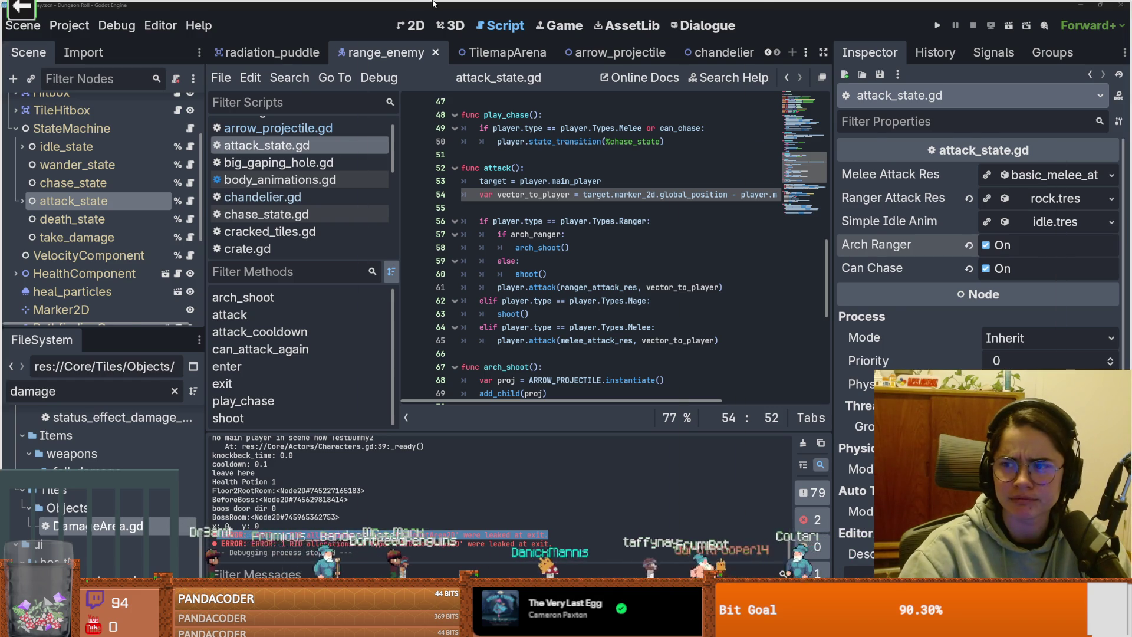
Step: Switch to the browser showing the forum thread on leaked RID allocations
{"action": "key", "text": "alt+Tab"}
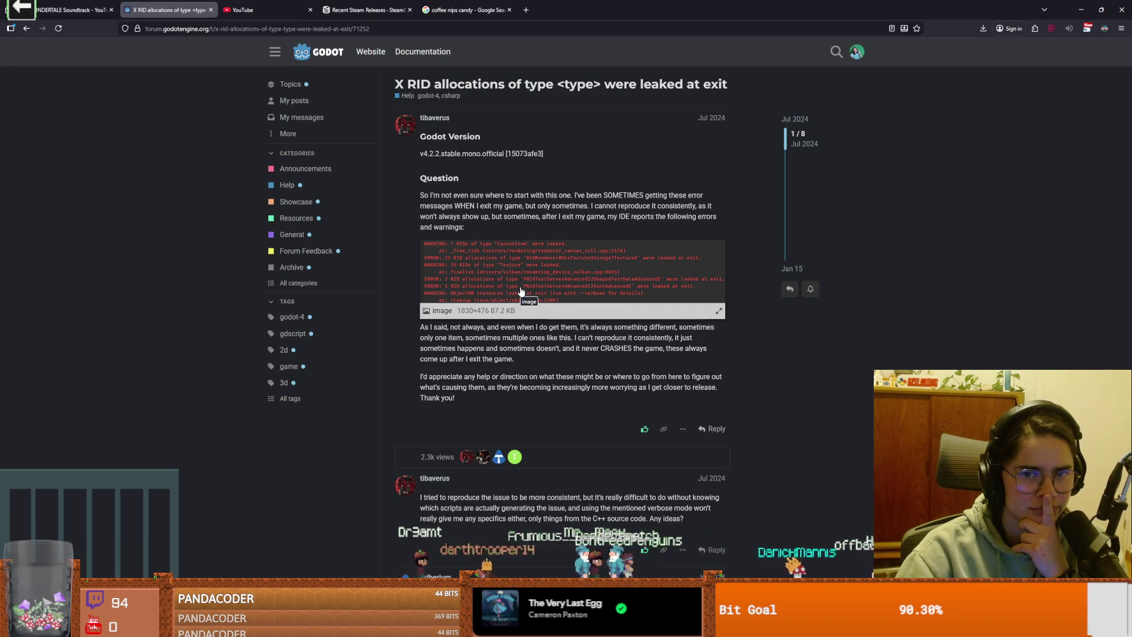
Step: Scroll the RID thread, open the 'Leaked at exit' forum thread, then reach the culvers image results
{"action": "scroll", "coordinate": [521, 290], "scroll_direction": "down", "scroll_amount": 2}
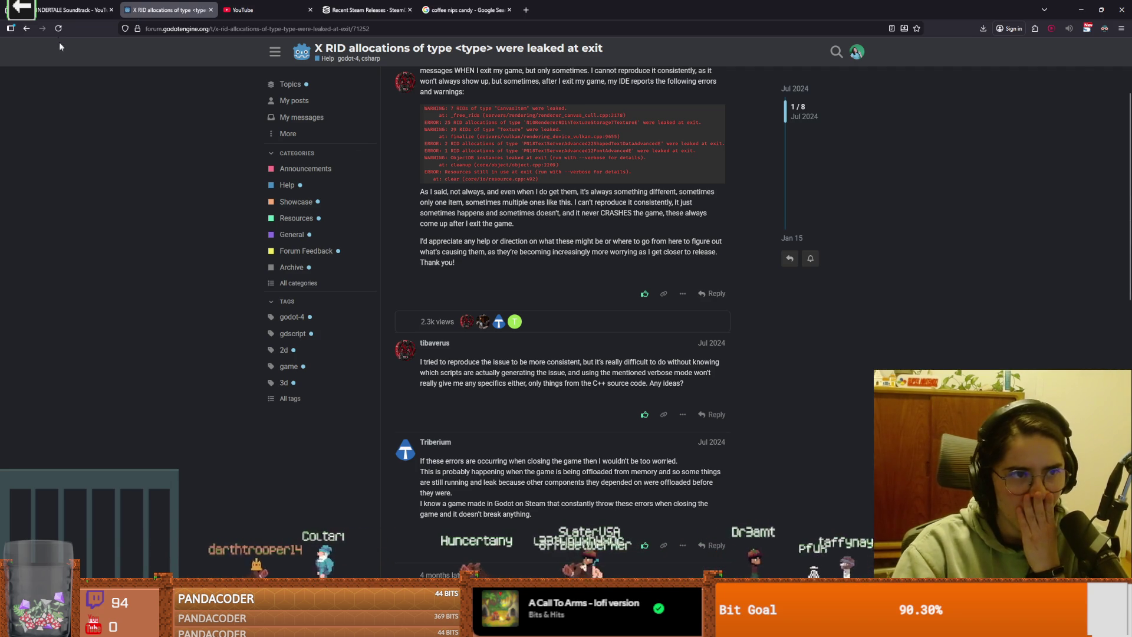
{"action": "left_click", "coordinate": [27, 29]}
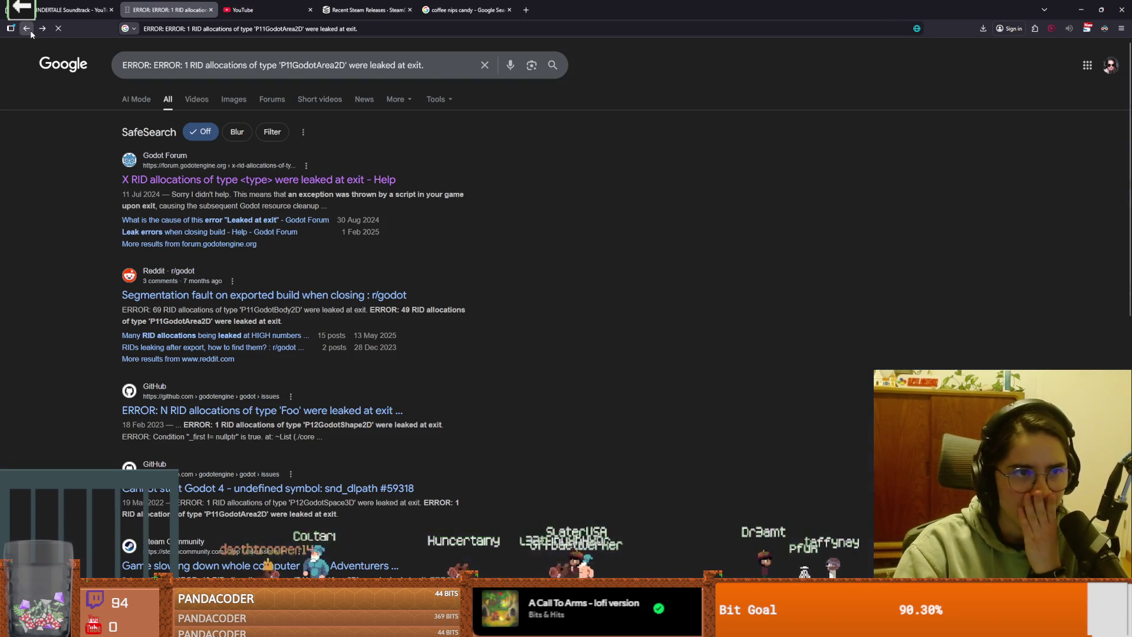
{"action": "left_click", "coordinate": [239, 220]}
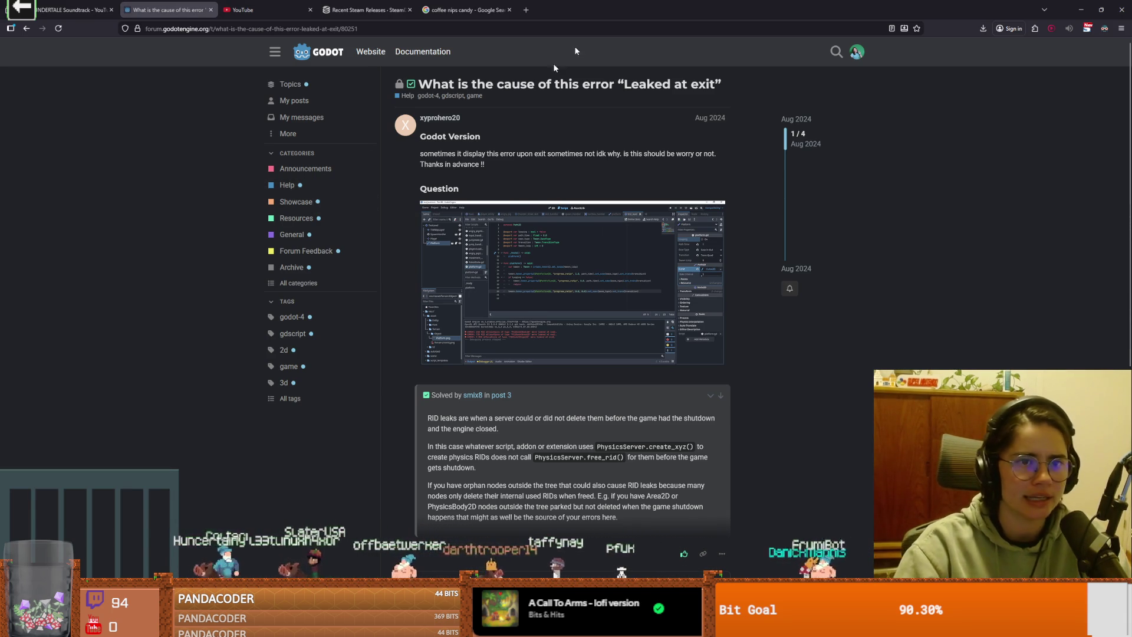
{"action": "key", "text": "alt+Tab"}
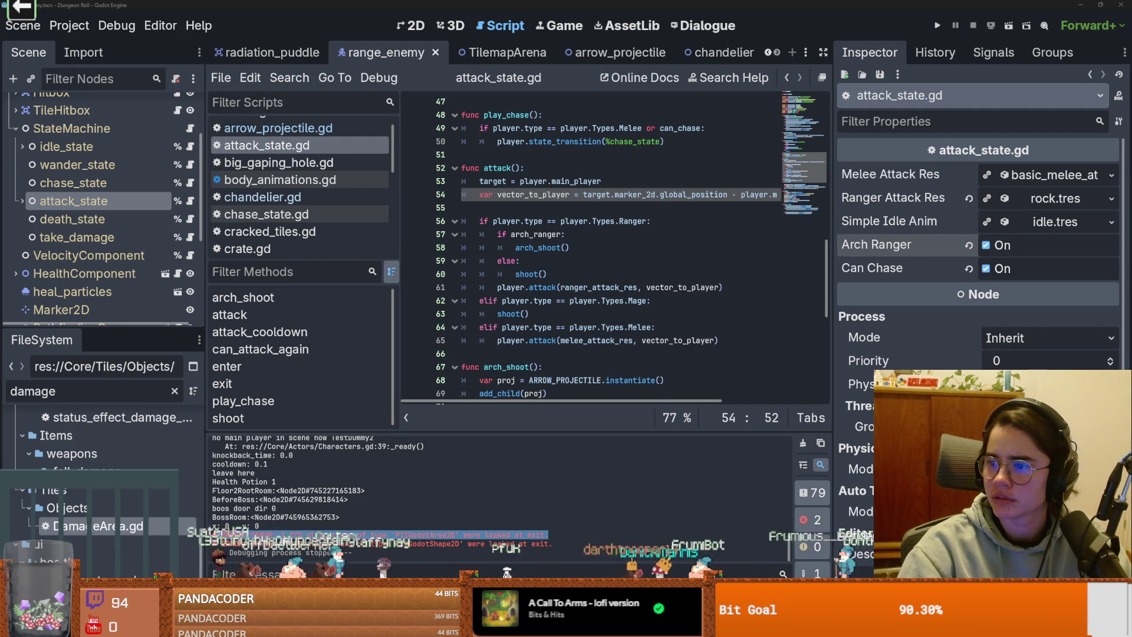
{"action": "key", "text": "alt+Tab"}
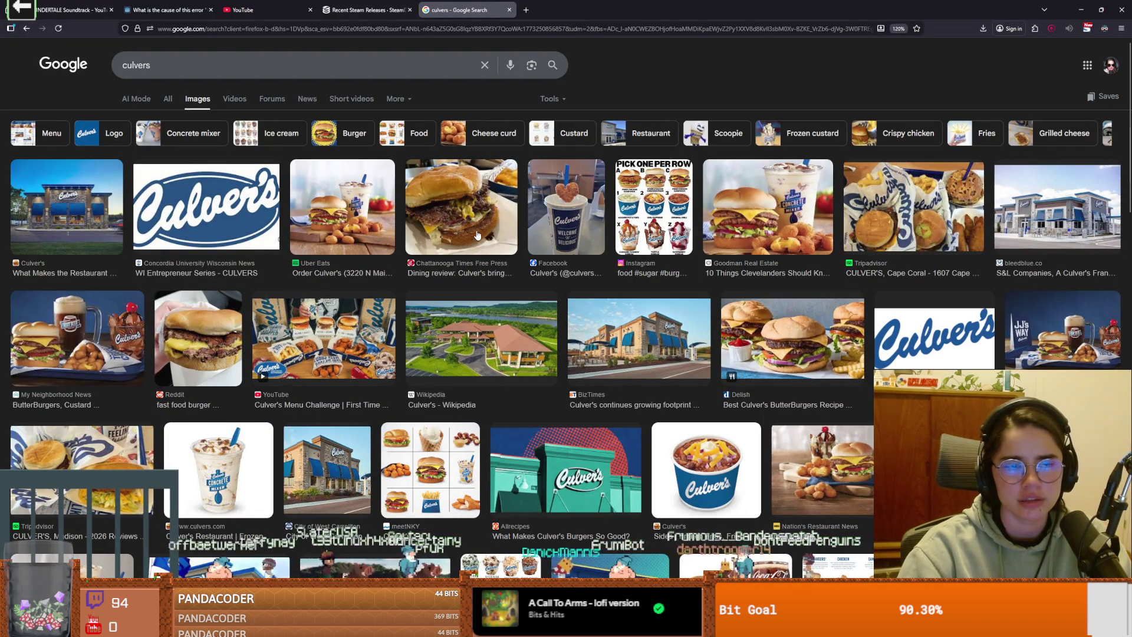
Step: Scroll through the White Castle image results, then return to Godot and move a window
{"action": "key", "text": "alt+Tab"}
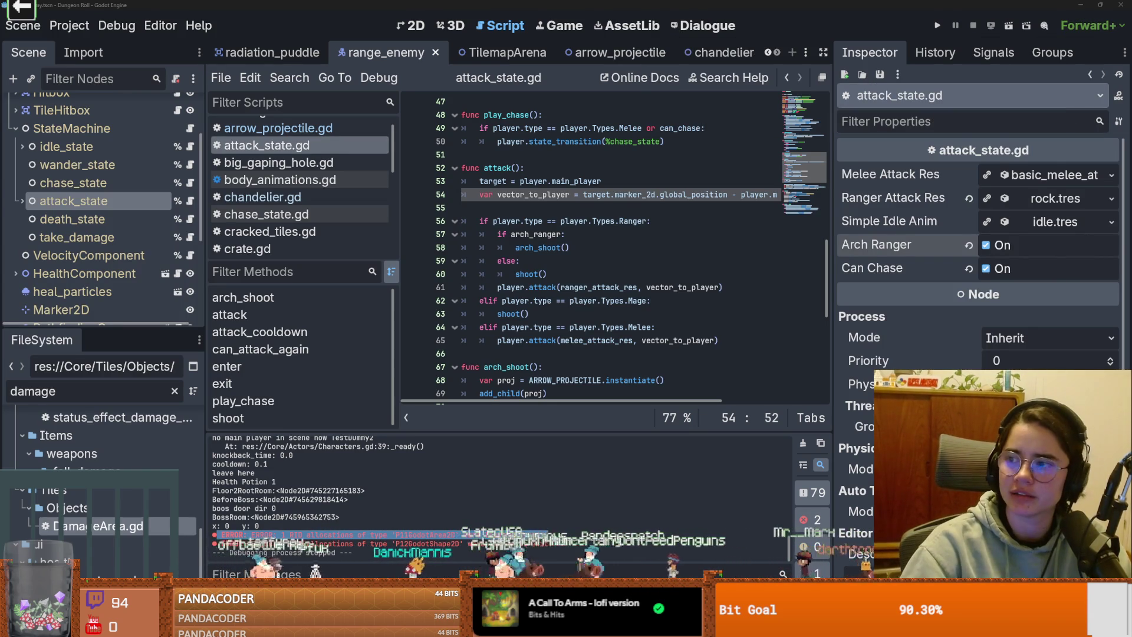
{"action": "key", "text": "alt+Tab"}
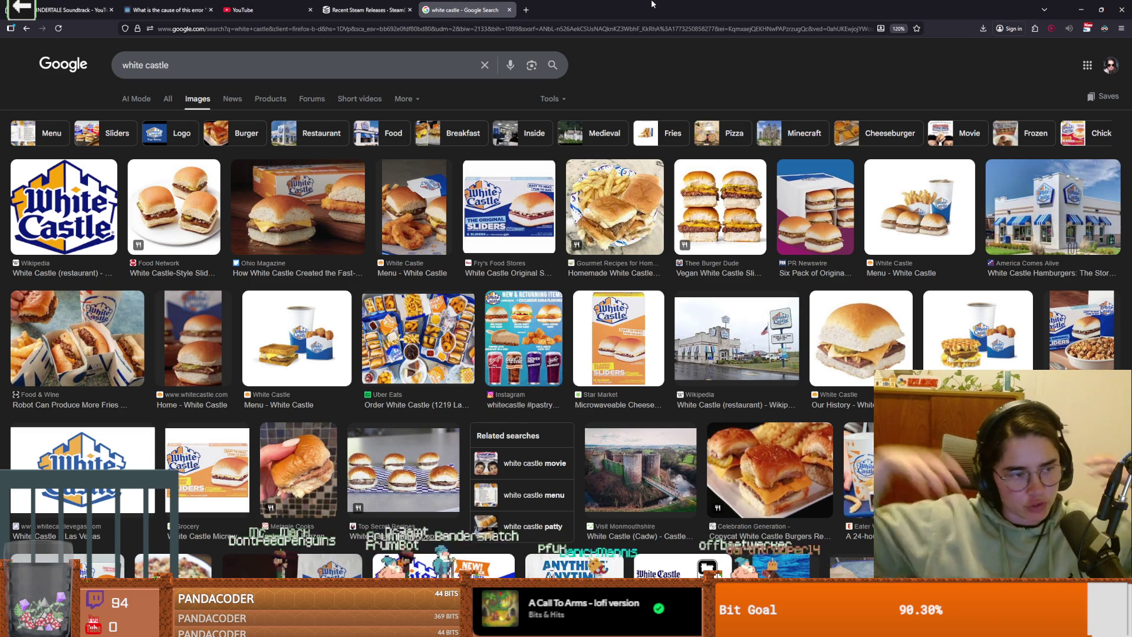
{"action": "scroll", "coordinate": [418, 143], "scroll_direction": "down", "scroll_amount": 3}
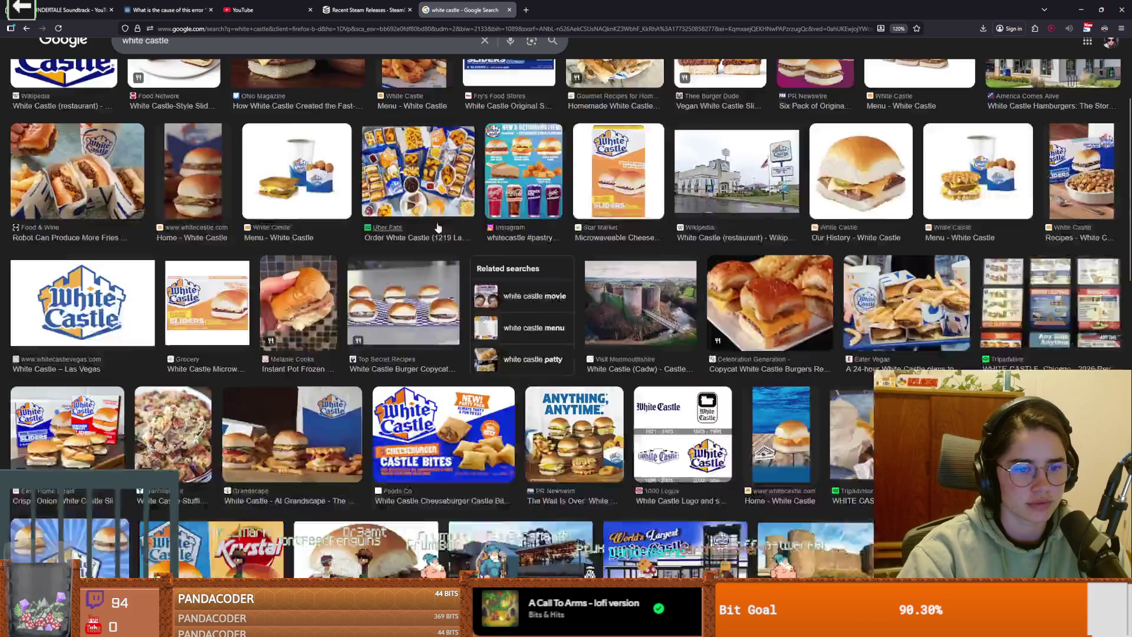
{"action": "scroll", "coordinate": [375, 70], "scroll_direction": "up", "scroll_amount": 3}
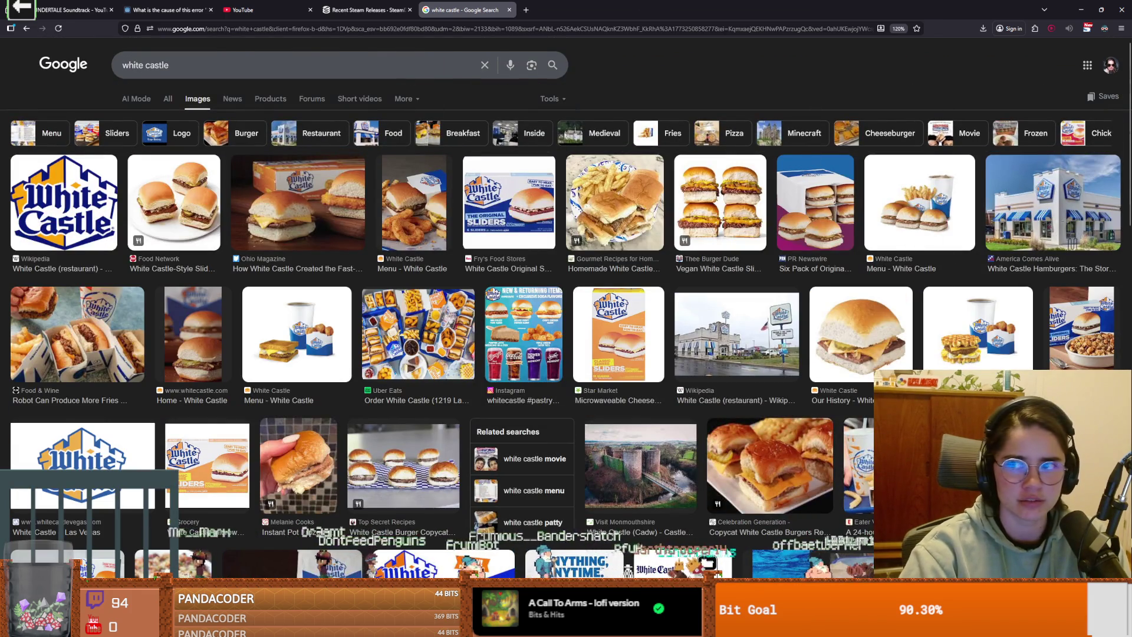
{"action": "key", "text": "alt+Tab"}
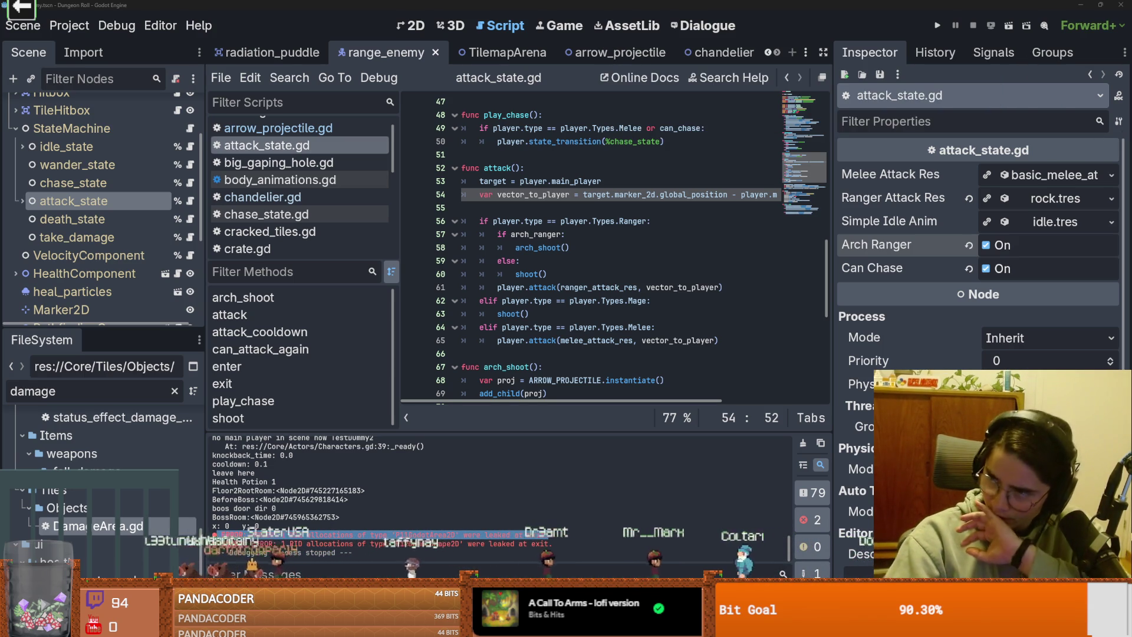
{"action": "mouse_move", "coordinate": [708, 67]}
{"action": "left_mouse_down"}
{"action": "mouse_move", "coordinate": [397, 302]}
{"action": "mouse_move", "coordinate": [630, 142]}
{"action": "mouse_move", "coordinate": [625, 5]}
{"action": "left_mouse_up"}
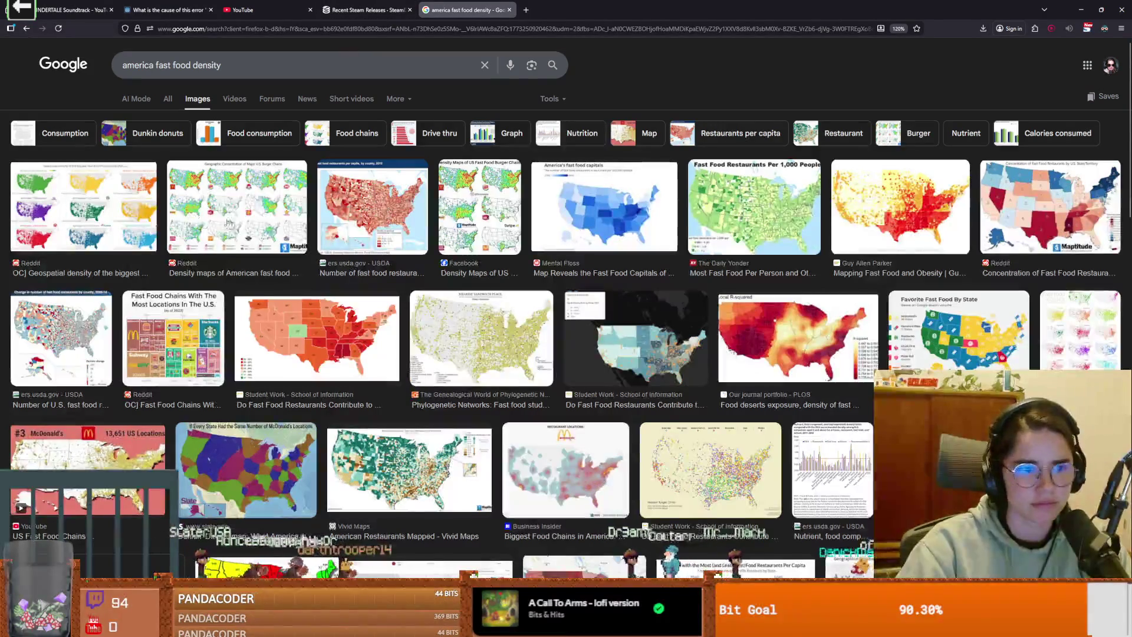
Step: Preview two fast food density maps, then open the Reddit burger-chain map enlarged
{"action": "left_click", "coordinate": [127, 218]}
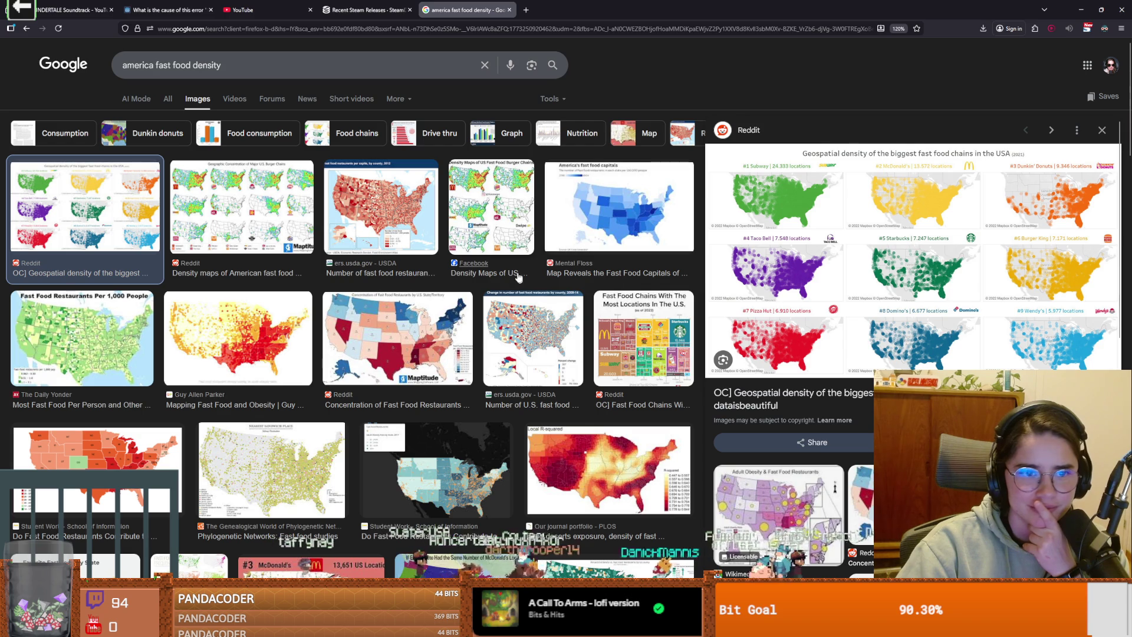
{"action": "left_click", "coordinate": [253, 215]}
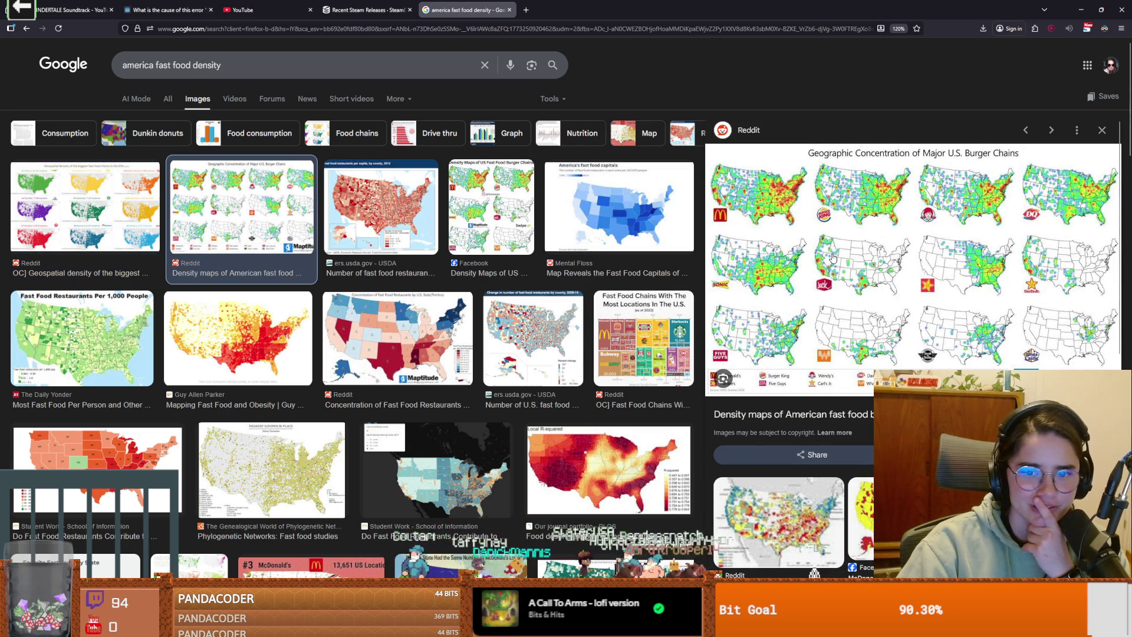
{"action": "key", "text": "alt+Tab"}
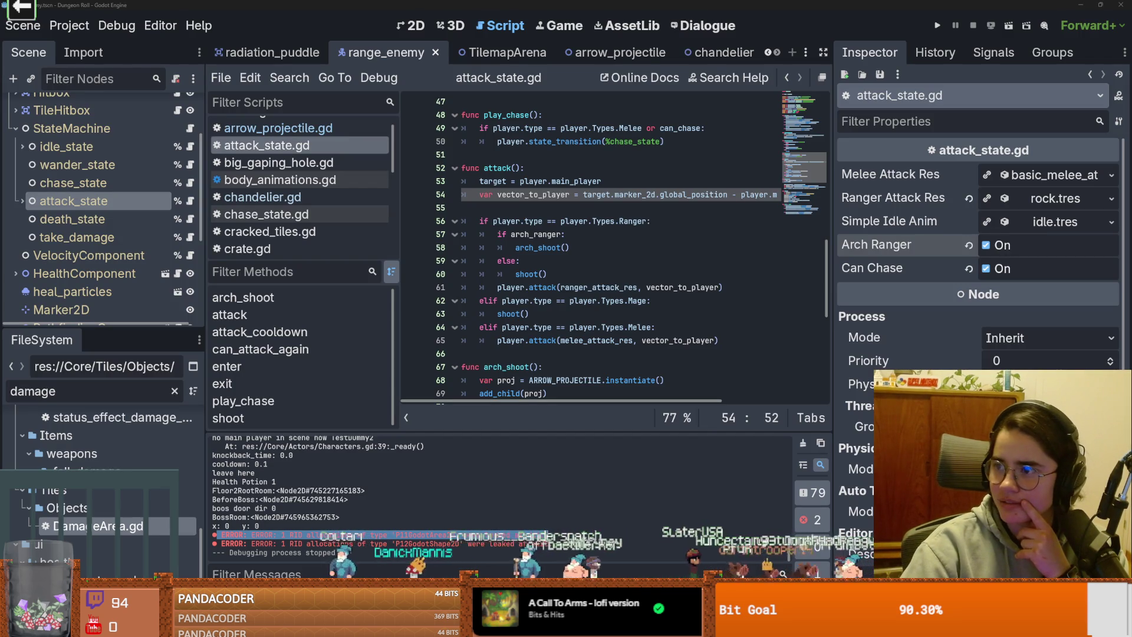
{"action": "key", "text": "alt+Tab"}
{"action": "left_click", "coordinate": [548, 193]}
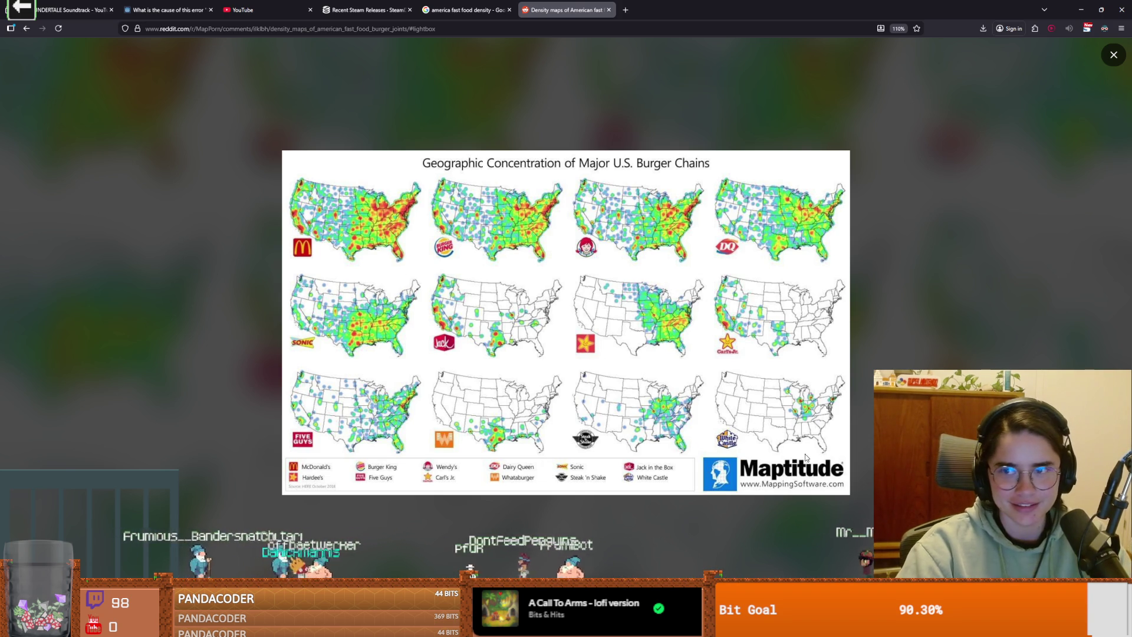
Step: Zoom into the burger-chain concentration map, then visit Godot and return to the density results
{"action": "scroll", "coordinate": [806, 457], "scroll_direction": "up", "scroll_amount": 3}
{"action": "scroll", "coordinate": [806, 458], "scroll_direction": "up", "scroll_amount": 1}
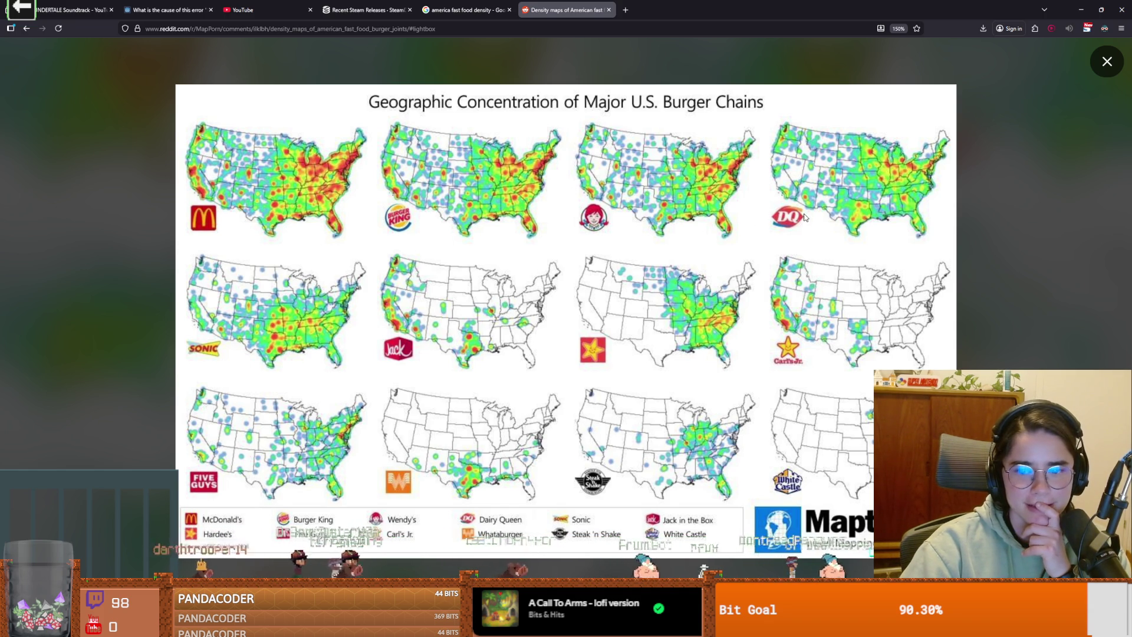
{"action": "key", "text": "alt+Tab"}
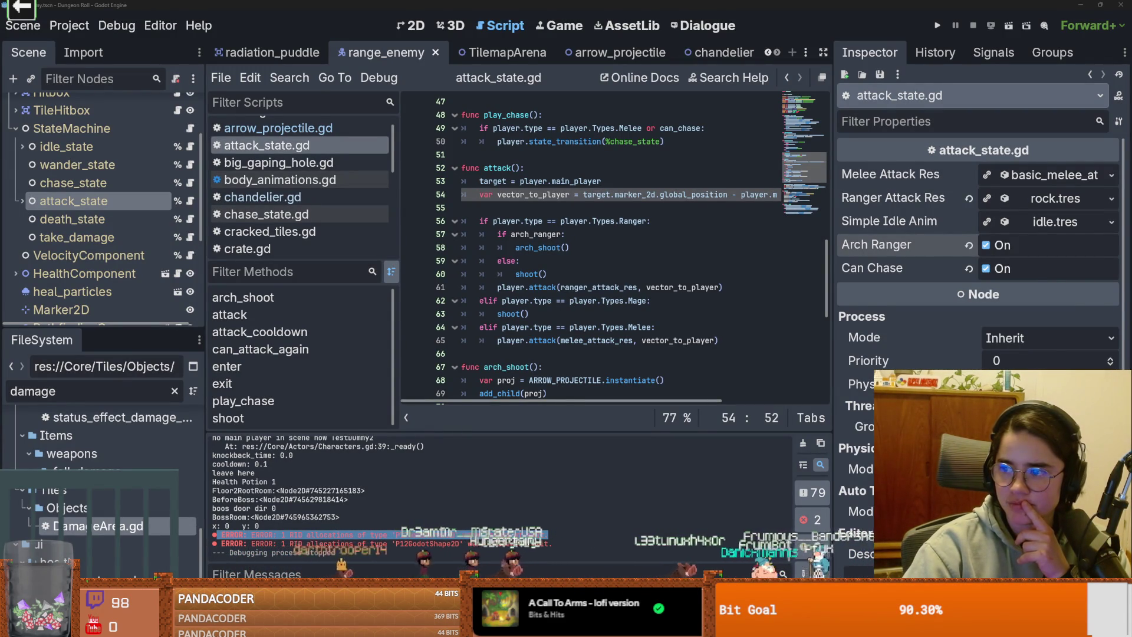
{"action": "key", "text": "alt+Tab"}
Step: Open and zoom the USDA ERS per-capita fast food county map, then return to line 55 in Godot
{"action": "left_click", "coordinate": [813, 325]}
{"action": "mouse_move", "coordinate": [566, 10]}
{"action": "left_mouse_down"}
{"action": "mouse_move", "coordinate": [738, 41]}
{"action": "mouse_move", "coordinate": [624, 7]}
{"action": "left_mouse_up"}
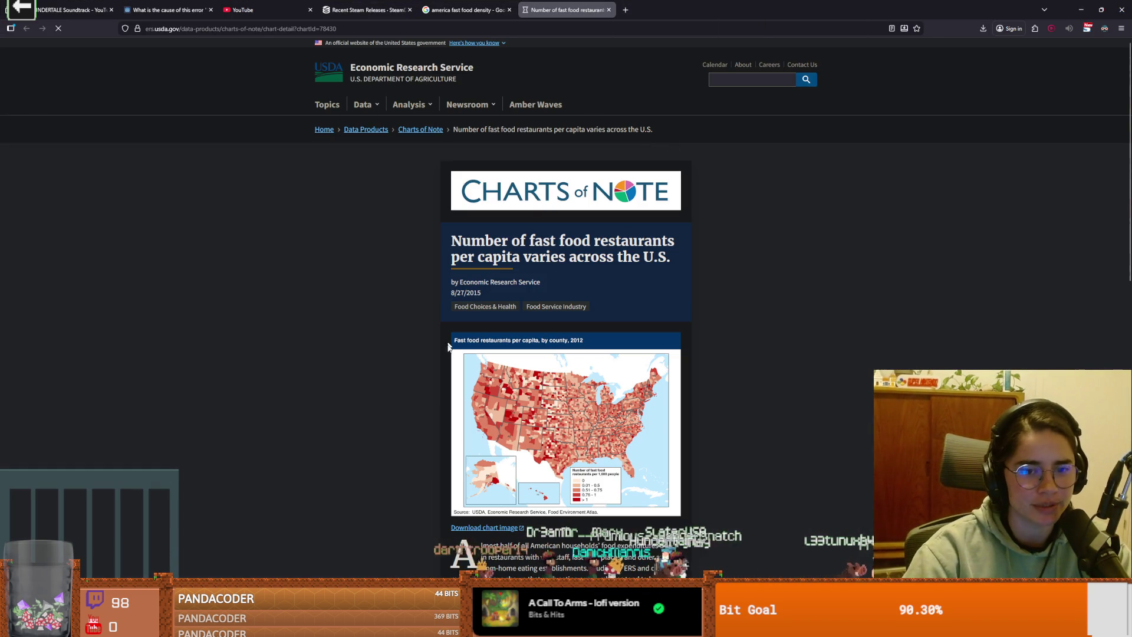
{"action": "scroll", "coordinate": [612, 454], "scroll_direction": "up", "scroll_amount": 4, "text": "ctrl"}
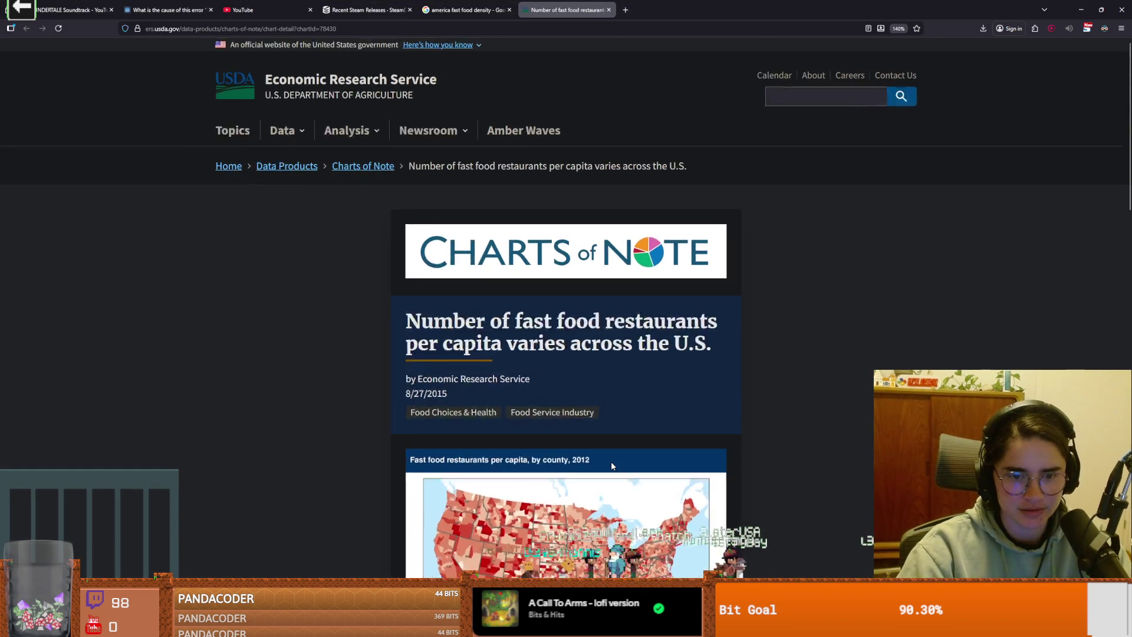
{"action": "scroll", "coordinate": [611, 462], "scroll_direction": "down", "scroll_amount": 5}
{"action": "scroll", "coordinate": [599, 452], "scroll_direction": "up", "scroll_amount": 3}
{"action": "scroll", "coordinate": [651, 317], "scroll_direction": "up", "scroll_amount": 2, "text": "ctrl"}
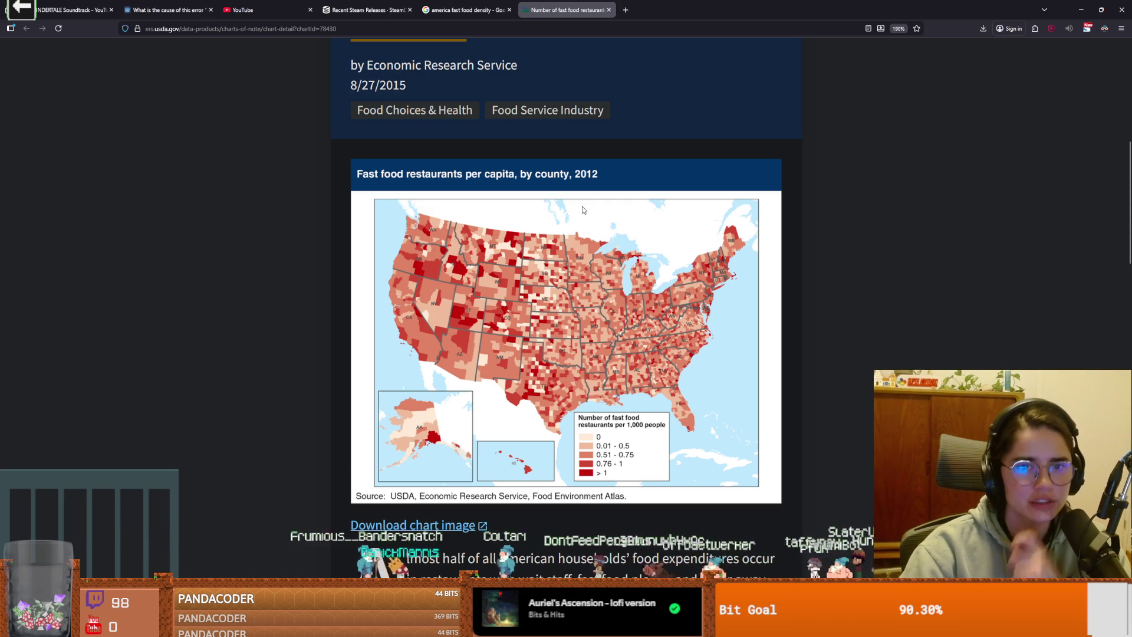
{"action": "key", "text": "alt+Tab"}
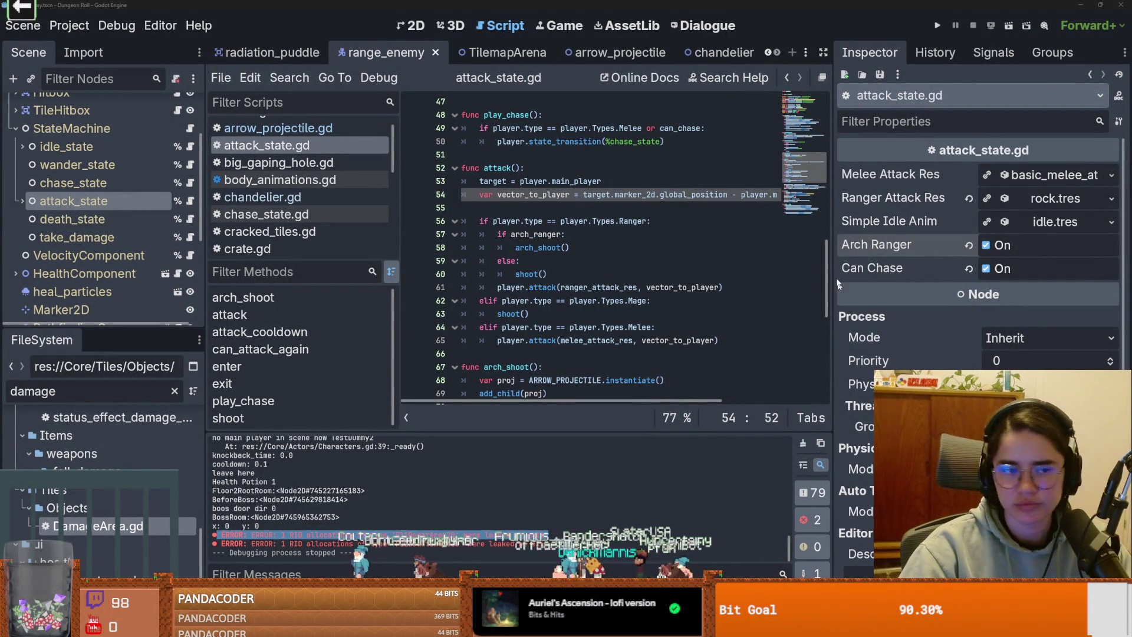
{"action": "left_click", "coordinate": [692, 214]}
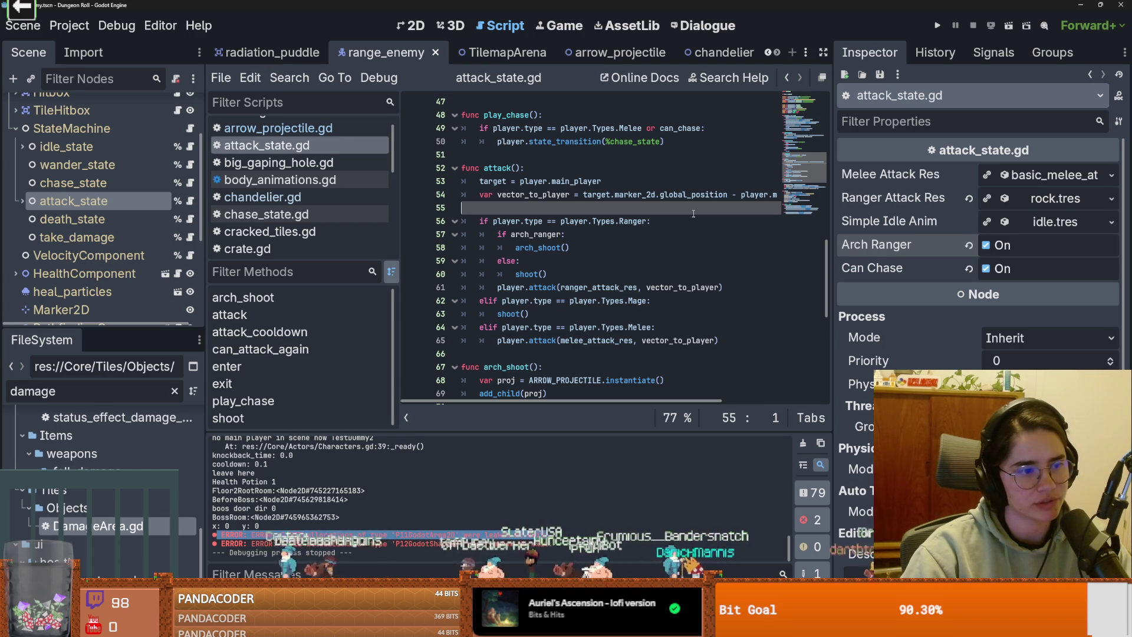
Step: Save attack_state.gd, resize the Scene dock and script list, place the caret on the ranger attack line, and run the project
{"action": "left_click", "coordinate": [575, 248]}
{"action": "key", "text": "ctrl+s"}
{"action": "left_click_drag", "start_coordinate": [400, 232], "coordinate": [288, 231]}
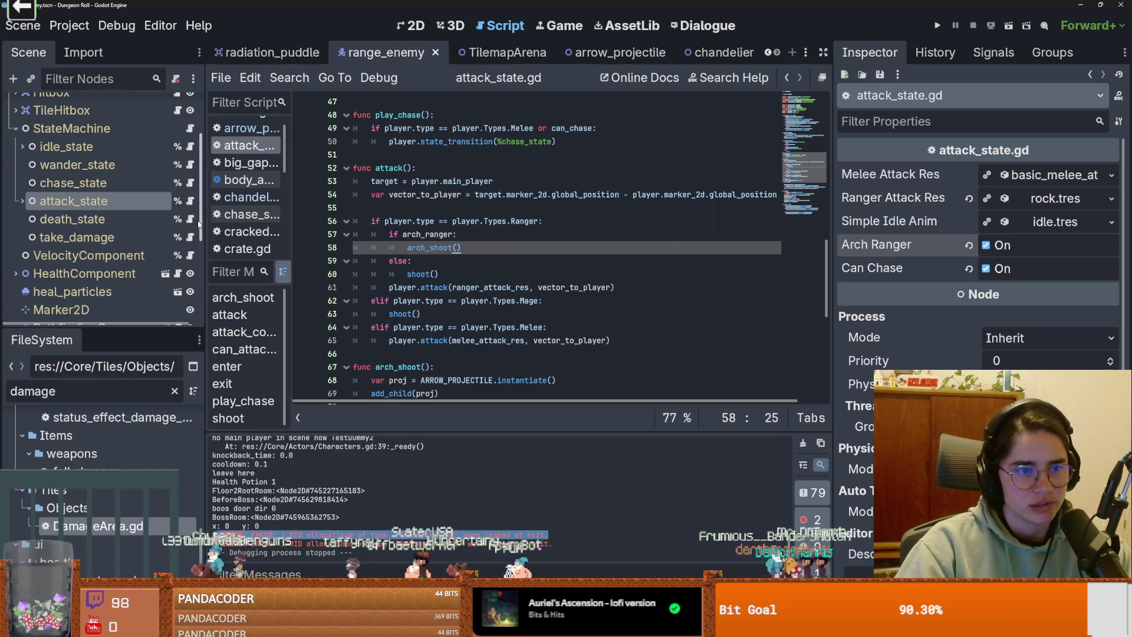
{"action": "mouse_move", "coordinate": [207, 221]}
{"action": "left_mouse_down"}
{"action": "mouse_move", "coordinate": [151, 217]}
{"action": "mouse_move", "coordinate": [140, 278]}
{"action": "mouse_move", "coordinate": [158, 278]}
{"action": "left_mouse_up"}
{"action": "key", "text": "Up"}
{"action": "left_click_drag", "start_coordinate": [247, 277], "coordinate": [312, 284]}
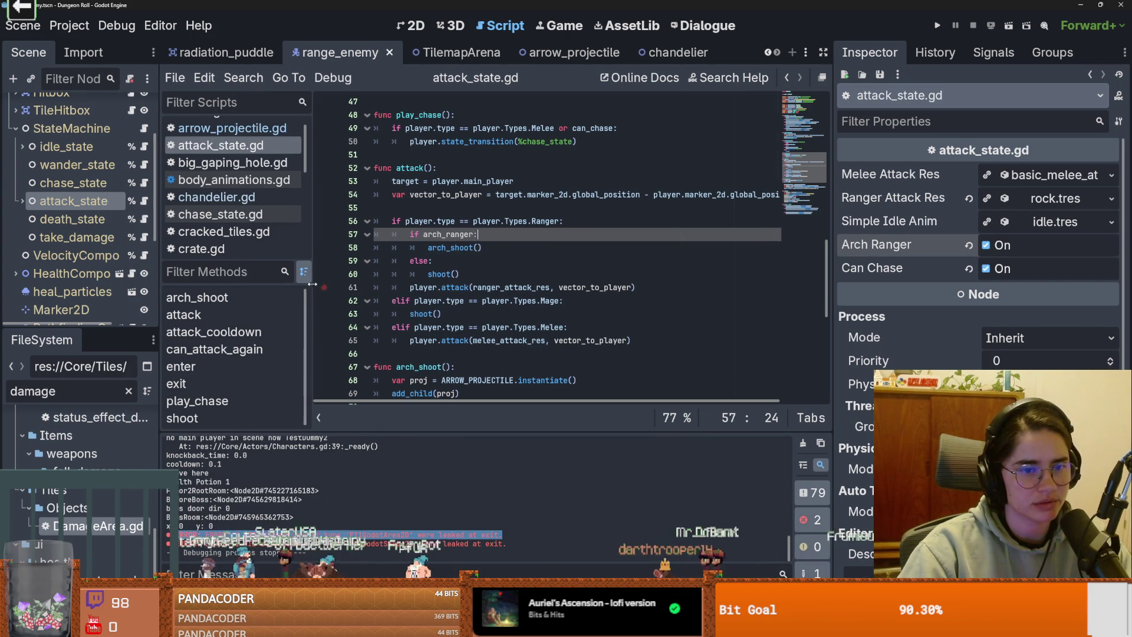
{"action": "left_click", "coordinate": [411, 287]}
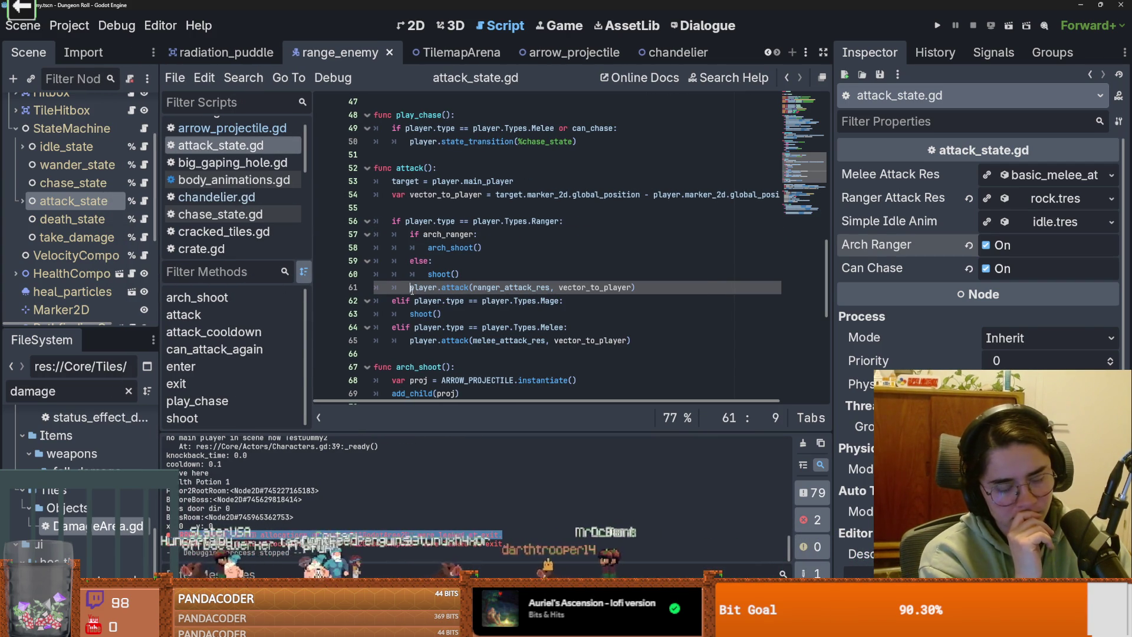
{"action": "left_click", "coordinate": [938, 25]}
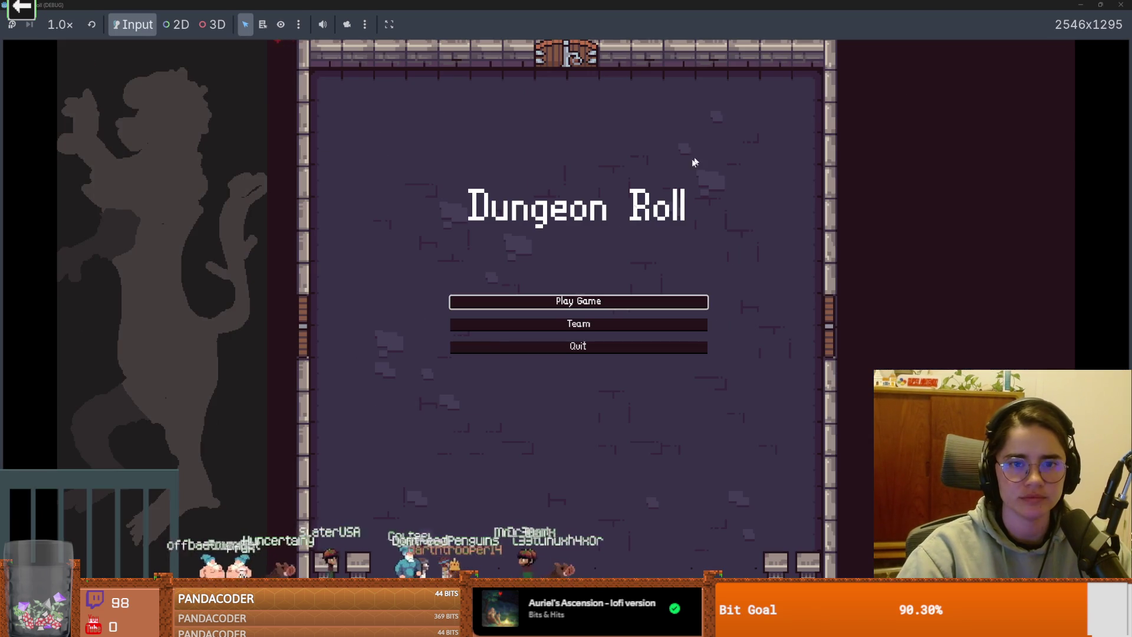
Step: Choose Play Game, restore the game window to a smaller size, and close it
{"action": "left_click", "coordinate": [590, 301]}
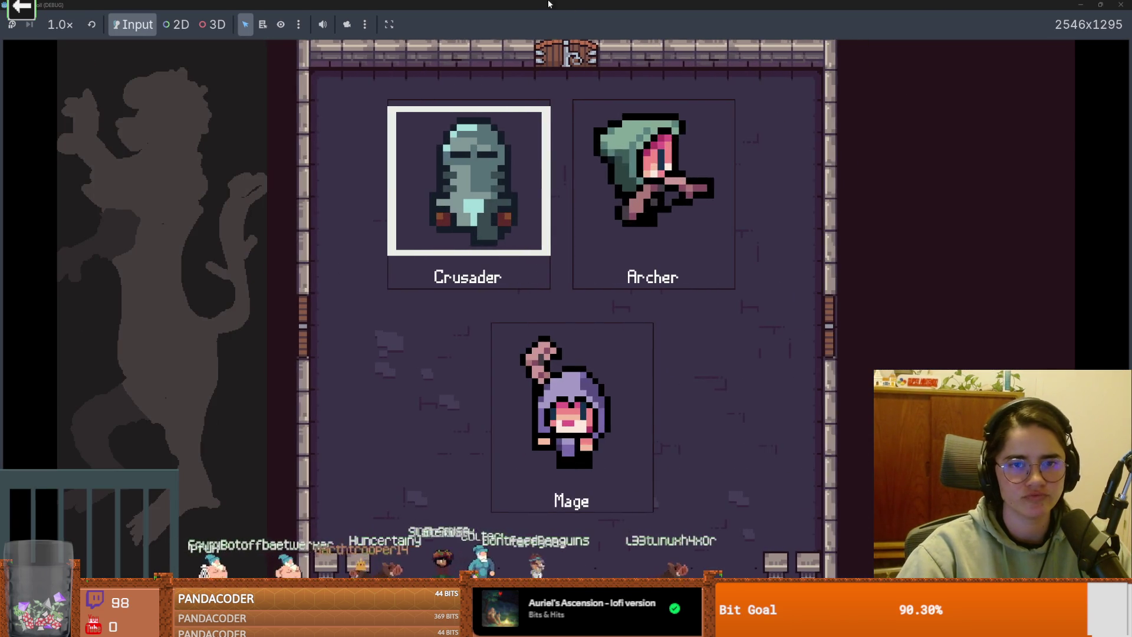
{"action": "double_click", "coordinate": [548, 4]}
{"action": "left_click", "coordinate": [816, 195]}
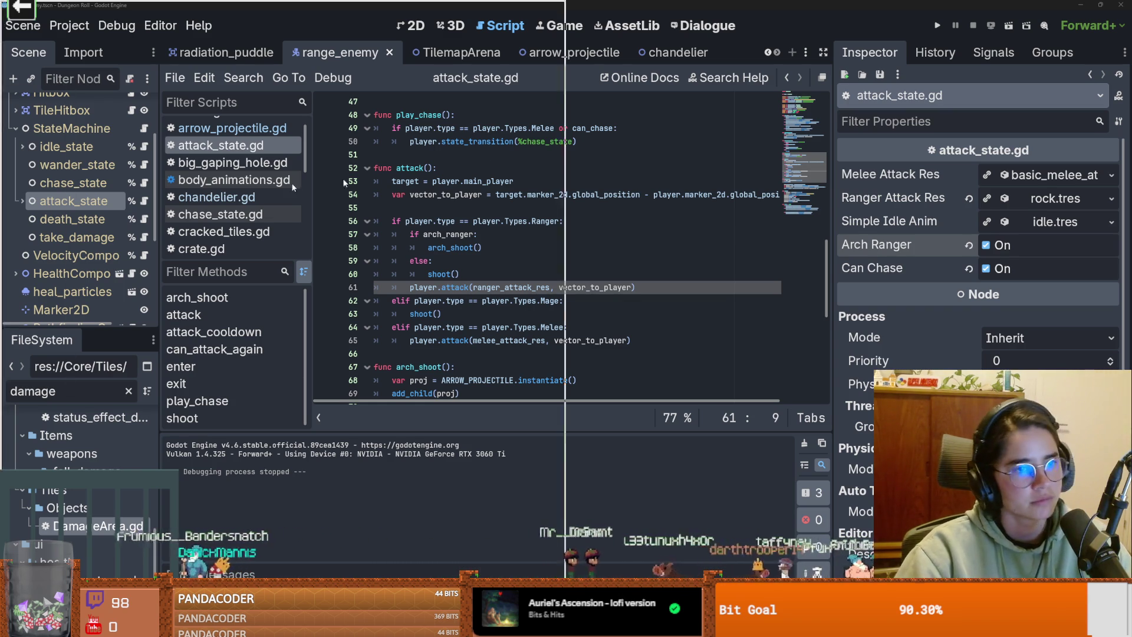
Step: Set the Excalidraw canvas to Dark mode from its main menu, then go back to Godot
{"action": "key", "text": "alt+Tab"}
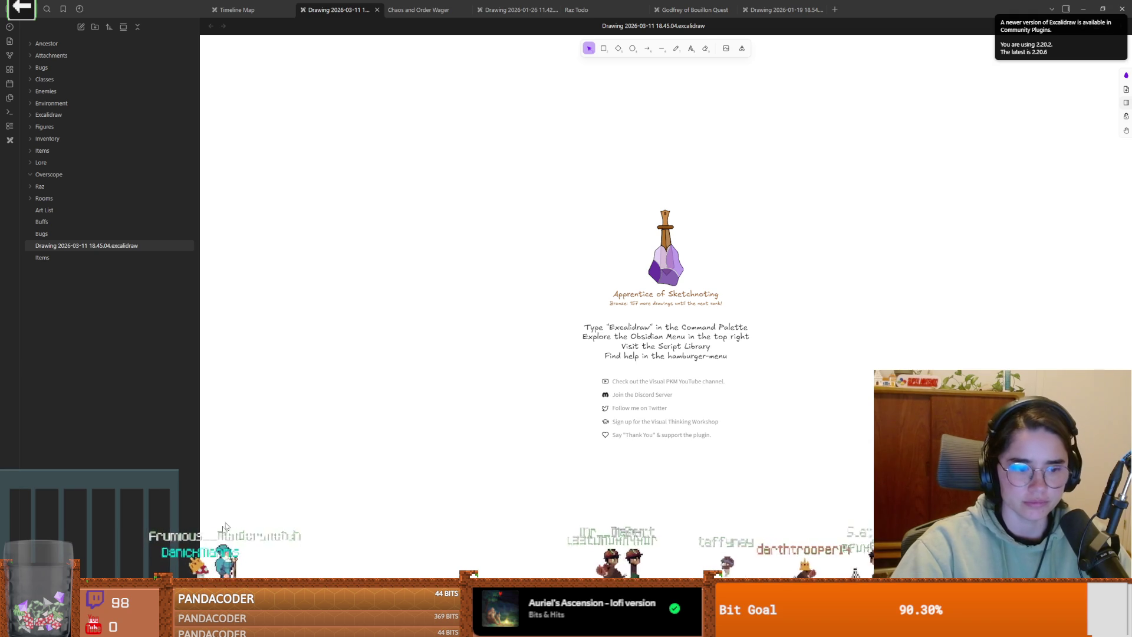
{"action": "left_click", "coordinate": [212, 590]}
{"action": "left_click", "coordinate": [236, 442]}
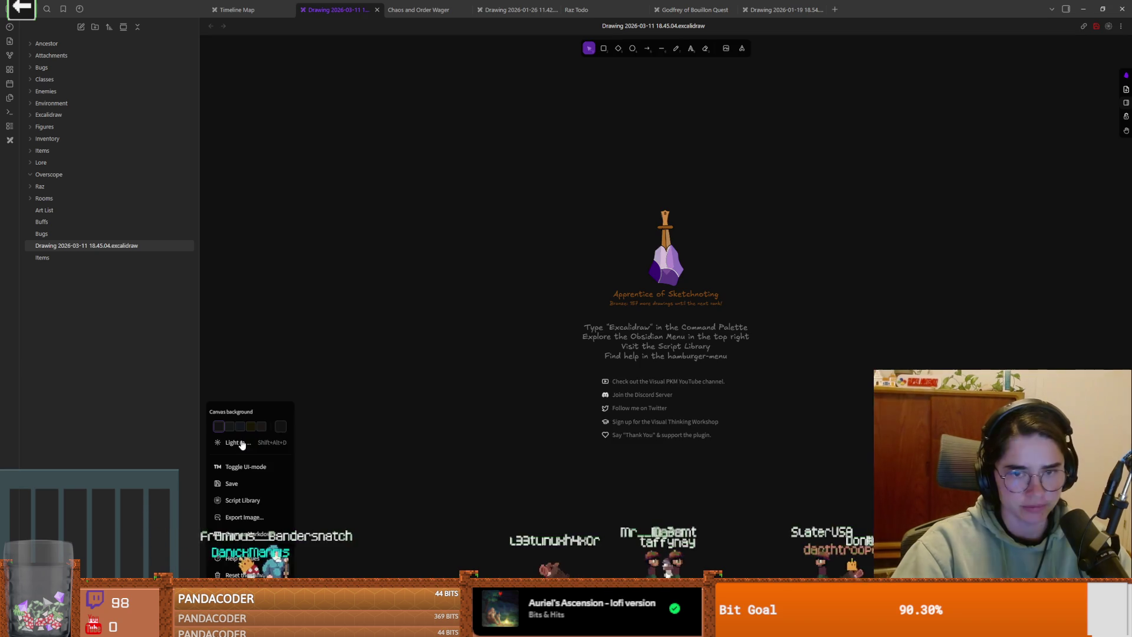
{"action": "left_click", "coordinate": [389, 538]}
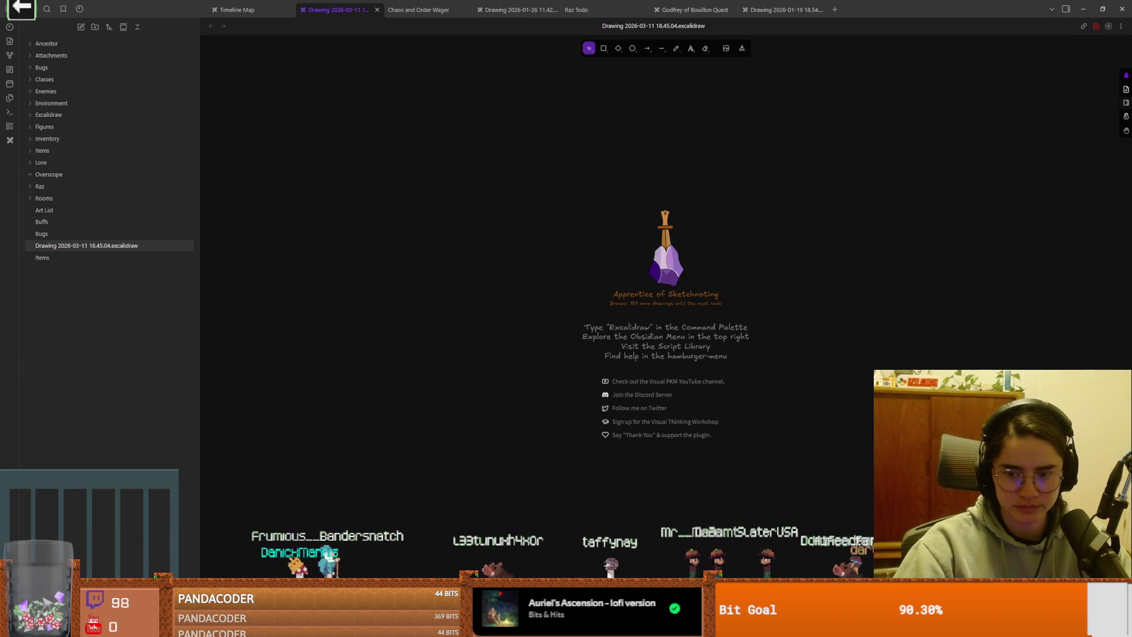
{"action": "key", "text": "alt+Tab"}
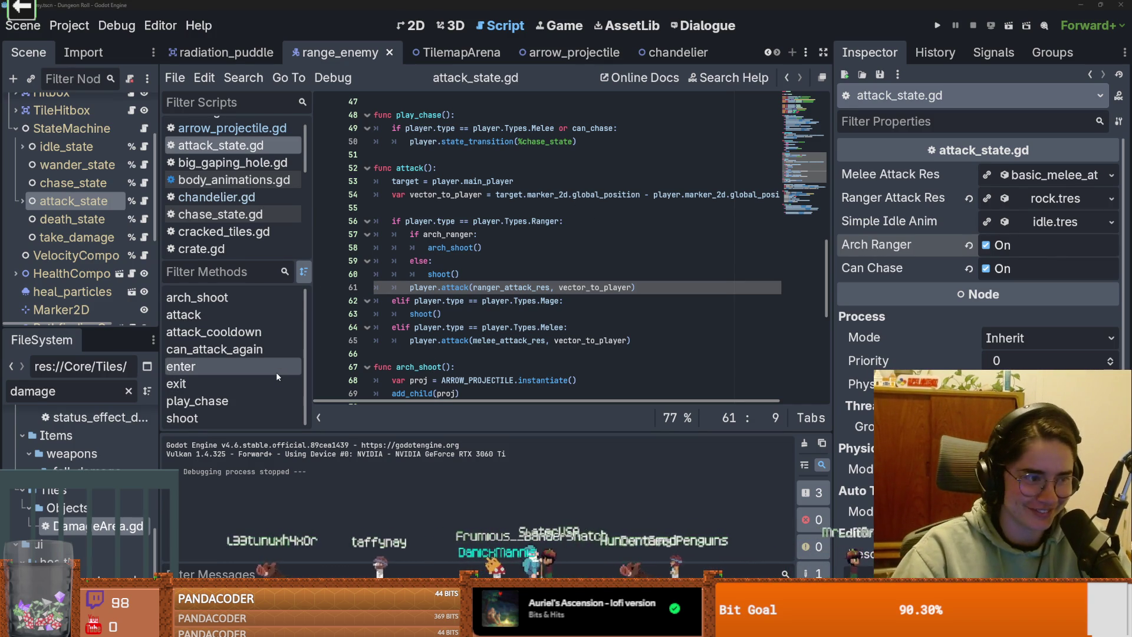
Step: Filter the FileSystem dock for 'floor' and widen it to read the file names
{"action": "double_click", "coordinate": [100, 393]}
{"action": "type", "text": "floor"}
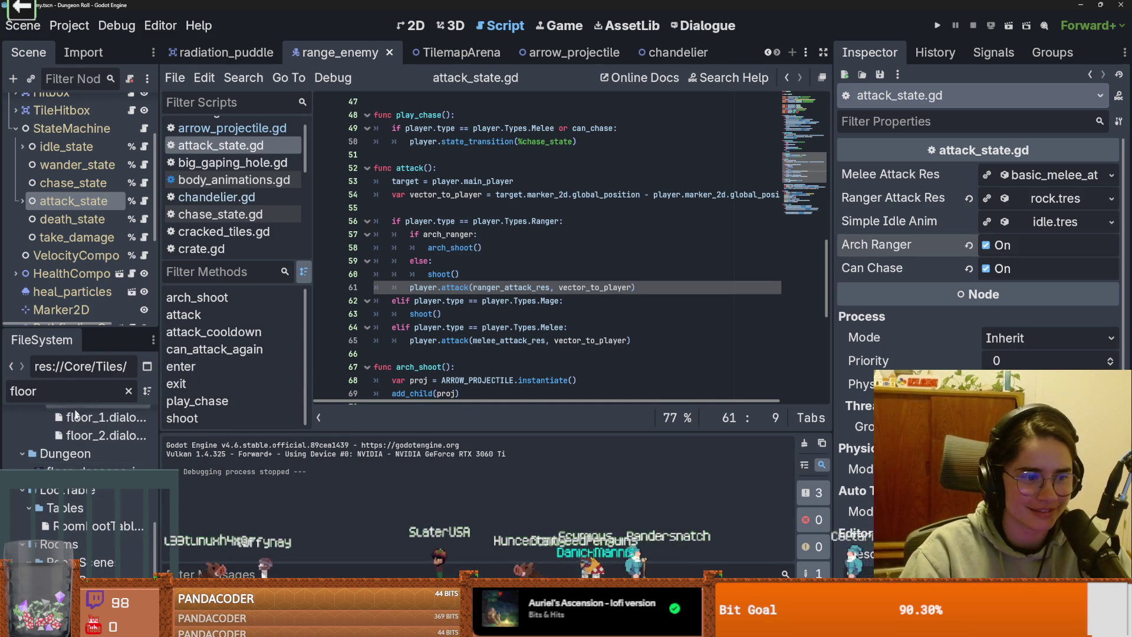
{"action": "scroll", "coordinate": [77, 437], "scroll_direction": "up", "scroll_amount": 2}
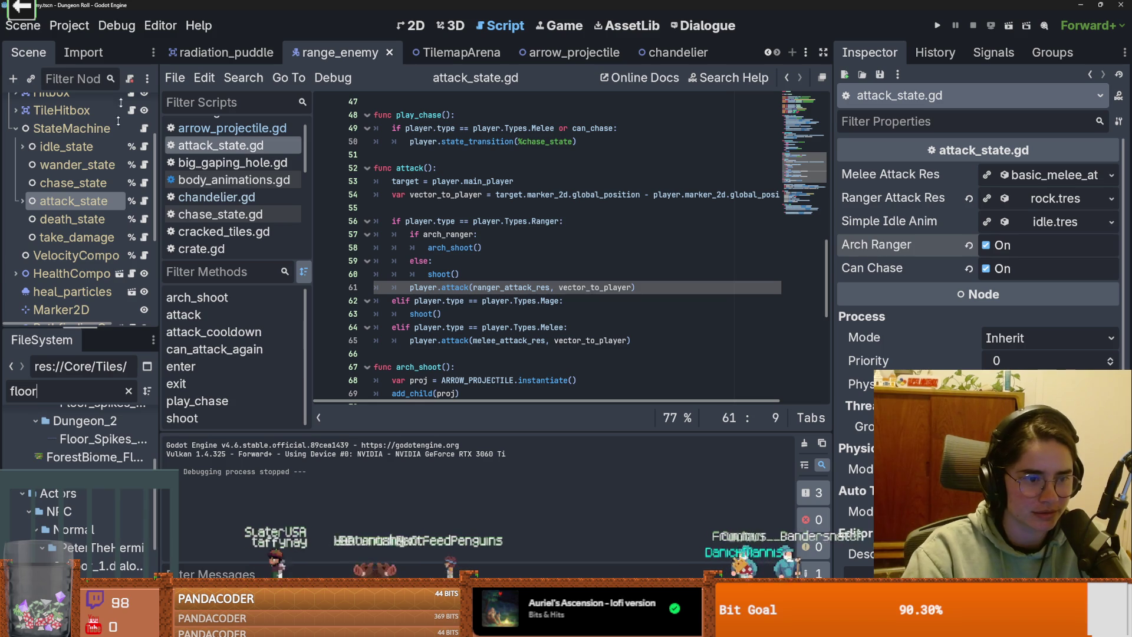
{"action": "left_click_drag", "start_coordinate": [165, 428], "coordinate": [251, 429]}
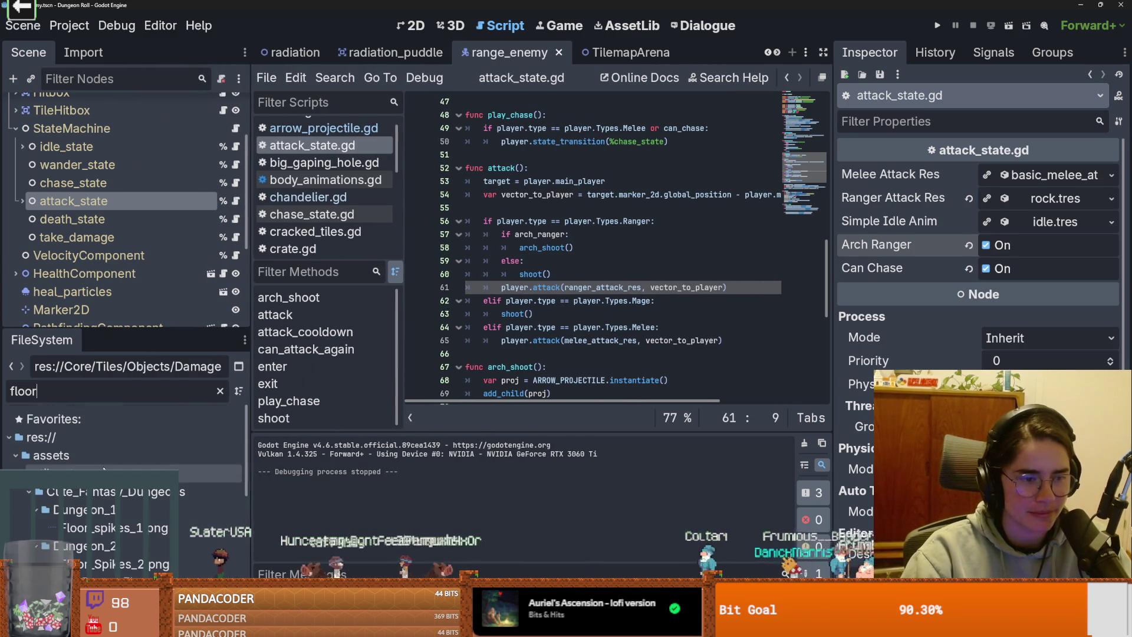
{"action": "scroll", "coordinate": [124, 448], "scroll_direction": "down", "scroll_amount": 3}
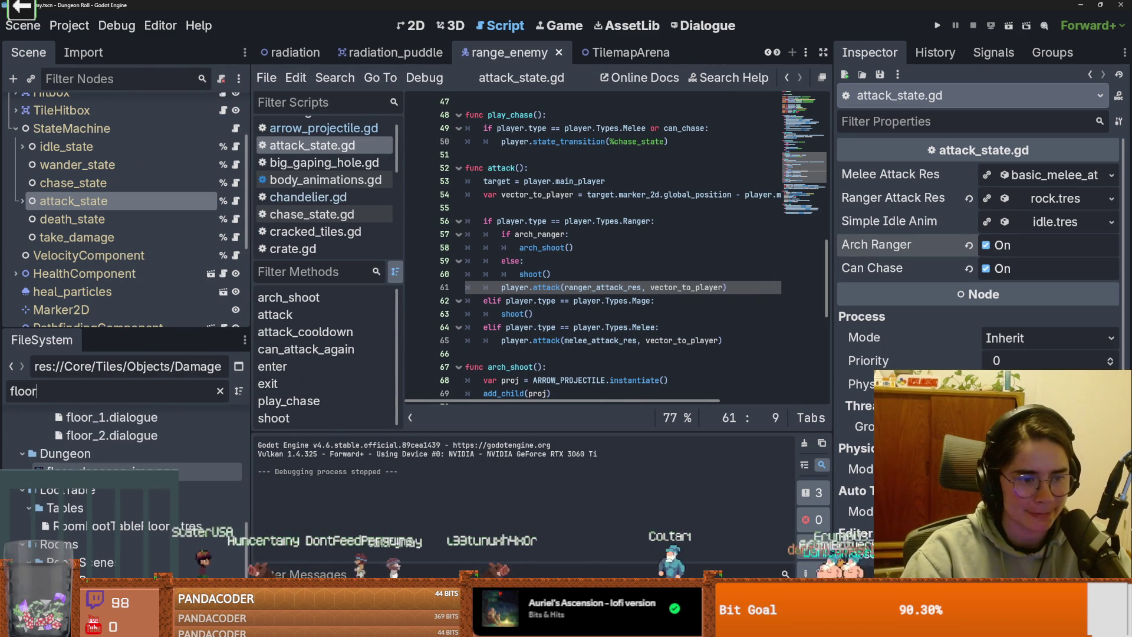
{"action": "mouse_move", "coordinate": [141, 471]}
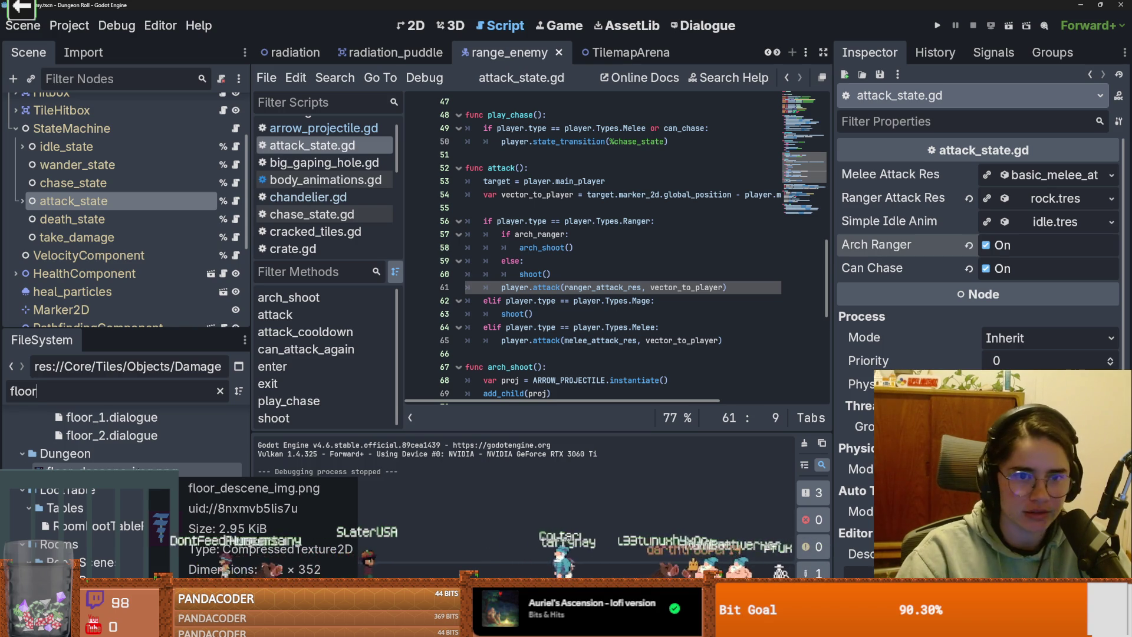
Step: Clear the file filter and bring up the TilemapArena scene
{"action": "left_click", "coordinate": [219, 391]}
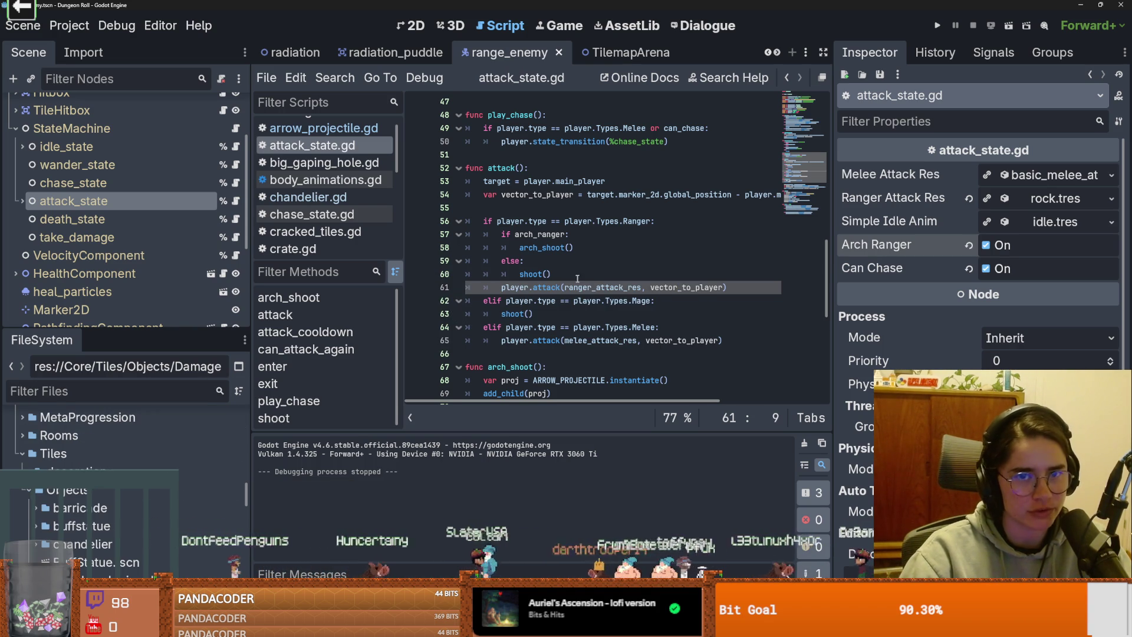
{"action": "scroll", "coordinate": [574, 283], "scroll_direction": "up", "scroll_amount": 3}
{"action": "left_click", "coordinate": [627, 58]}
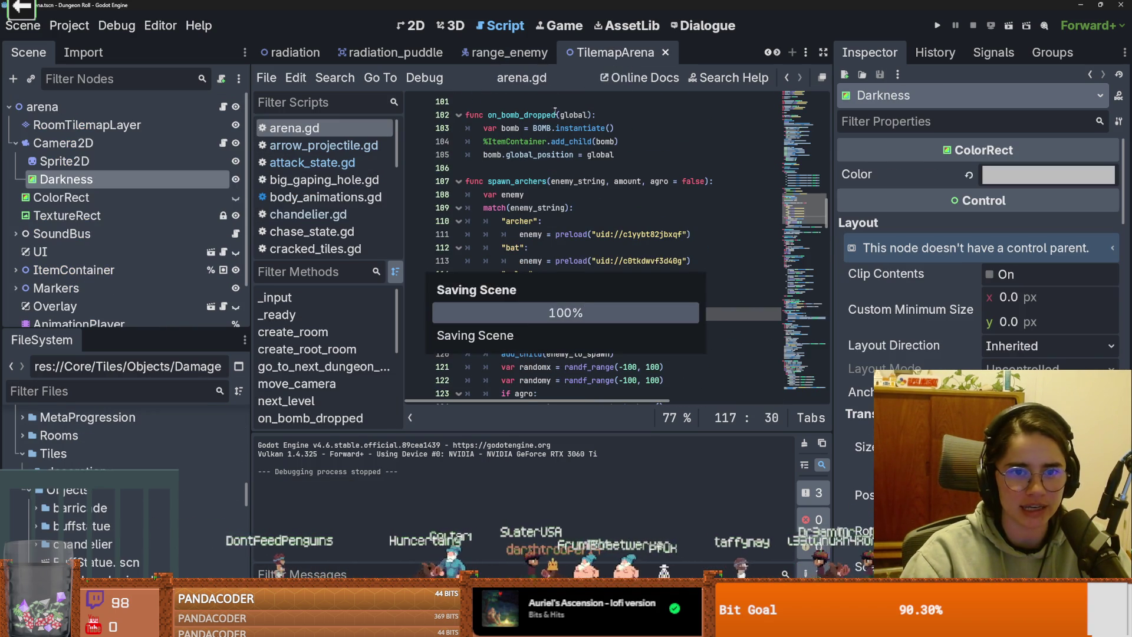
Step: In the 2D view, expand CanvasLayer and select the DungeonDescene node
{"action": "key", "text": "ctrl+F1"}
{"action": "scroll", "coordinate": [282, 274], "scroll_direction": "up", "scroll_amount": 2}
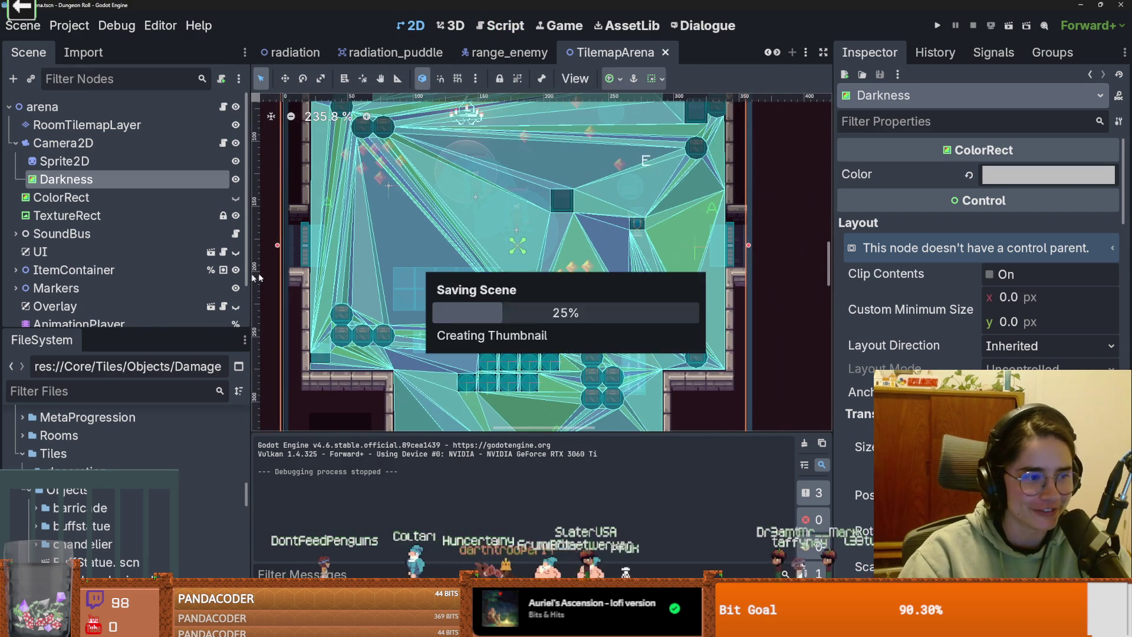
{"action": "mouse_move", "coordinate": [141, 331]}
{"action": "left_mouse_down"}
{"action": "mouse_move", "coordinate": [131, 519]}
{"action": "mouse_move", "coordinate": [131, 443]}
{"action": "left_mouse_up"}
{"action": "left_click", "coordinate": [14, 363]}
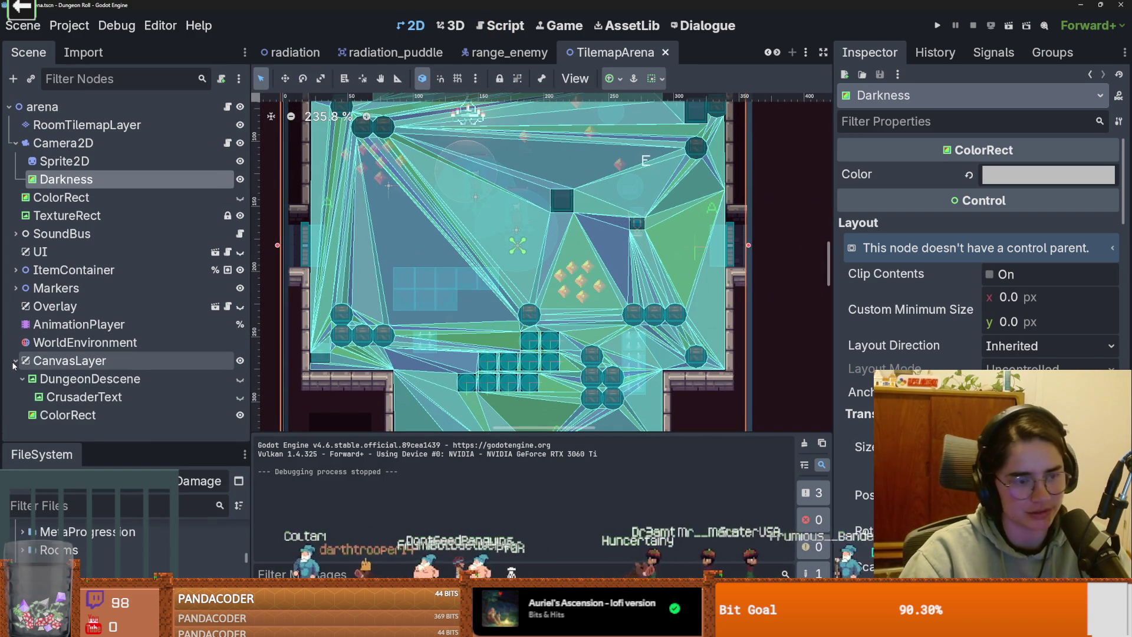
{"action": "left_click", "coordinate": [23, 380]}
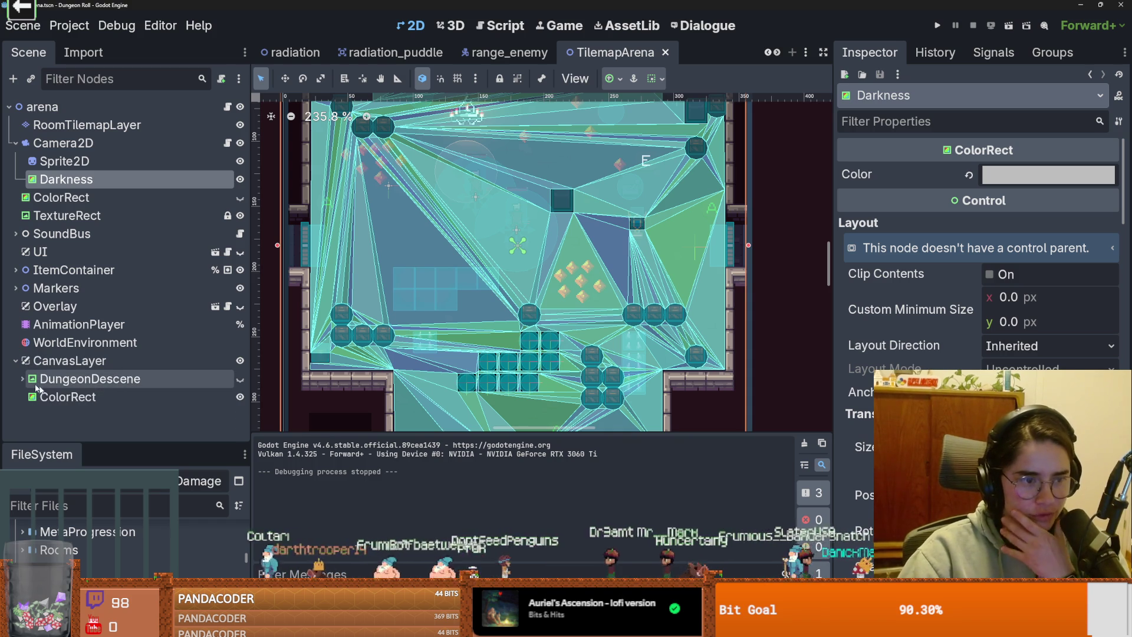
{"action": "left_click", "coordinate": [89, 378]}
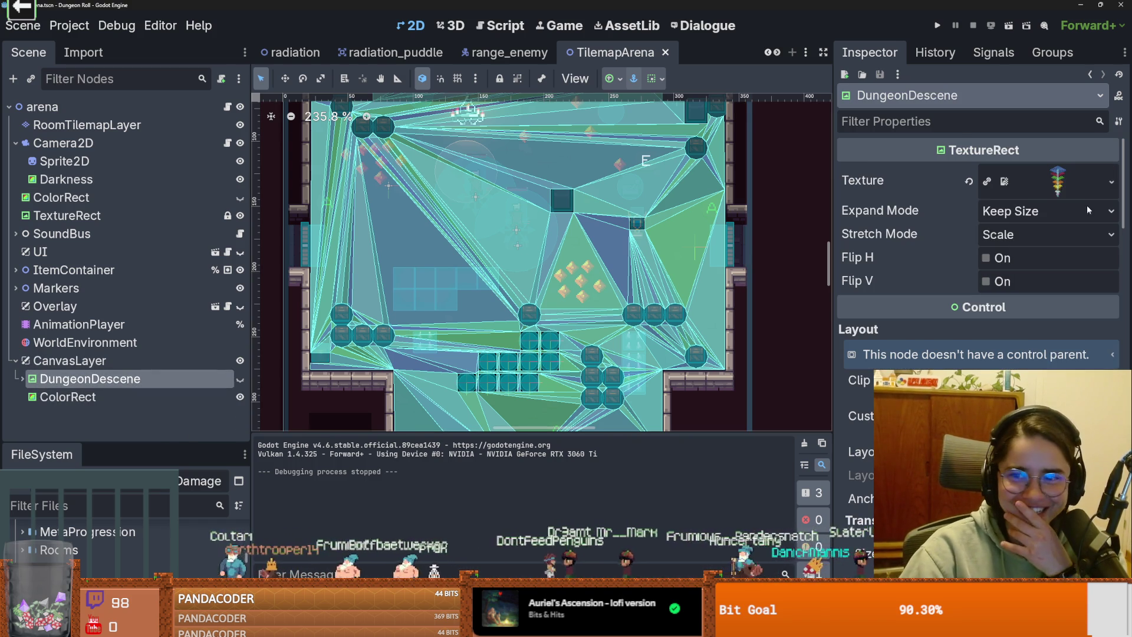
Step: Preview the DungeonDescene texture in the Inspector, then switch over to Obsidian
{"action": "left_click", "coordinate": [1068, 182]}
{"action": "left_click", "coordinate": [1111, 182]}
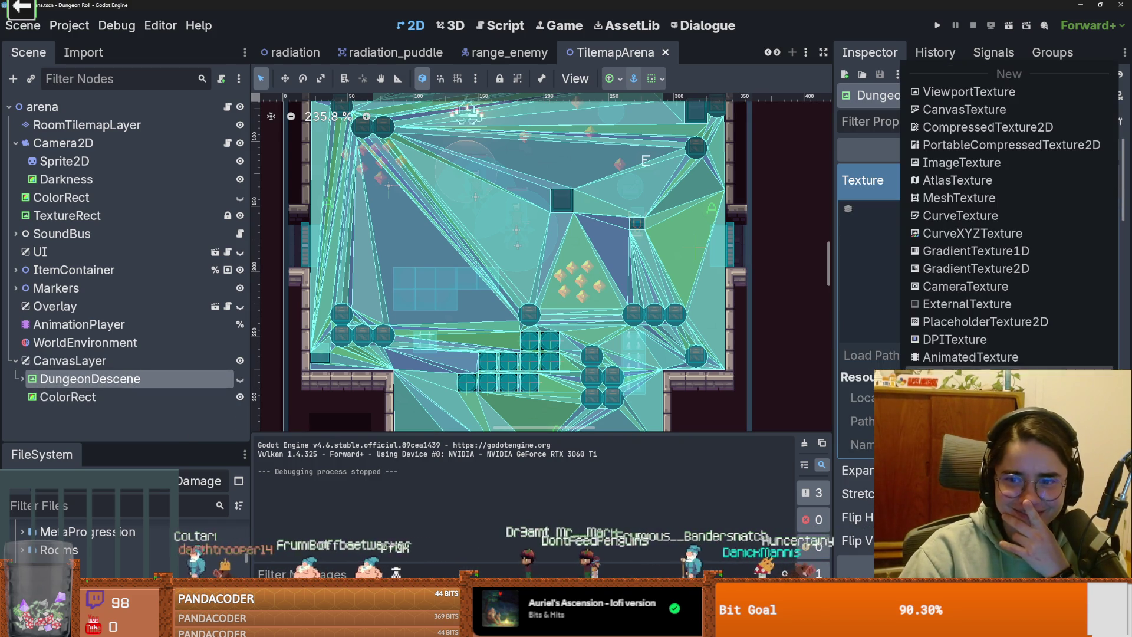
{"action": "key", "text": "Escape"}
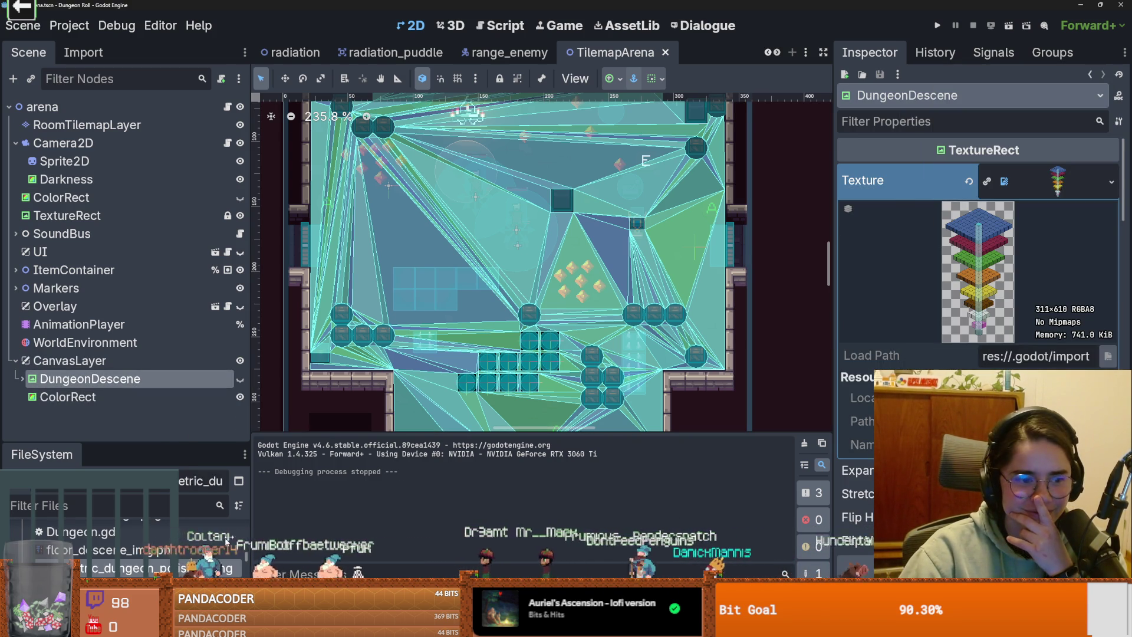
{"action": "key", "text": "alt+Tab"}
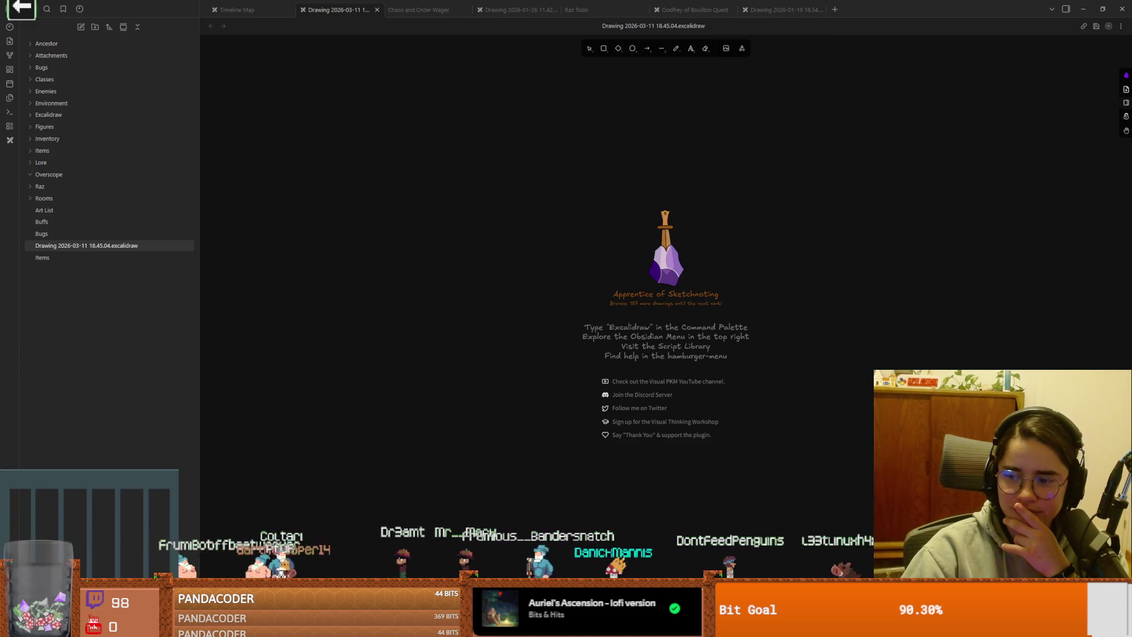
Step: Bring the Excalidraw drawing forward in Obsidian and clear its welcome screen
{"action": "key", "text": "alt+Tab"}
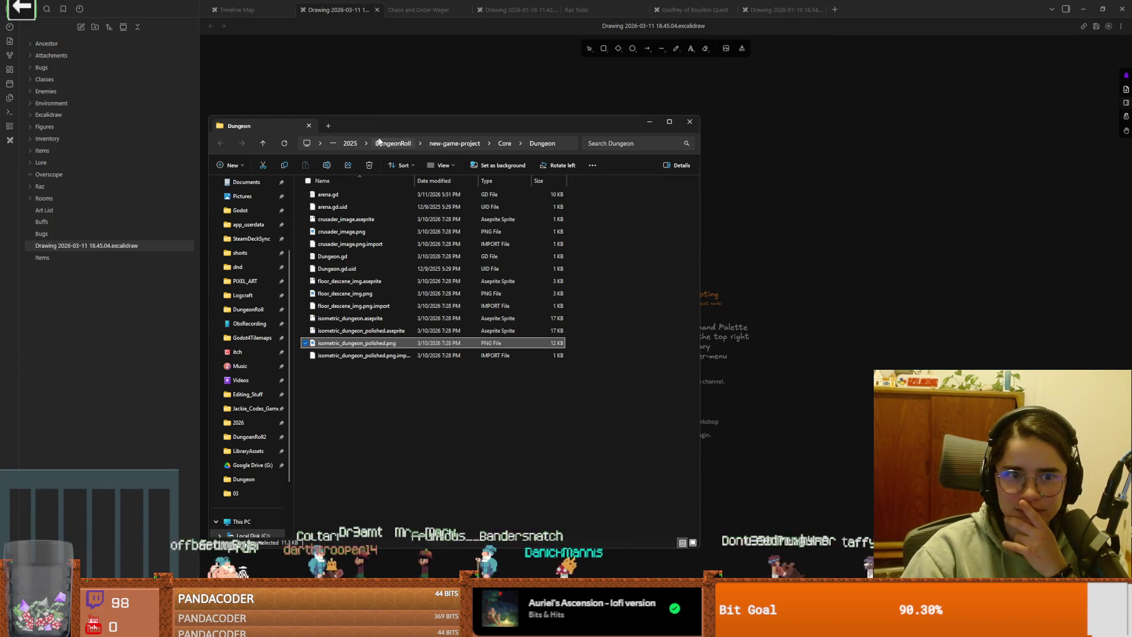
{"action": "key", "text": "alt+Tab"}
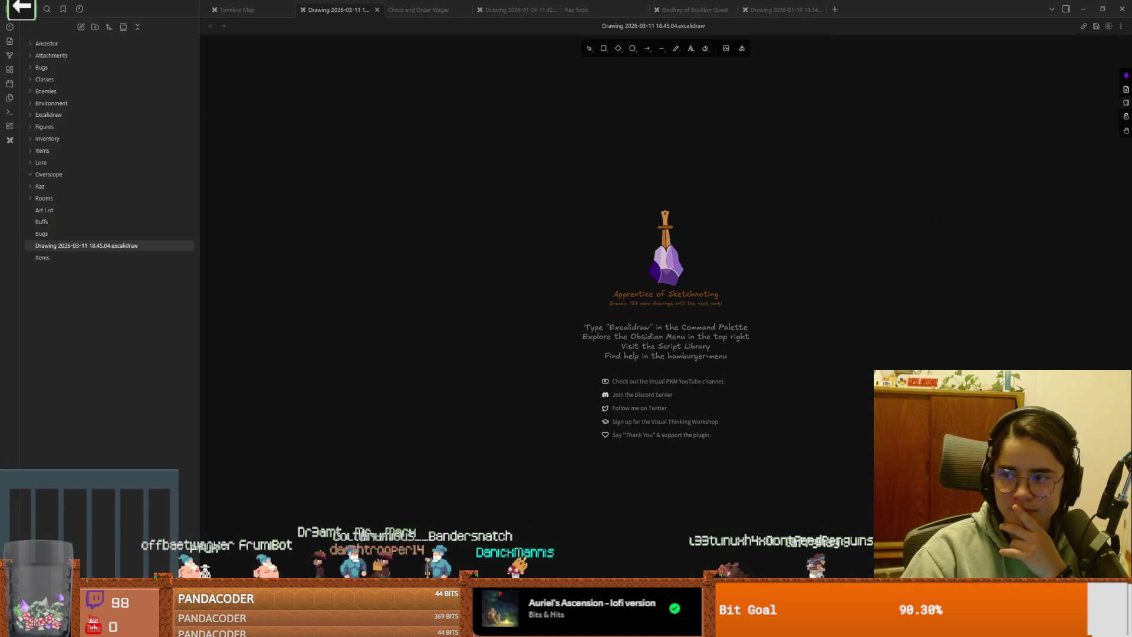
{"action": "left_click", "coordinate": [1087, 313]}
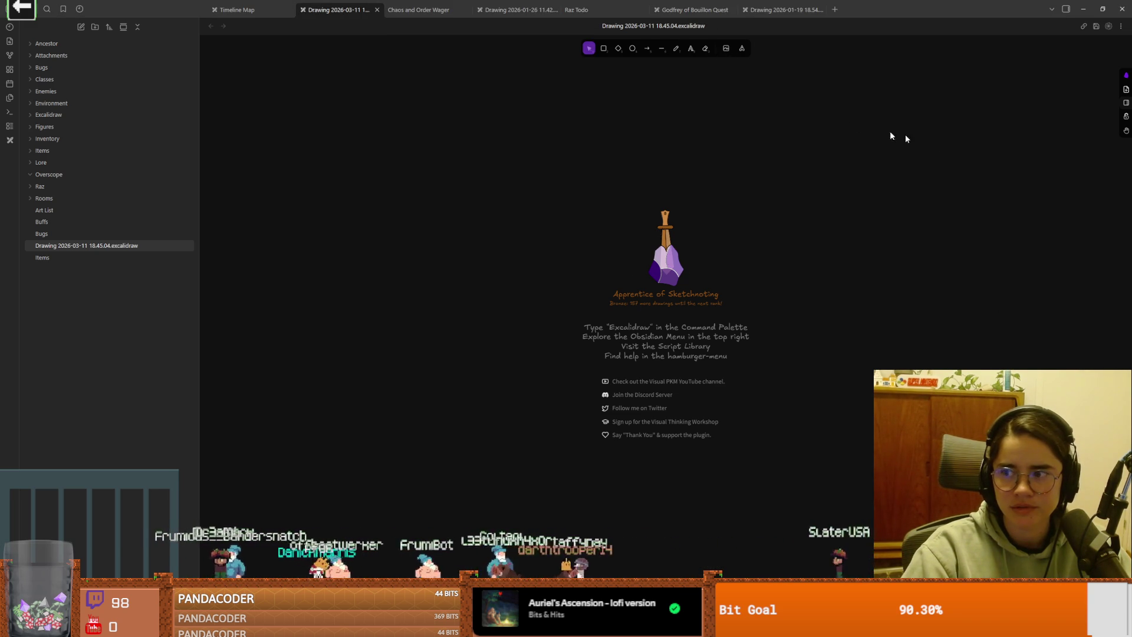
{"action": "double_click", "coordinate": [900, 310]}
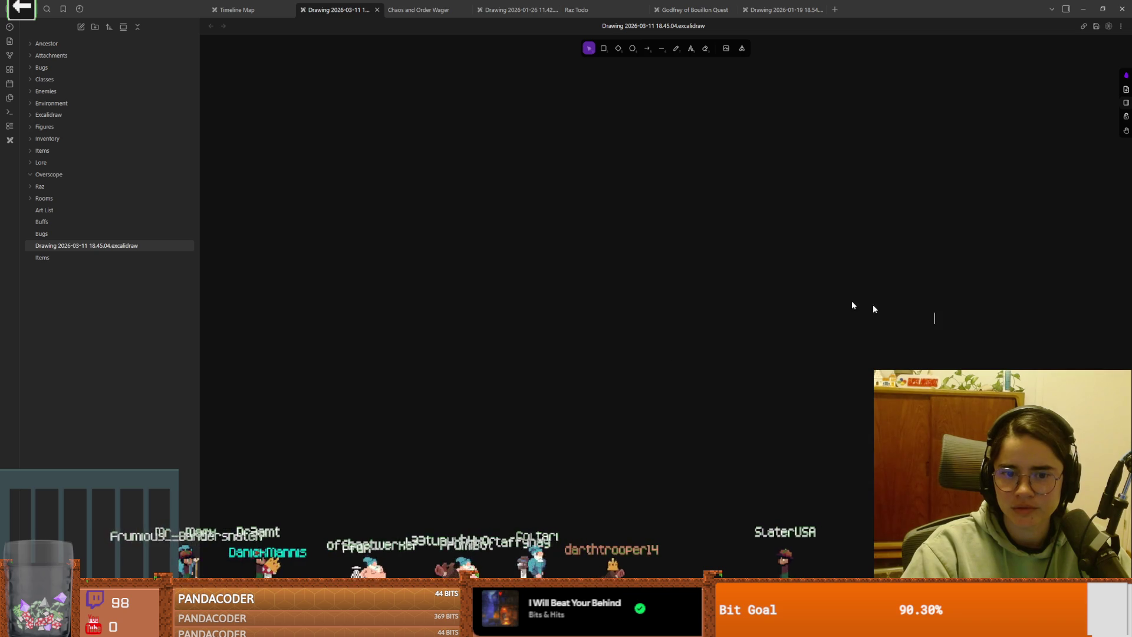
Step: Draw a rounded rectangle near the top of the Excalidraw canvas
{"action": "left_click", "coordinate": [603, 48]}
{"action": "left_click_drag", "start_coordinate": [452, 100], "coordinate": [548, 176]}
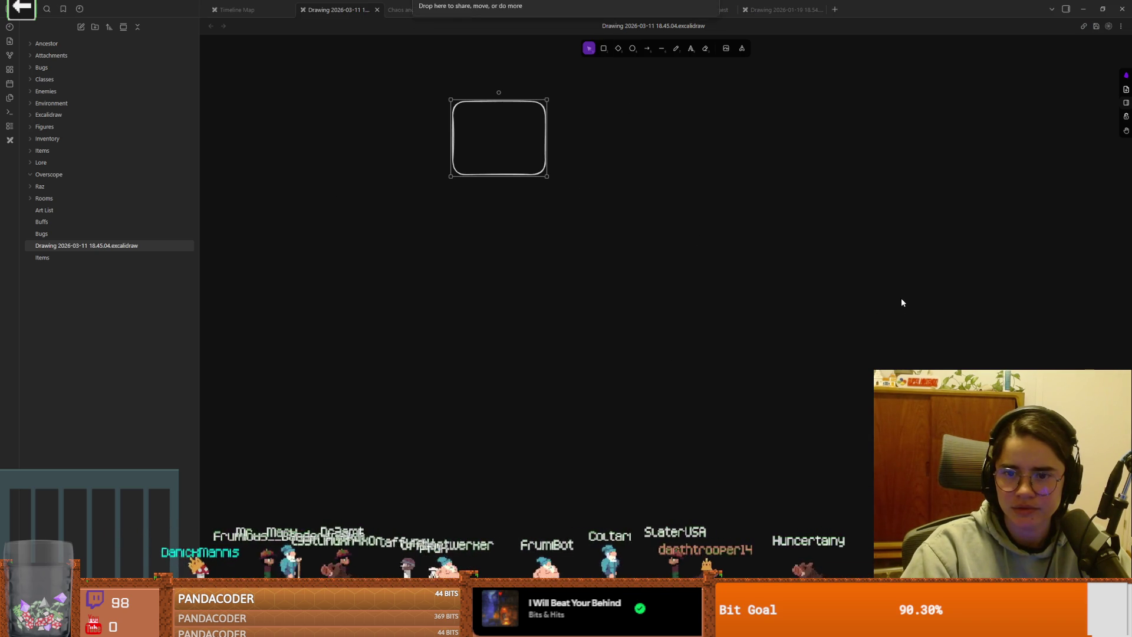
{"action": "scroll", "coordinate": [847, 302], "scroll_direction": "down", "scroll_amount": 5}
{"action": "scroll", "coordinate": [767, 295], "scroll_direction": "down", "scroll_amount": 3}
{"action": "scroll", "coordinate": [720, 285], "scroll_direction": "up", "scroll_amount": 5}
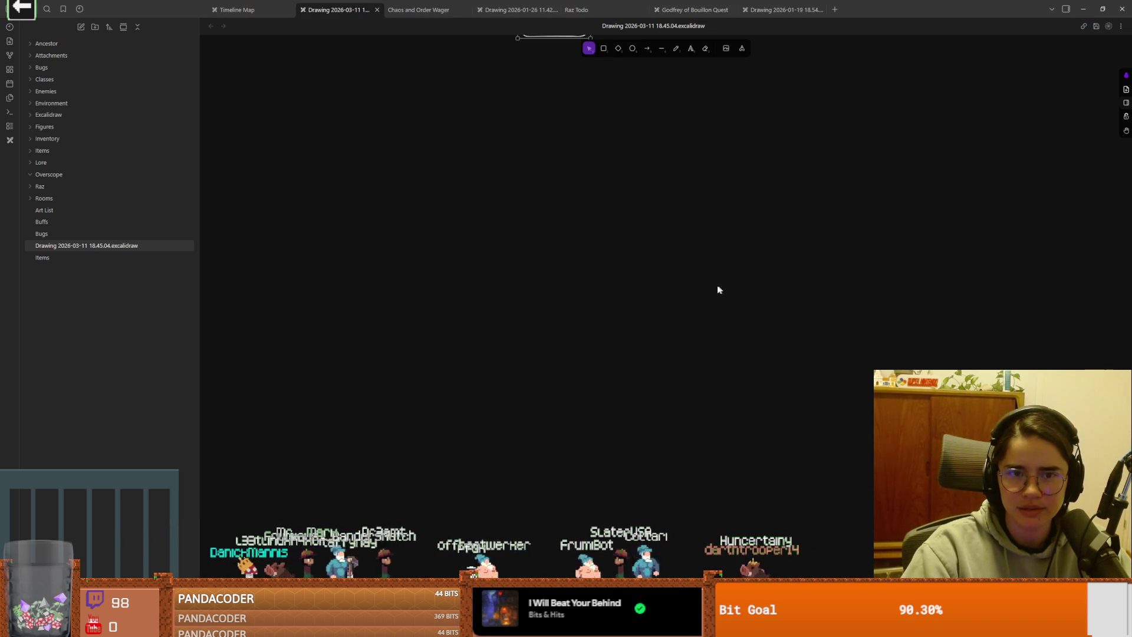
{"action": "scroll", "coordinate": [638, 222], "scroll_direction": "up", "scroll_amount": 3}
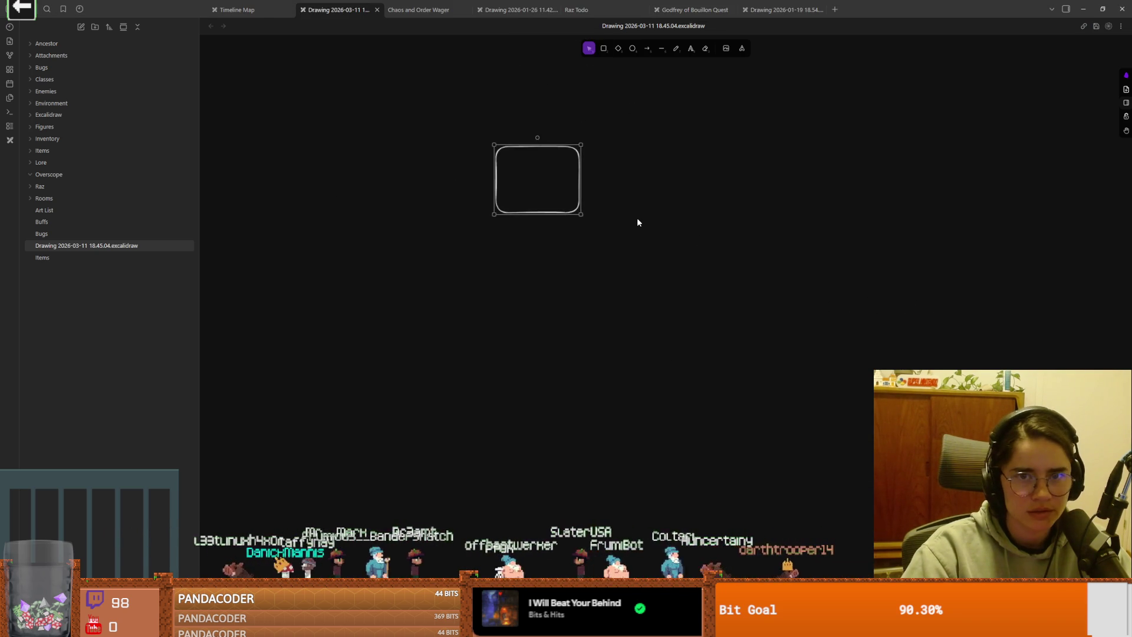
{"action": "left_click", "coordinate": [724, 49]}
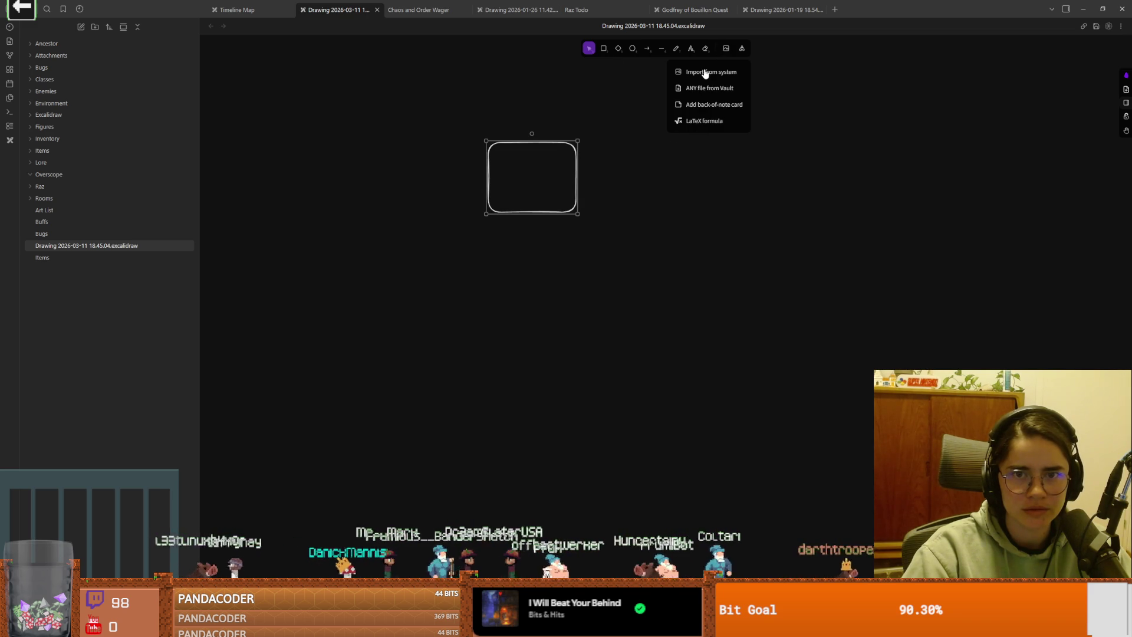
Step: Choose Import from system and browse into the new-game-project folder
{"action": "left_click", "coordinate": [705, 72]}
{"action": "left_click_drag", "start_coordinate": [289, 21], "coordinate": [614, 127]}
{"action": "scroll", "coordinate": [374, 282], "scroll_direction": "down", "scroll_amount": 1}
{"action": "scroll", "coordinate": [373, 281], "scroll_direction": "down", "scroll_amount": 1}
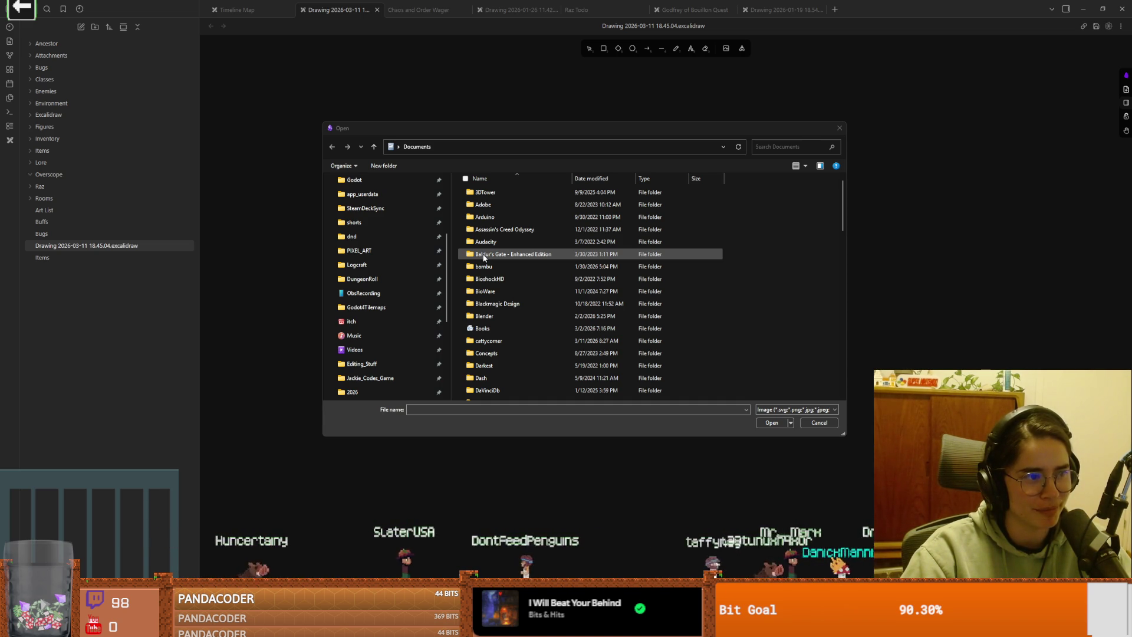
{"action": "left_click", "coordinate": [362, 279]}
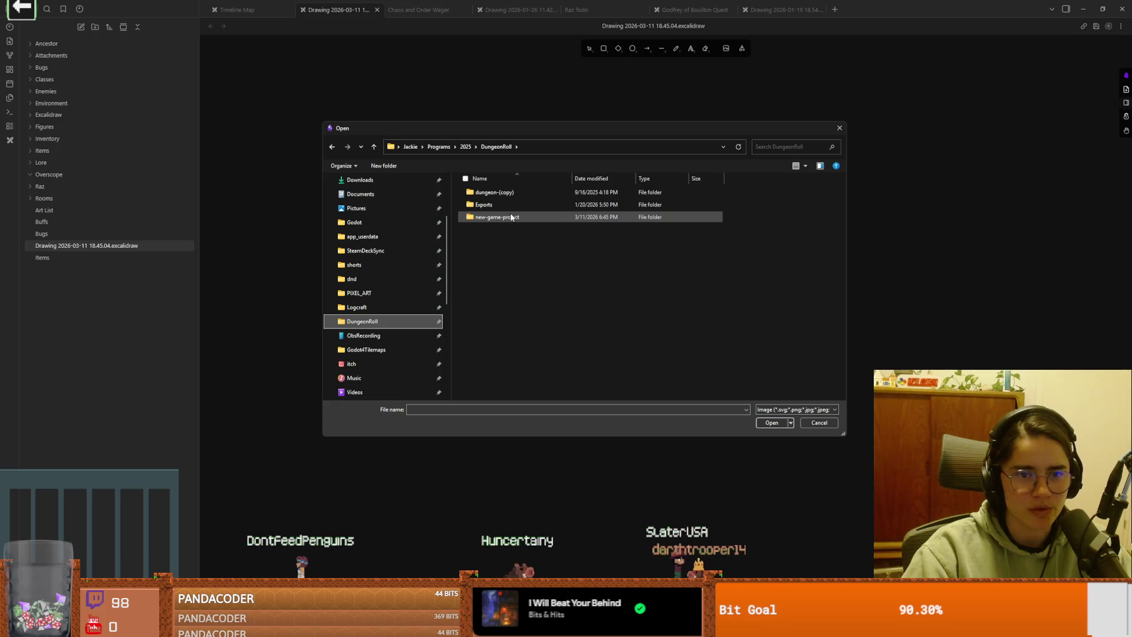
{"action": "double_click", "coordinate": [510, 217]}
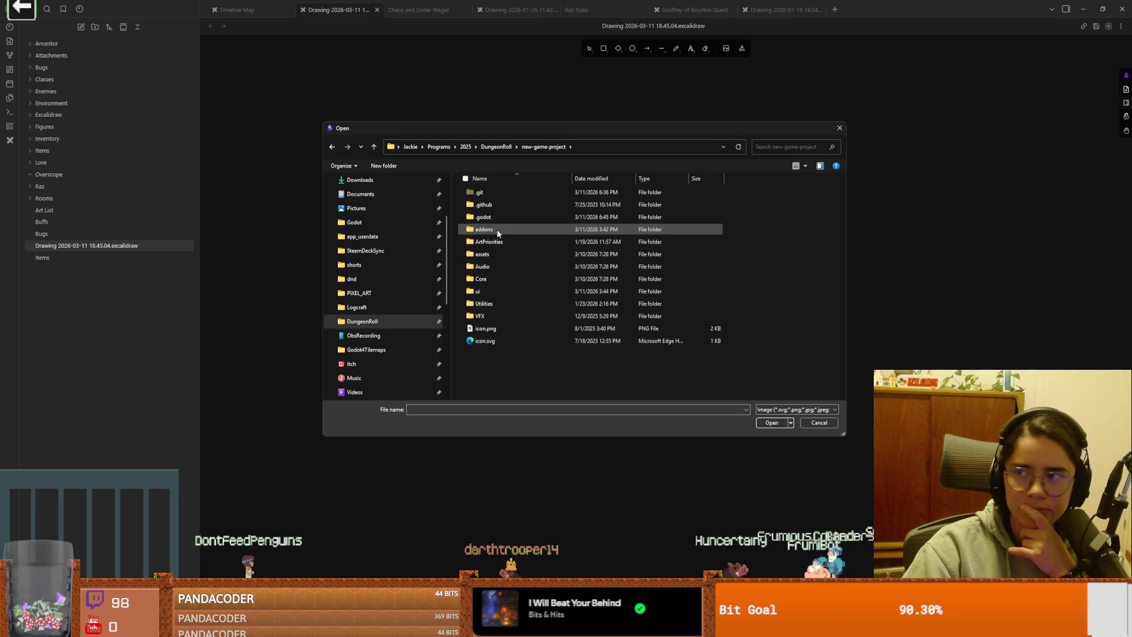
Step: Insert isometric_dungeon_polished.png from Core/Dungeon and move it higher on the canvas
{"action": "mouse_move", "coordinate": [497, 230]}
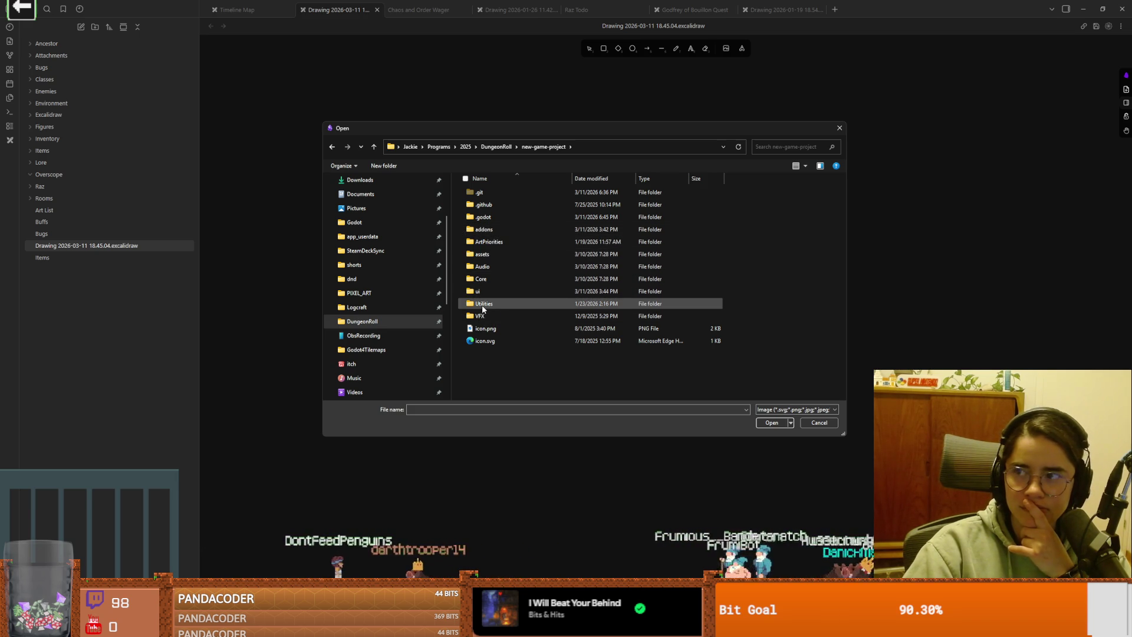
{"action": "mouse_move", "coordinate": [484, 307]}
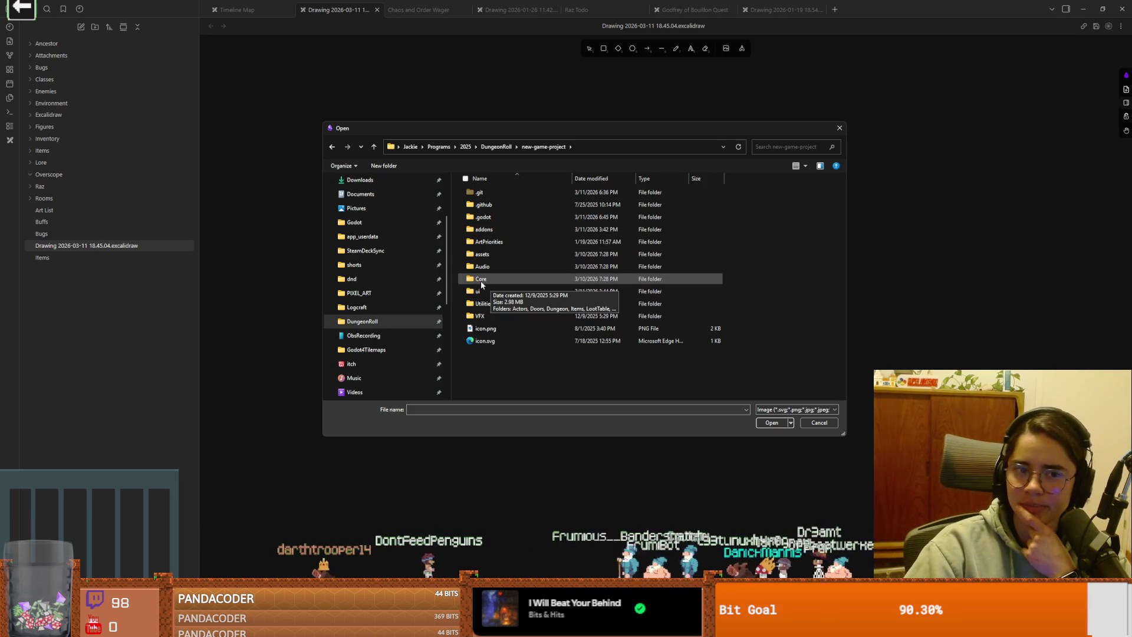
{"action": "mouse_move", "coordinate": [517, 260]}
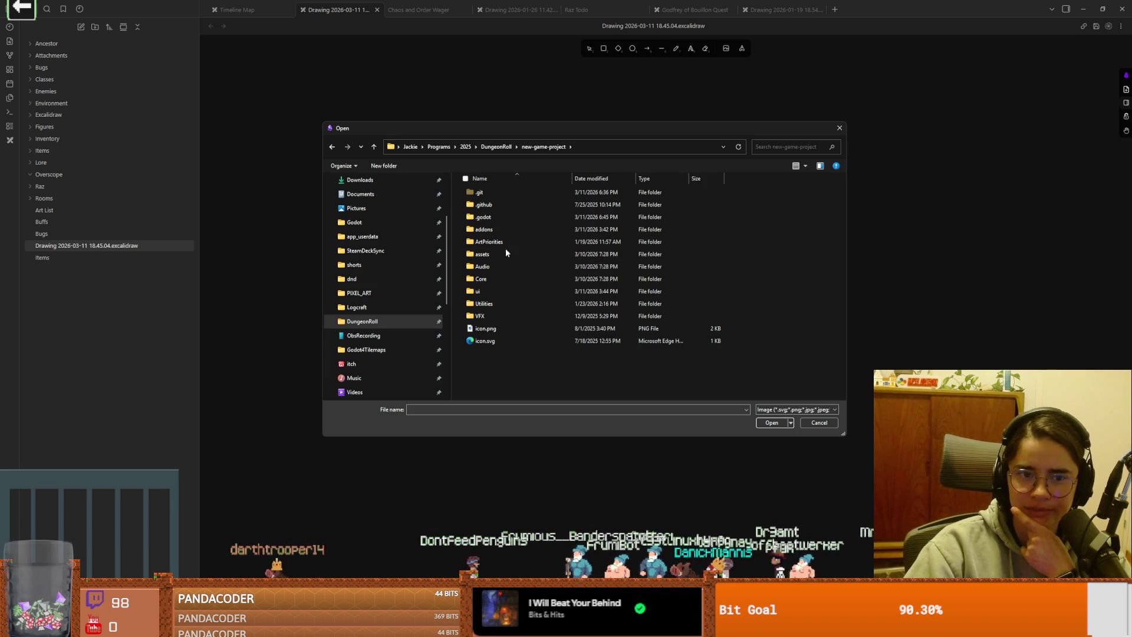
{"action": "double_click", "coordinate": [494, 278]}
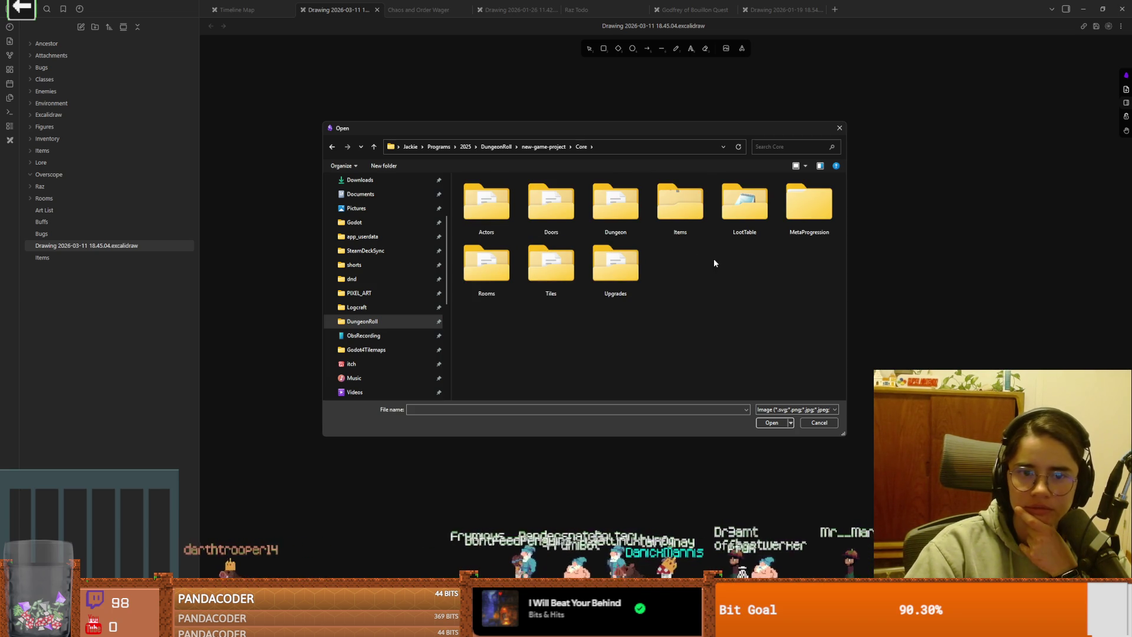
{"action": "double_click", "coordinate": [620, 209]}
{"action": "left_click", "coordinate": [583, 207]}
{"action": "left_click", "coordinate": [761, 420]}
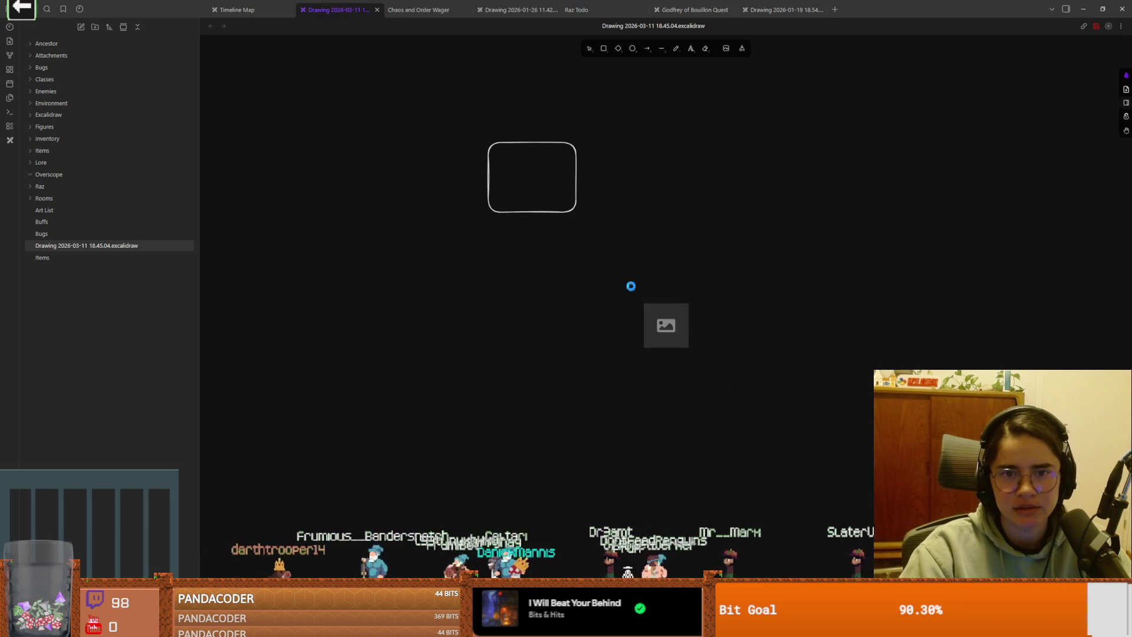
{"action": "left_click_drag", "start_coordinate": [643, 313], "coordinate": [637, 211]}
Step: Delete the empty rounded rectangle and shift the dungeon image left
{"action": "left_click", "coordinate": [551, 228]}
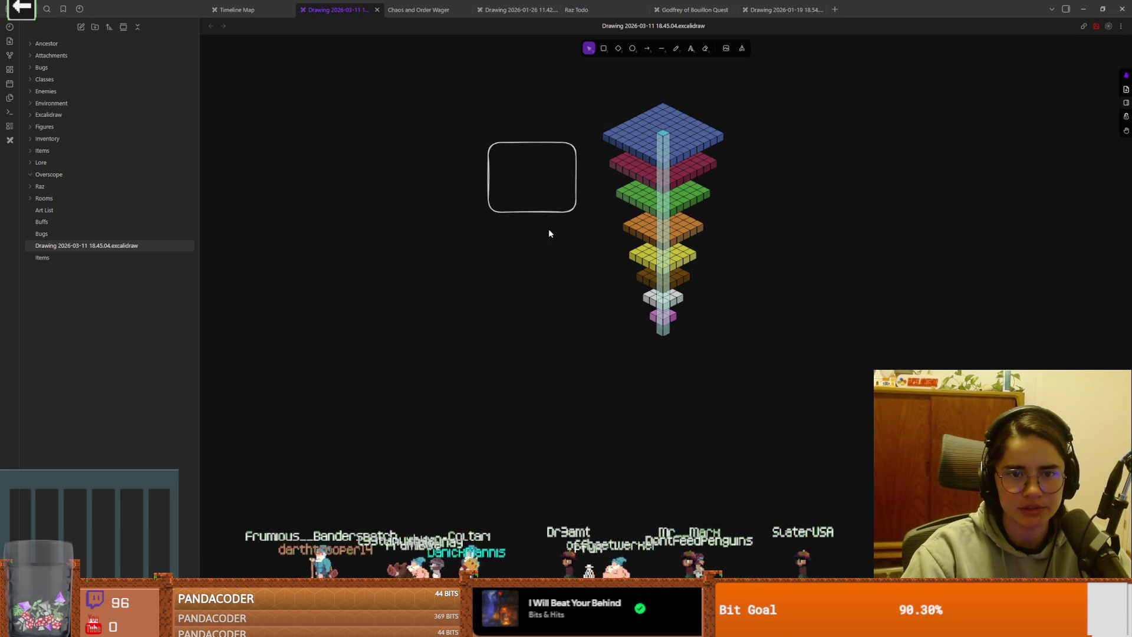
{"action": "mouse_move", "coordinate": [459, 110]}
{"action": "left_mouse_down"}
{"action": "mouse_move", "coordinate": [587, 241]}
{"action": "mouse_move", "coordinate": [364, 331]}
{"action": "left_mouse_up"}
{"action": "key", "text": "Delete"}
{"action": "left_click", "coordinate": [476, 285]}
Step: Add a 'floor 1' text label beside the top tier of the tower
{"action": "left_click", "coordinate": [691, 49]}
{"action": "left_click", "coordinate": [474, 236]}
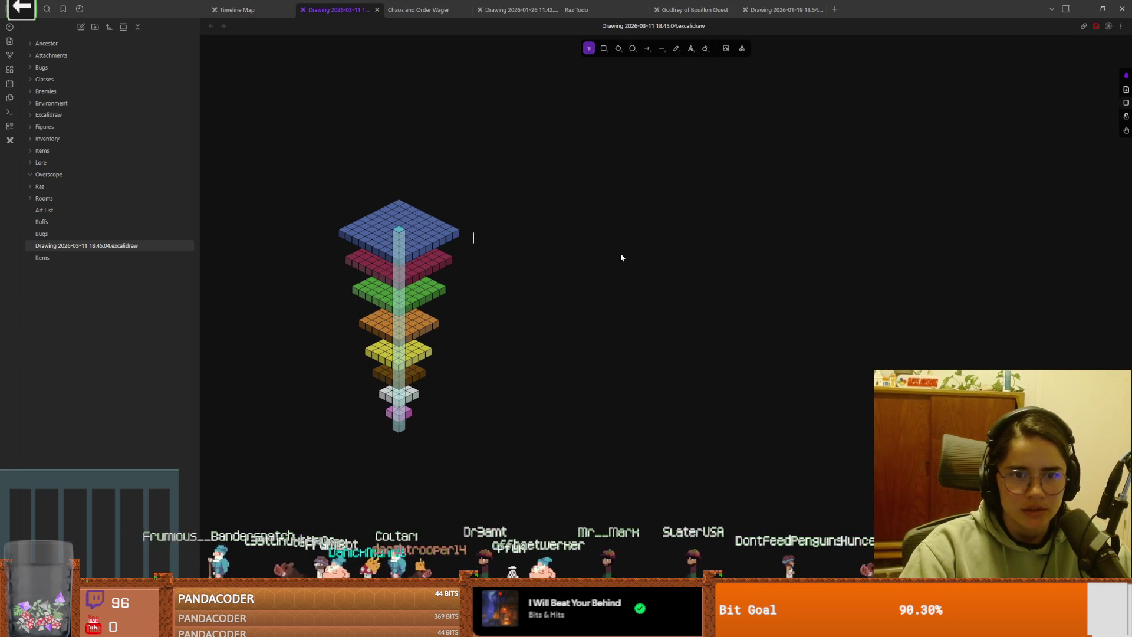
{"action": "type", "text": "floor 1"}
{"action": "key", "text": "Escape"}
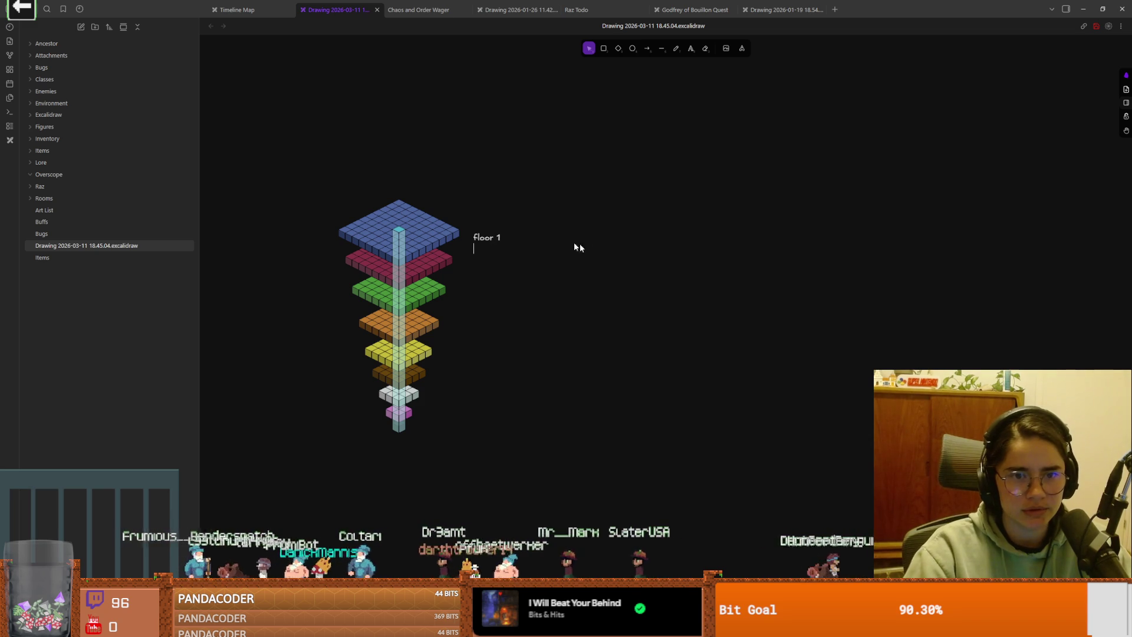
{"action": "mouse_move", "coordinate": [492, 236]}
{"action": "left_mouse_down"}
{"action": "mouse_move", "coordinate": [493, 226]}
{"action": "mouse_move", "coordinate": [476, 412]}
{"action": "left_mouse_up"}
Step: Renumber the copied labels to floor 2, floor 3 and floor 4
{"action": "double_click", "coordinate": [491, 258]}
{"action": "left_click", "coordinate": [496, 259]}
{"action": "double_click", "coordinate": [501, 287]}
{"action": "left_click", "coordinate": [498, 290]}
{"action": "left_click", "coordinate": [498, 322]}
{"action": "left_click", "coordinate": [497, 323]}
{"action": "left_click", "coordinate": [494, 353]}
Step: Change the fifth and sixth tier labels to floor 5 and floor 6
{"action": "double_click", "coordinate": [497, 352]}
{"action": "type", "text": "5"}
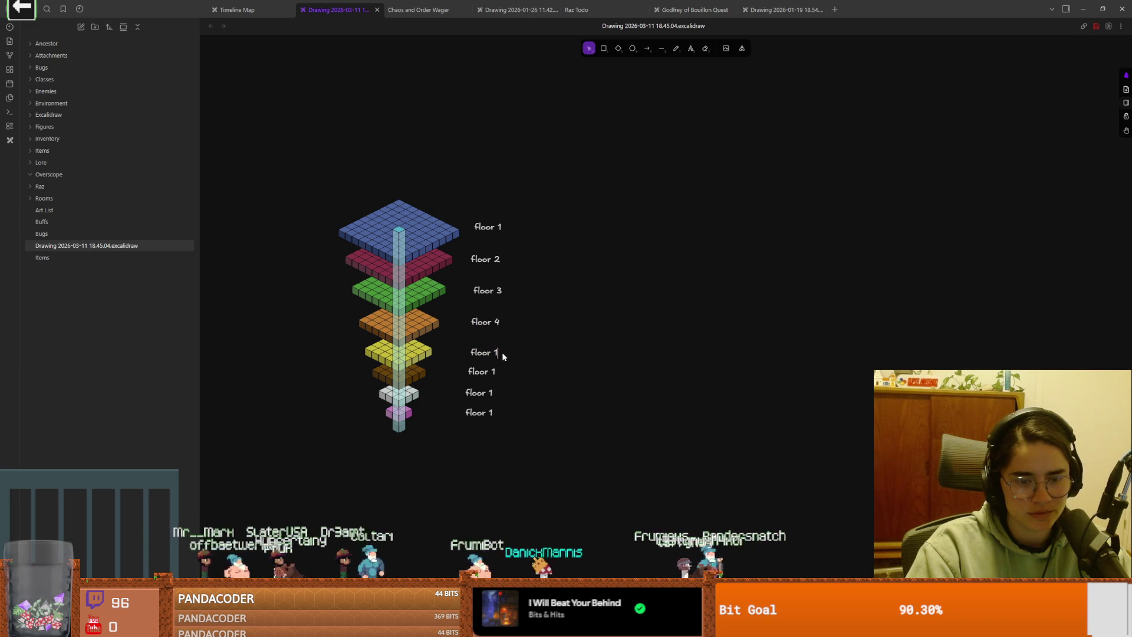
{"action": "left_click", "coordinate": [495, 371]}
{"action": "double_click", "coordinate": [496, 372]}
{"action": "type", "text": "6"}
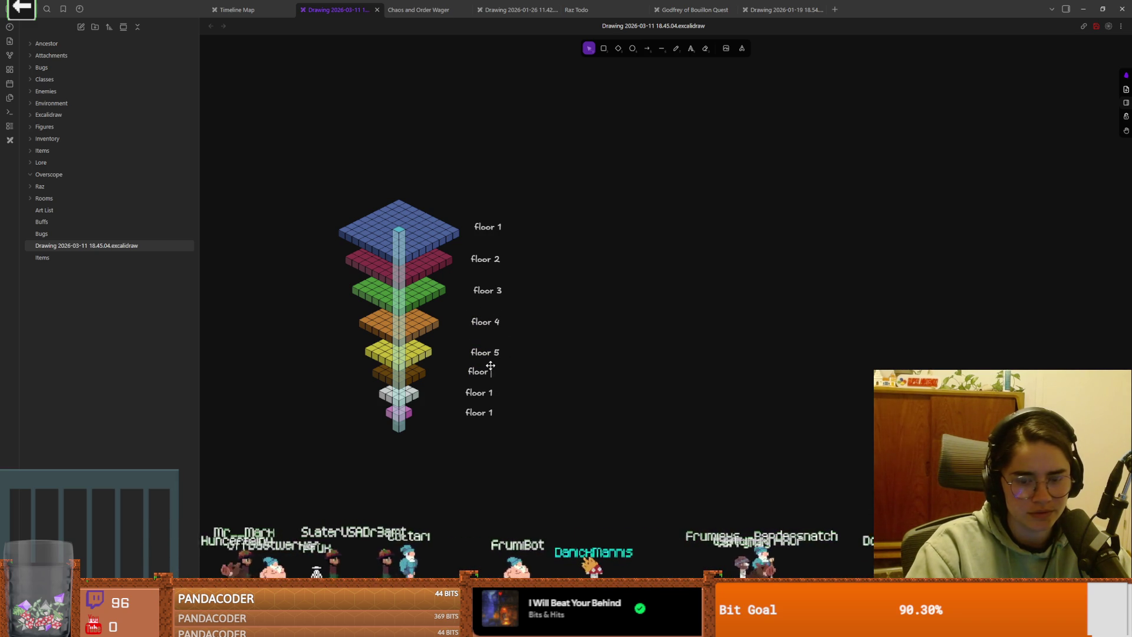
Step: Correct the seventh tier label to read floor 7
{"action": "left_click", "coordinate": [493, 393]}
{"action": "double_click", "coordinate": [493, 392]}
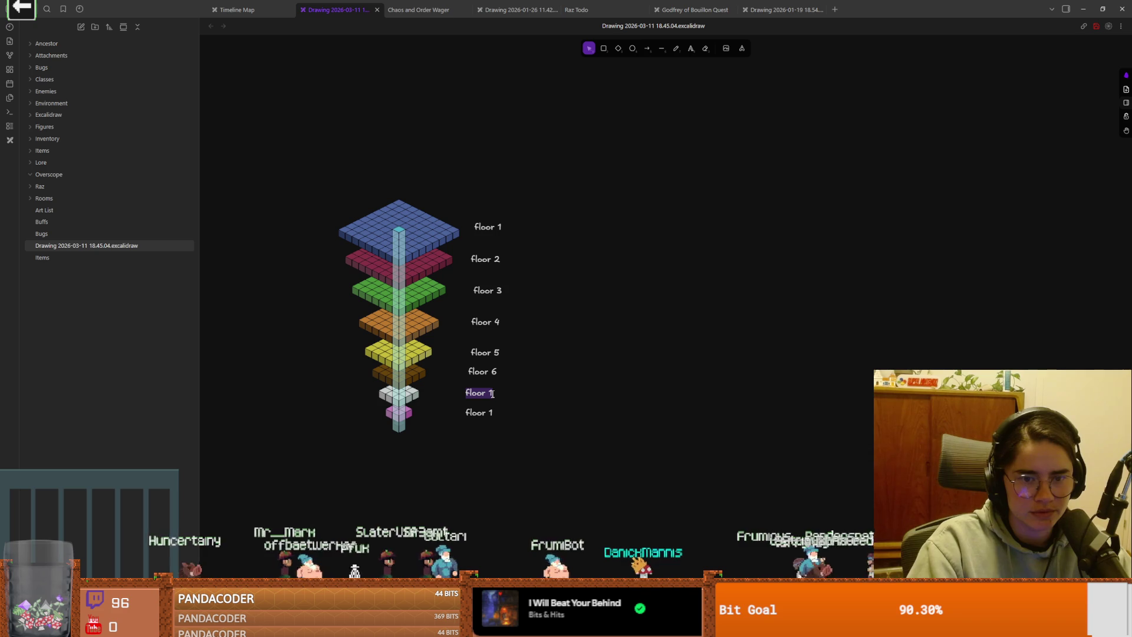
{"action": "left_click", "coordinate": [490, 394]}
{"action": "key", "text": "Escape"}
{"action": "double_click", "coordinate": [493, 393]}
{"action": "left_click", "coordinate": [493, 392]}
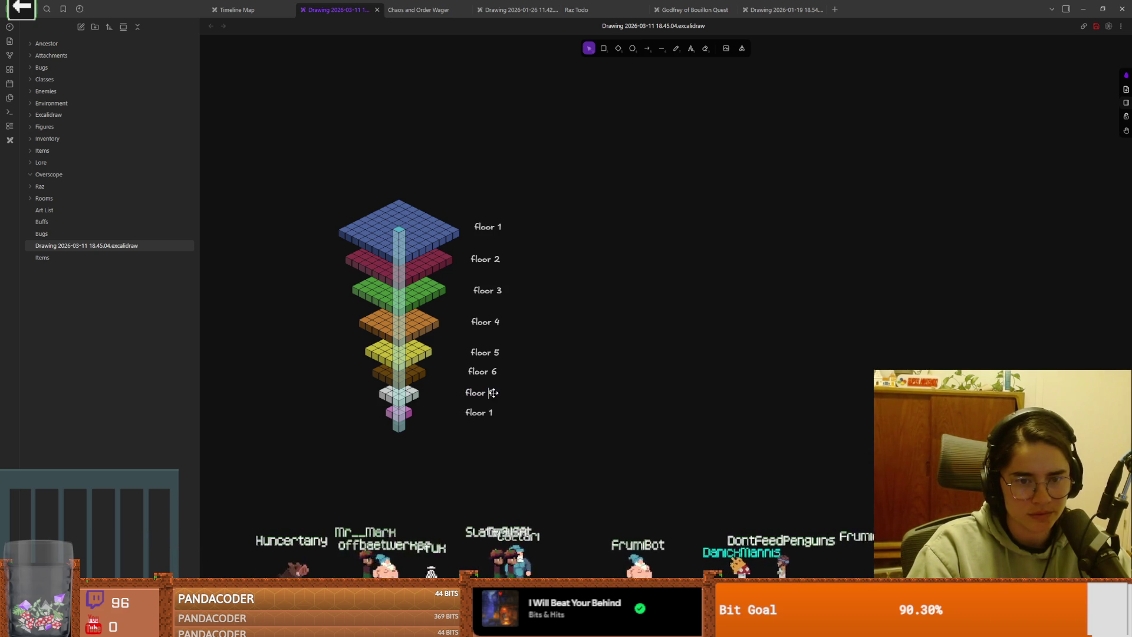
{"action": "key", "text": "BackSpace"}
{"action": "type", "text": "7"}
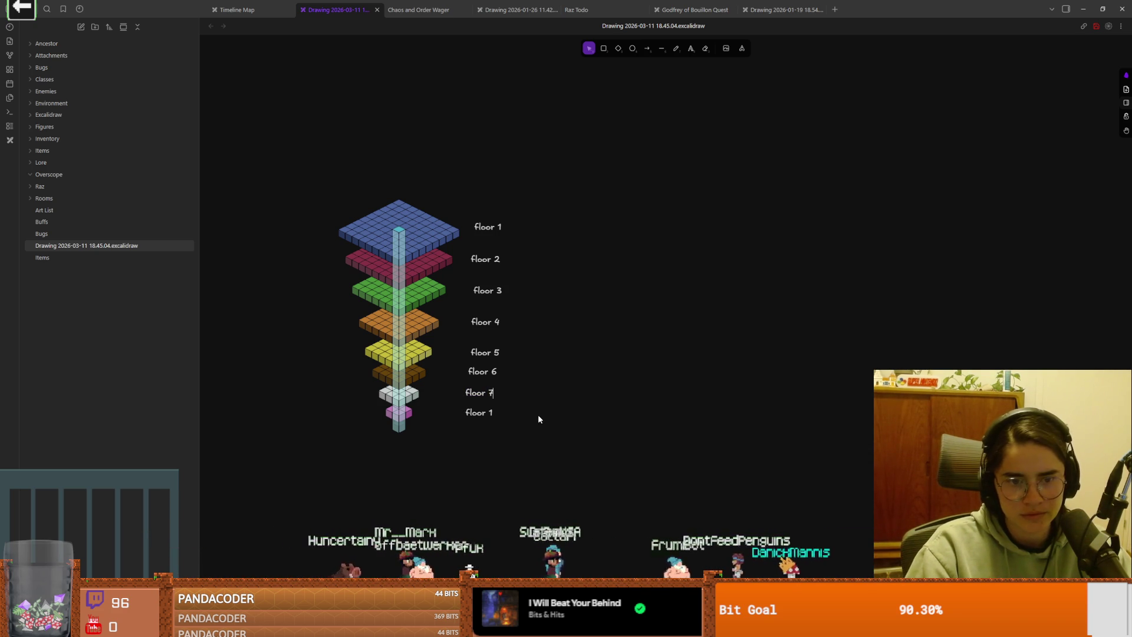
Step: Edit the eighth label to floor 8 and shift the floor 1 and 2 labels left
{"action": "double_click", "coordinate": [489, 414]}
{"action": "left_click", "coordinate": [492, 414]}
{"action": "type", "text": "8"}
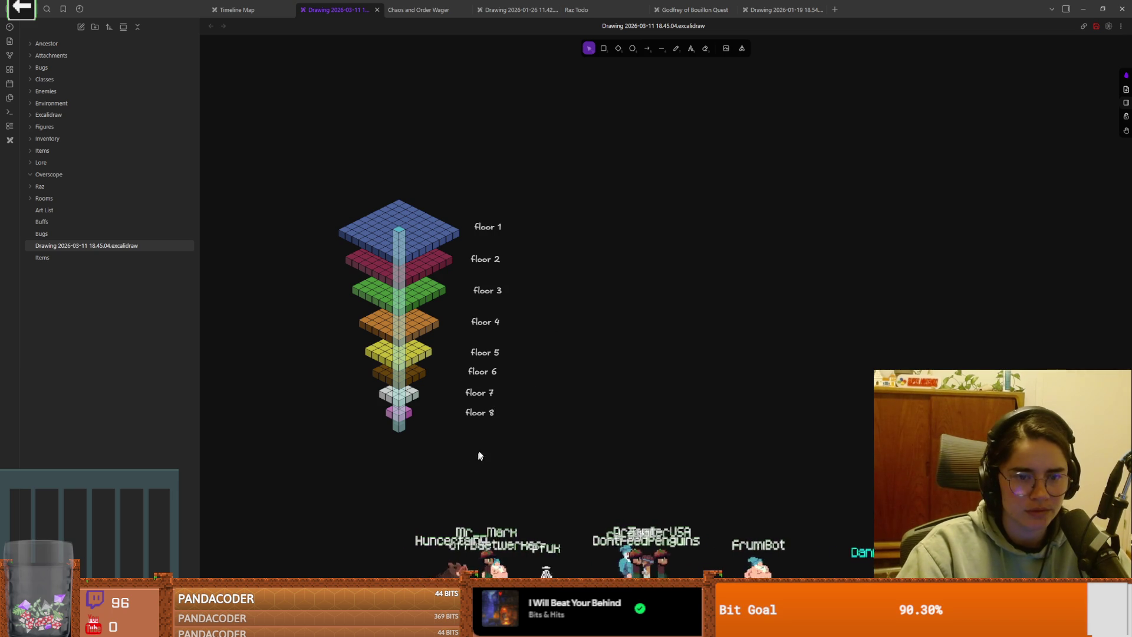
{"action": "mouse_move", "coordinate": [500, 232]}
{"action": "left_mouse_down"}
{"action": "mouse_move", "coordinate": [479, 292]}
{"action": "mouse_move", "coordinate": [485, 231]}
{"action": "mouse_move", "coordinate": [486, 258]}
{"action": "left_mouse_up"}
Step: Nudge the floor 1, 3, 4 and 8 labels into line with their tiers and view the whole stack
{"action": "left_click", "coordinate": [486, 257]}
{"action": "left_click", "coordinate": [487, 290]}
{"action": "left_click_drag", "start_coordinate": [483, 321], "coordinate": [470, 413]}
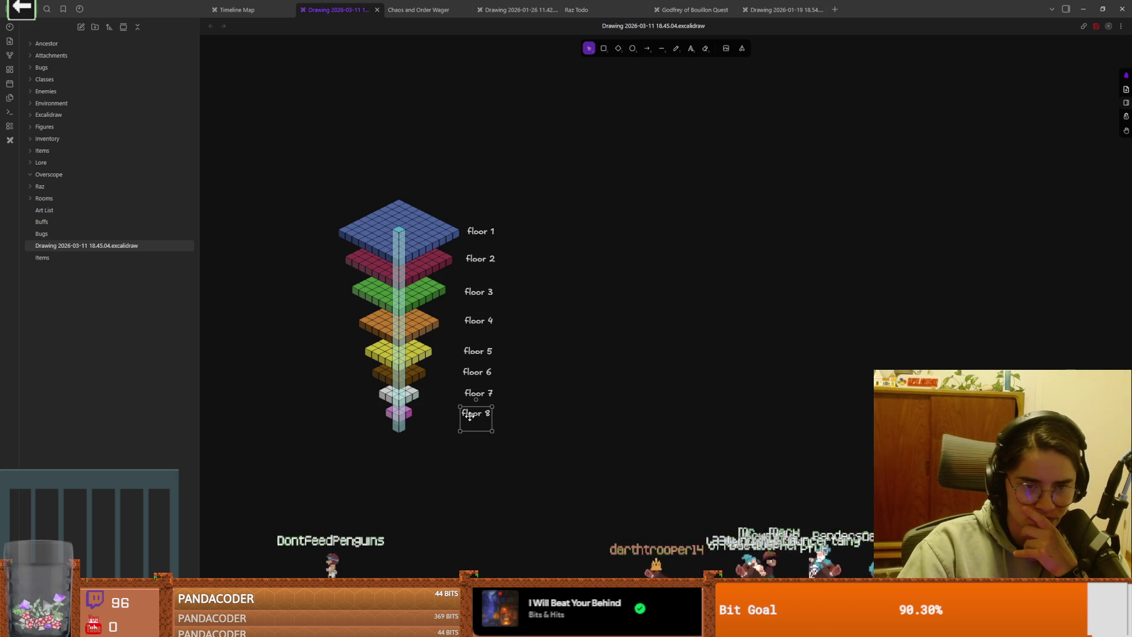
{"action": "left_click", "coordinate": [528, 406]}
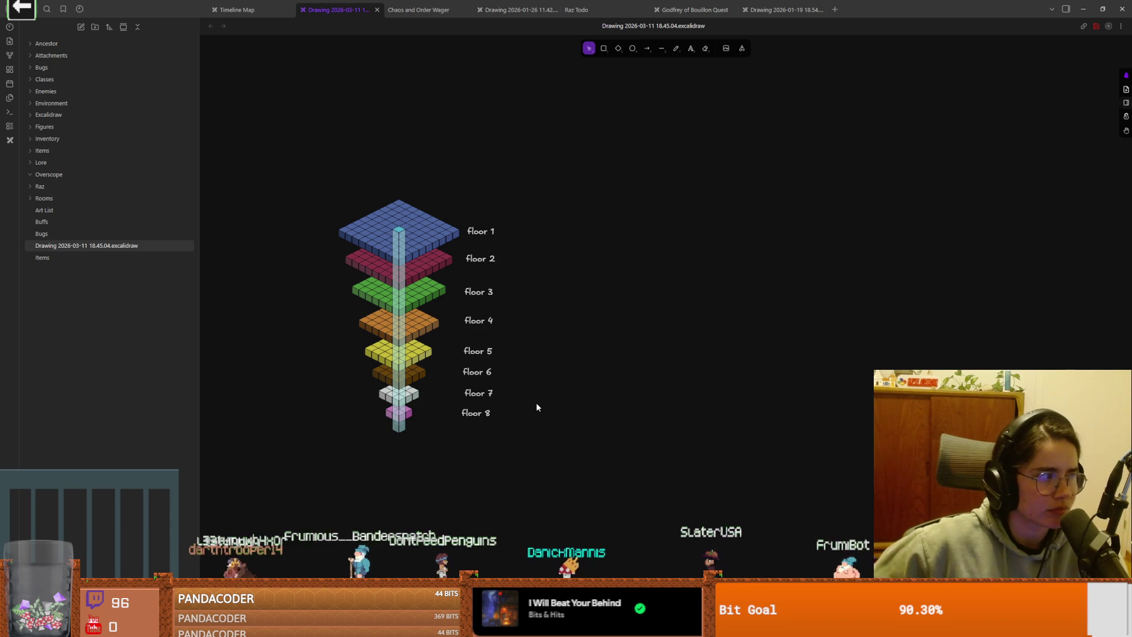
{"action": "scroll", "coordinate": [351, 399], "scroll_direction": "up", "scroll_amount": 5}
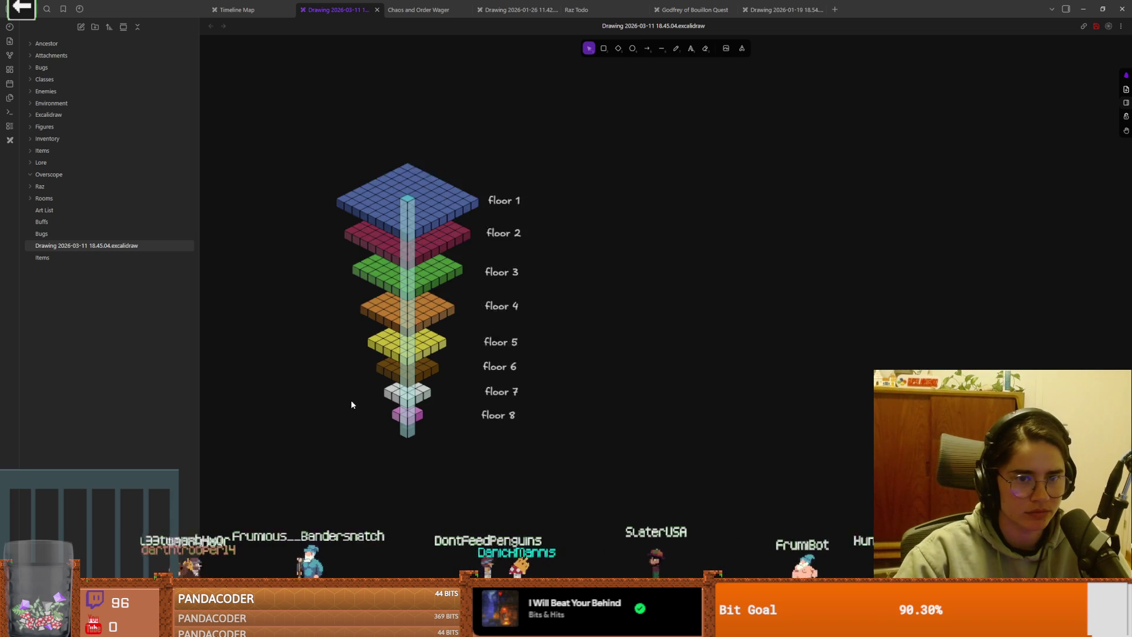
{"action": "scroll", "coordinate": [440, 360], "scroll_direction": "down", "scroll_amount": 3}
{"action": "scroll", "coordinate": [439, 361], "scroll_direction": "up", "scroll_amount": 2}
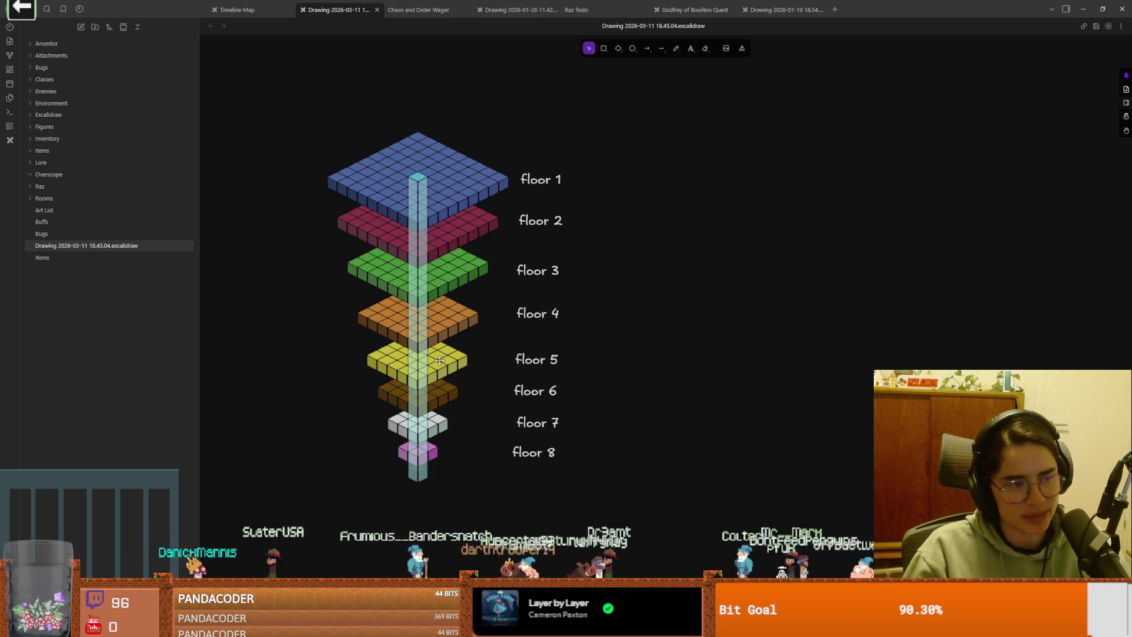
Step: Add a 'graves zombies' note to the right of the floor stack
{"action": "left_click", "coordinate": [691, 48]}
{"action": "scroll", "coordinate": [652, 128], "scroll_direction": "up", "scroll_amount": 3}
{"action": "left_click", "coordinate": [561, 175]}
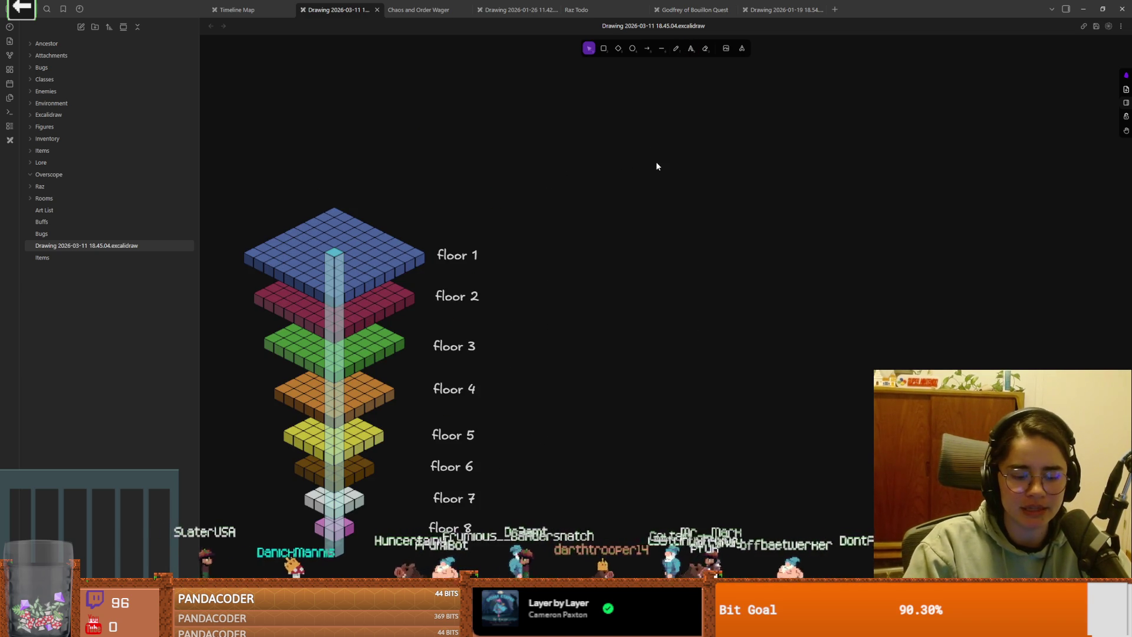
{"action": "type", "text": "gray"}
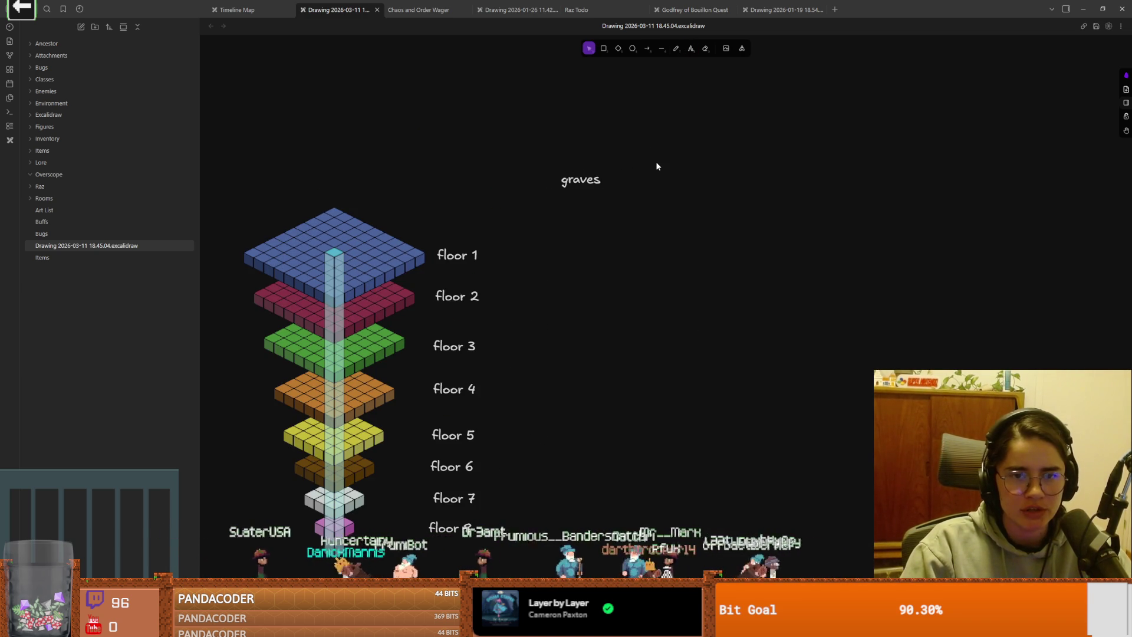
{"action": "type", "text": " zombies"}
{"action": "key", "text": "Escape"}
{"action": "mouse_move", "coordinate": [597, 179]}
{"action": "left_mouse_down"}
{"action": "mouse_move", "coordinate": [748, 156]}
{"action": "mouse_move", "coordinate": [718, 199]}
{"action": "left_mouse_up"}
Step: Add a 'Themes' heading above the zombies note
{"action": "left_click", "coordinate": [688, 51]}
{"action": "left_click", "coordinate": [645, 122]}
{"action": "type", "text": "Theme"}
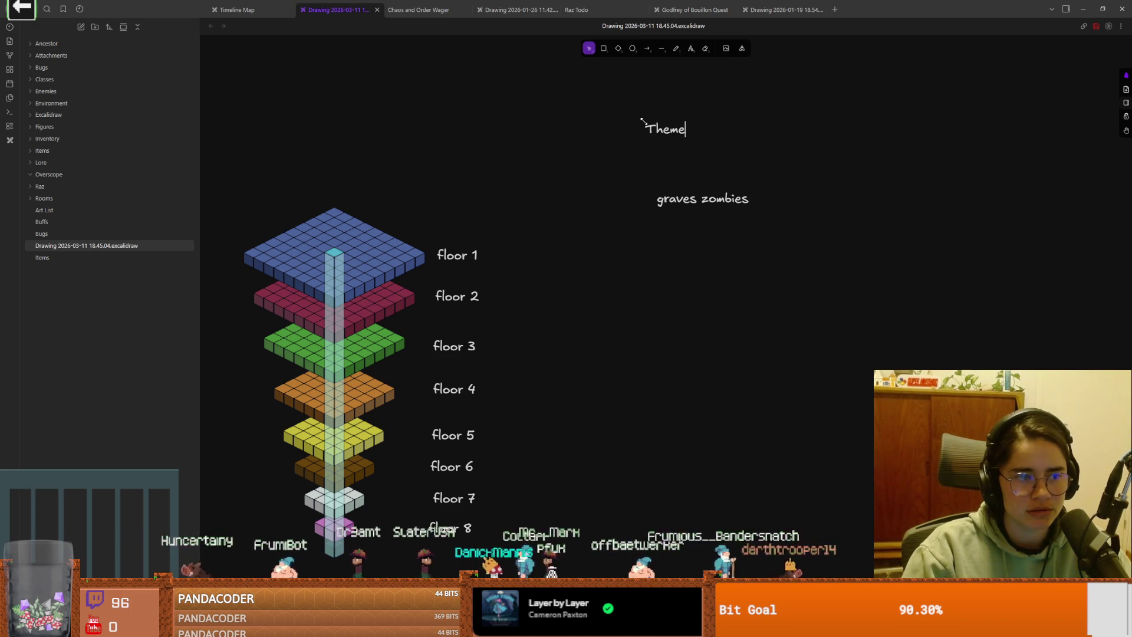
{"action": "left_click", "coordinate": [666, 159]}
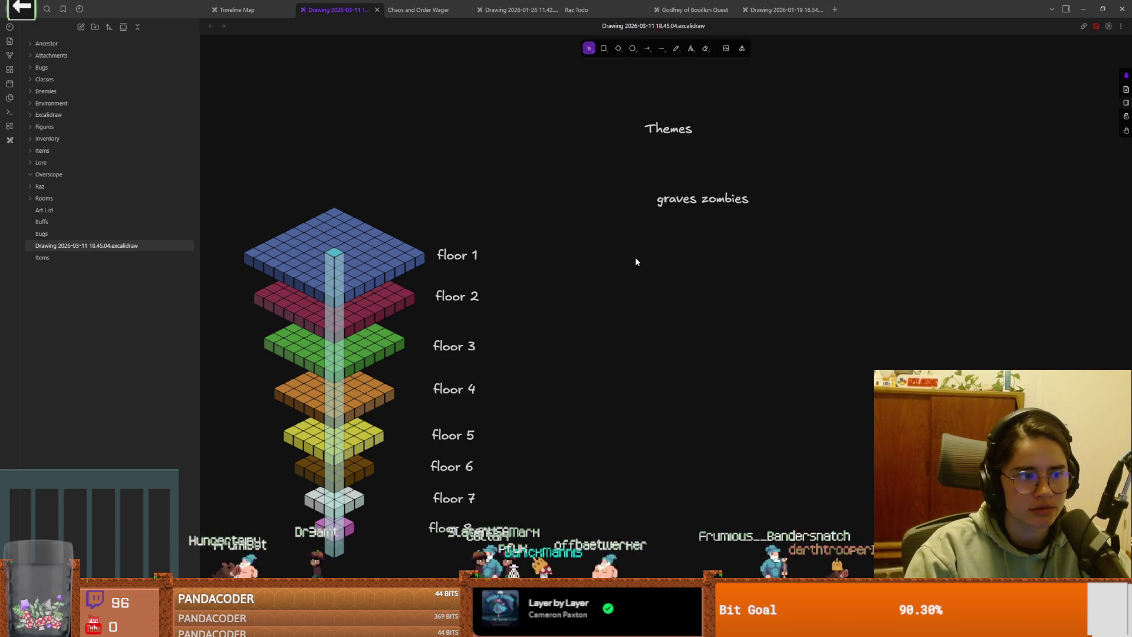
{"action": "left_click_drag", "start_coordinate": [636, 257], "coordinate": [662, 223]}
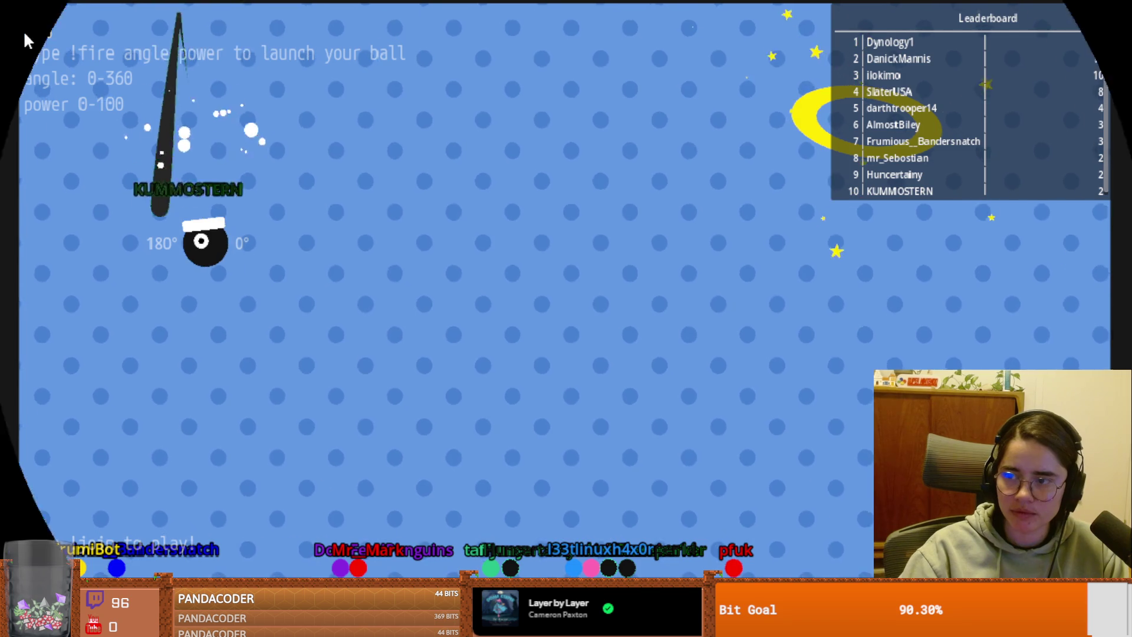
Step: Exit the Cannon chat game back to the drawing and reposition the graves zombies note
{"action": "left_click", "coordinate": [26, 32]}
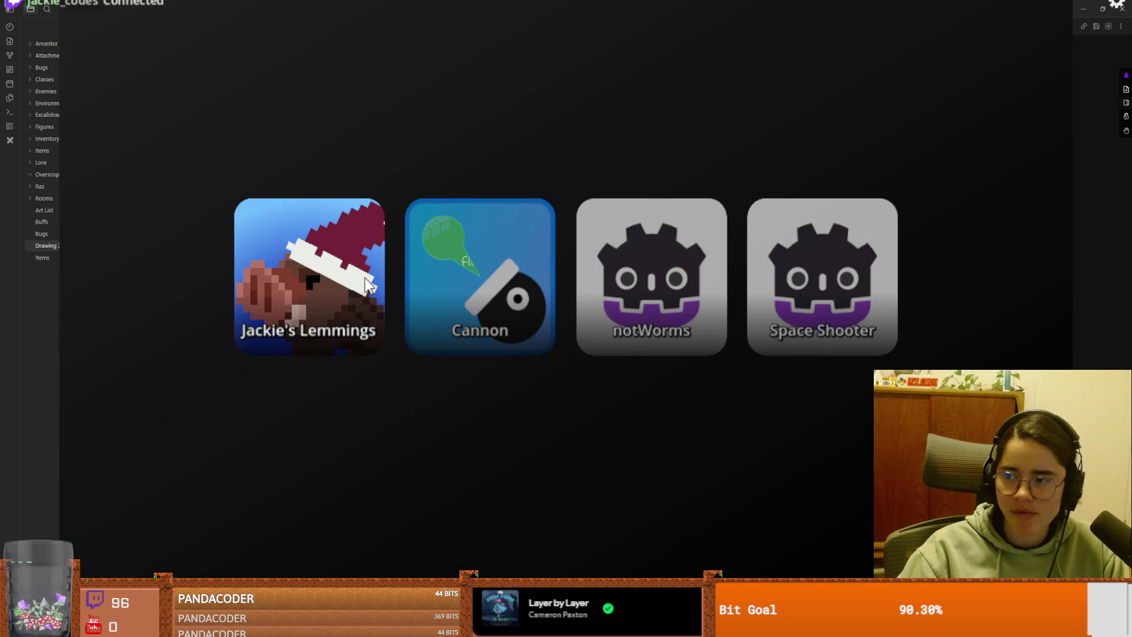
{"action": "left_click", "coordinate": [369, 287]}
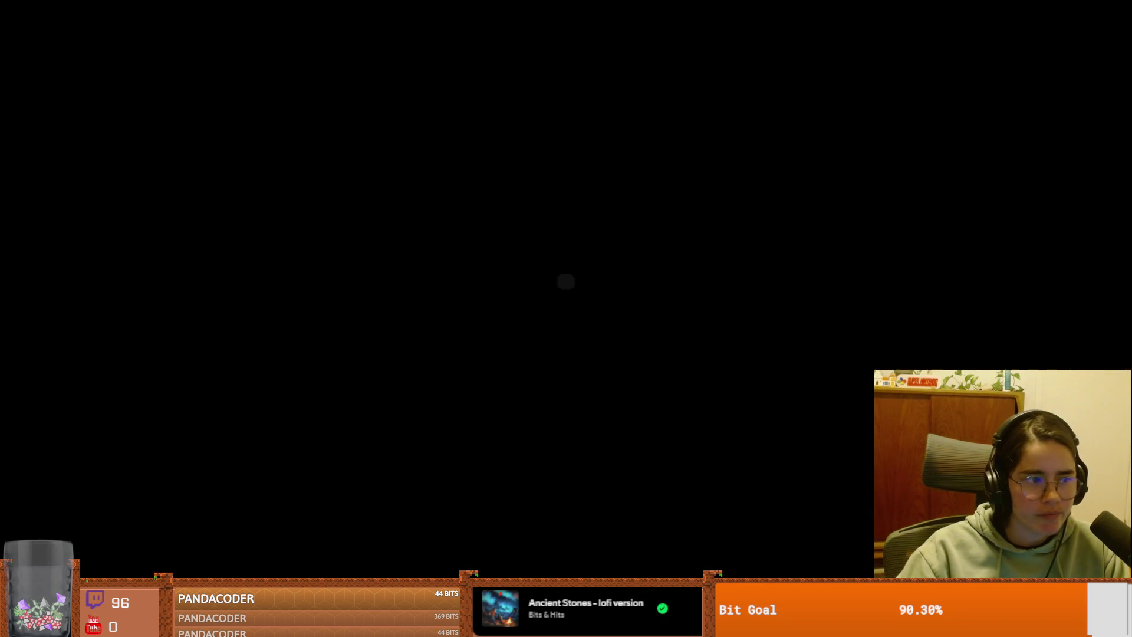
{"action": "mouse_move", "coordinate": [720, 164]}
{"action": "left_mouse_down"}
{"action": "mouse_move", "coordinate": [552, 135]}
{"action": "mouse_move", "coordinate": [837, 160]}
{"action": "left_mouse_up"}
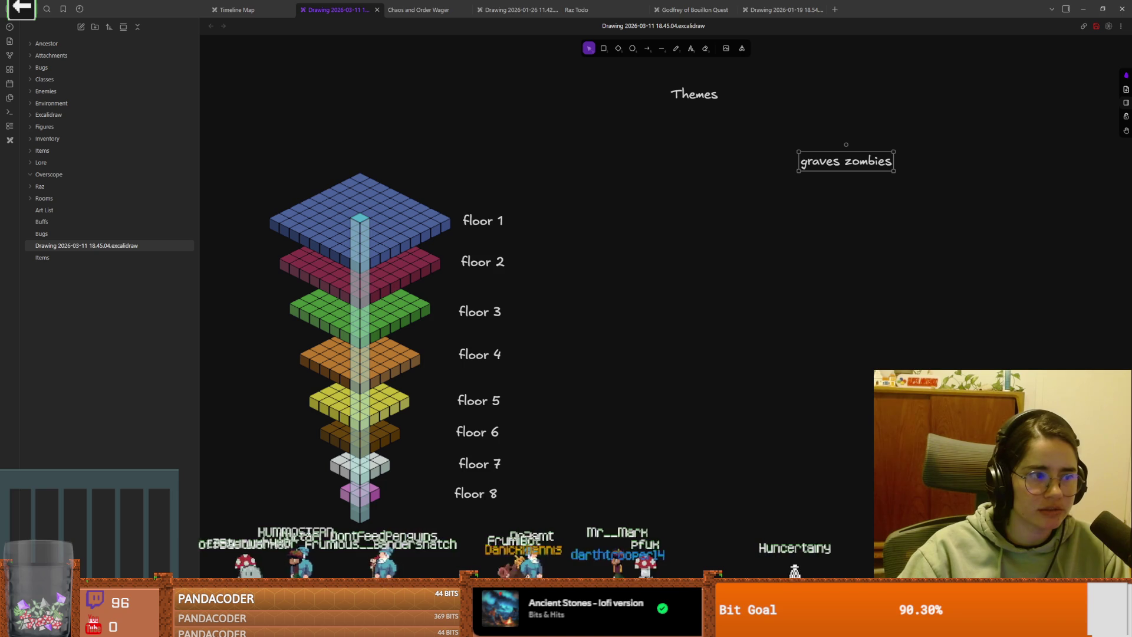
Step: Paste a SKELETONS note under graves zombies and move both notes lower together
{"action": "left_click", "coordinate": [712, 304]}
{"action": "type", "text": "SKELETONS"}
{"action": "left_click_drag", "start_coordinate": [747, 267], "coordinate": [857, 175]}
{"action": "mouse_move", "coordinate": [930, 207]}
{"action": "left_mouse_down"}
{"action": "mouse_move", "coordinate": [793, 149]}
{"action": "mouse_move", "coordinate": [909, 188]}
{"action": "left_mouse_up"}
{"action": "left_click", "coordinate": [837, 203]}
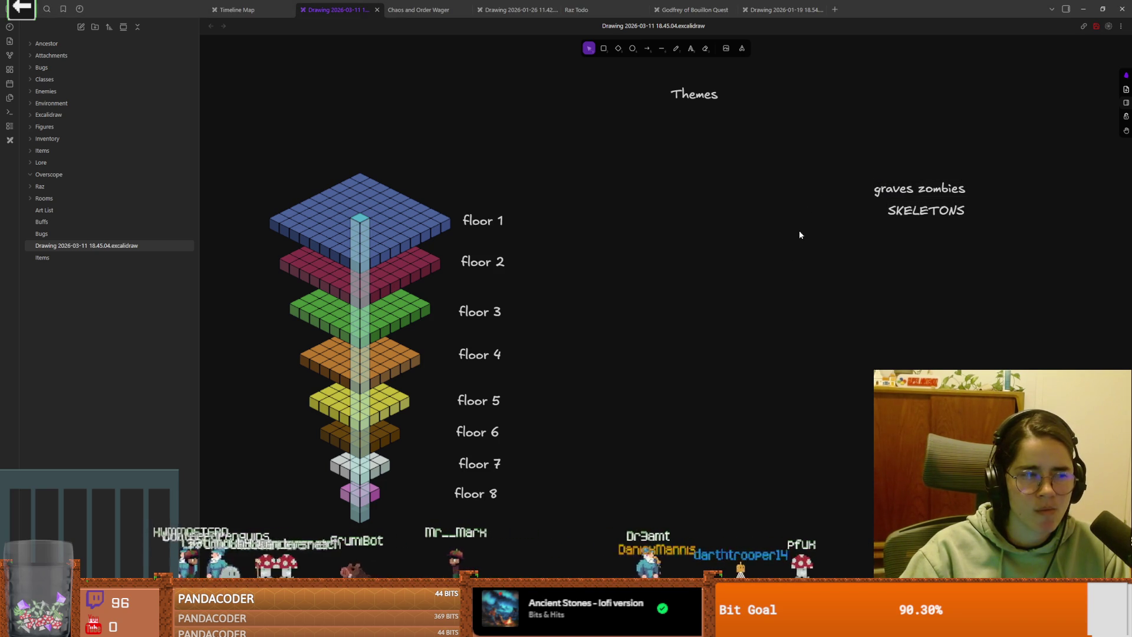
{"action": "scroll", "coordinate": [553, 430], "scroll_direction": "down", "scroll_amount": 1}
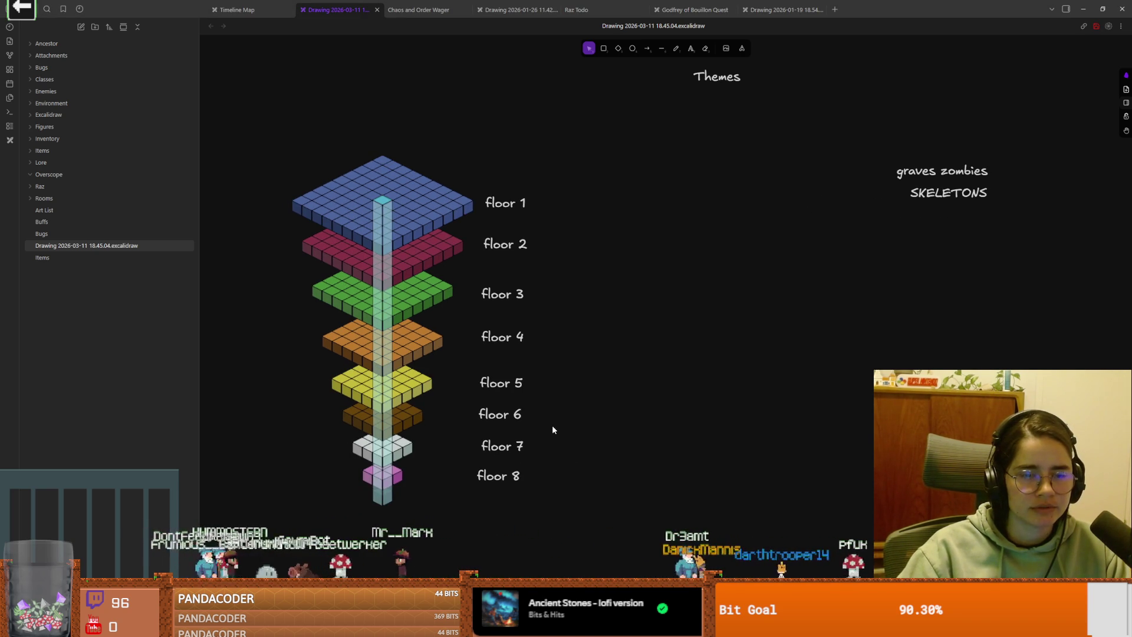
{"action": "left_click_drag", "start_coordinate": [847, 146], "coordinate": [1007, 209]}
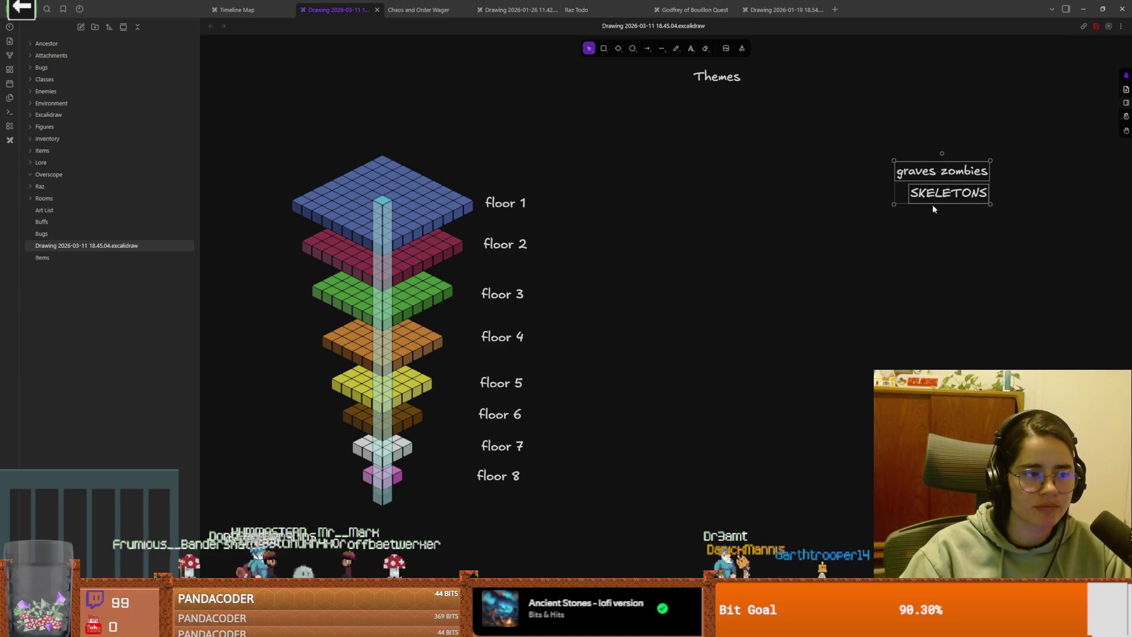
{"action": "left_click_drag", "start_coordinate": [912, 182], "coordinate": [943, 272]}
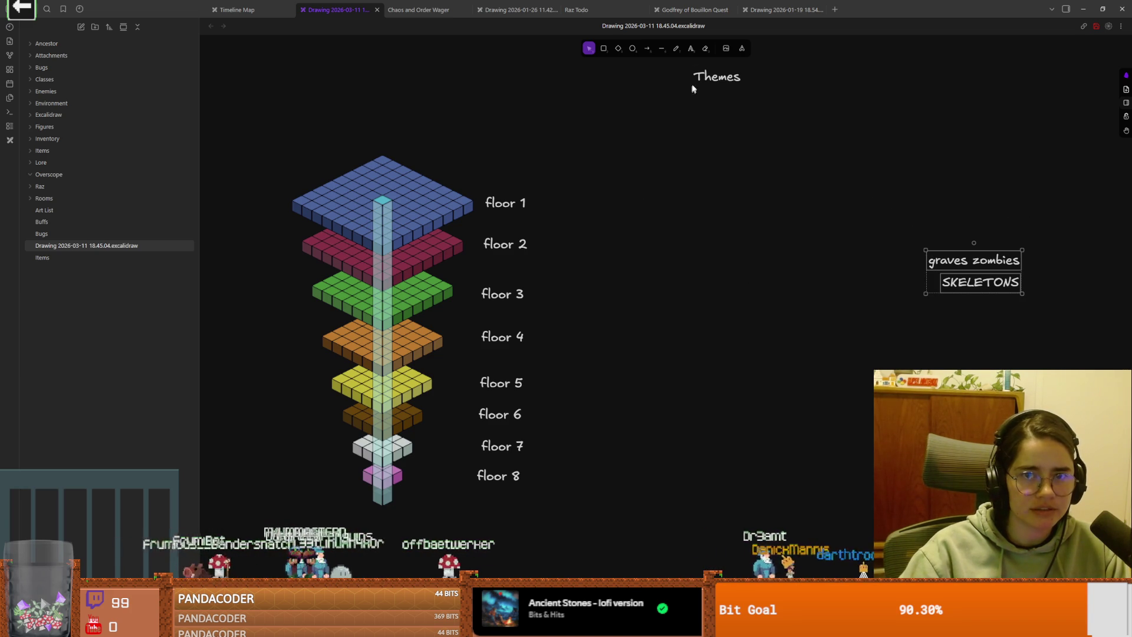
Step: Add an 'enemies of my ancestor?' note below Themes and move it up
{"action": "left_click", "coordinate": [690, 48]}
{"action": "left_click", "coordinate": [676, 189]}
{"action": "type", "text": "enemies of my ancestor?"}
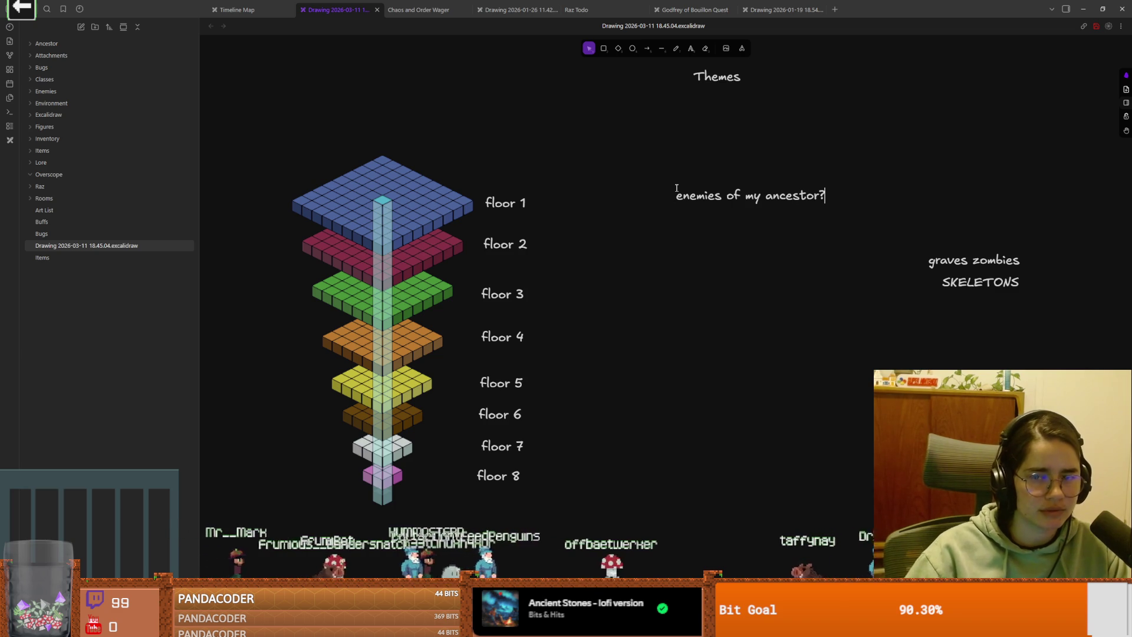
{"action": "left_click_drag", "start_coordinate": [727, 204], "coordinate": [723, 170]}
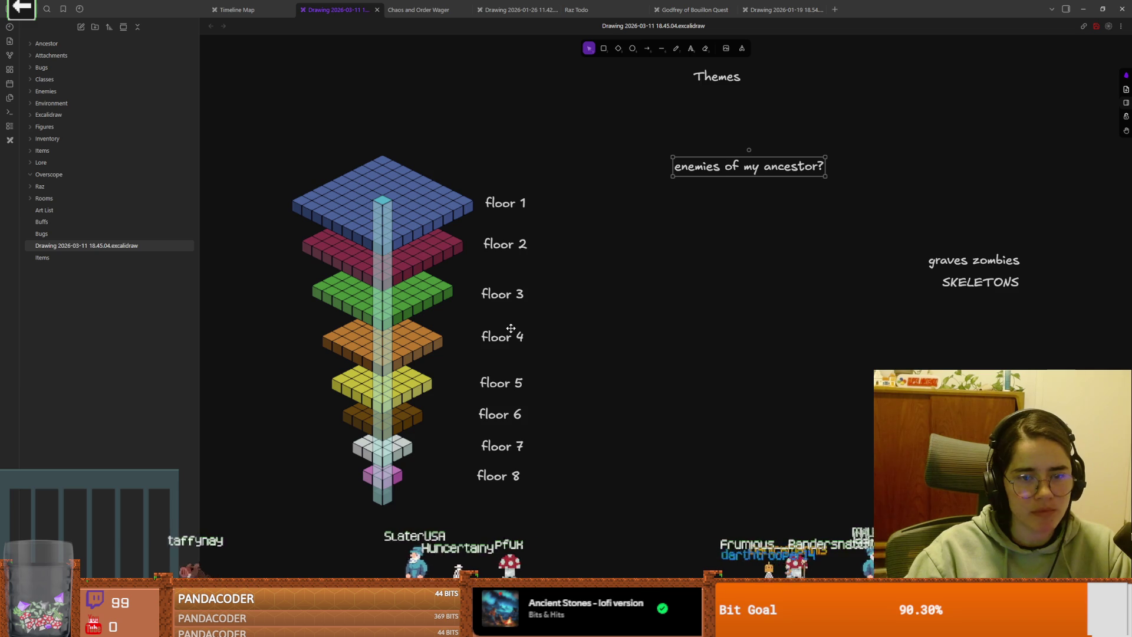
Step: Nudge the 'enemies of my ancestor?' note to the right
{"action": "key", "text": "shift+Down"}
{"action": "key", "text": "shift+Down"}
{"action": "key", "text": "shift+Down"}
{"action": "key", "text": "shift+Right"}
{"action": "key", "text": "shift+Right"}
{"action": "key", "text": "shift+Right"}
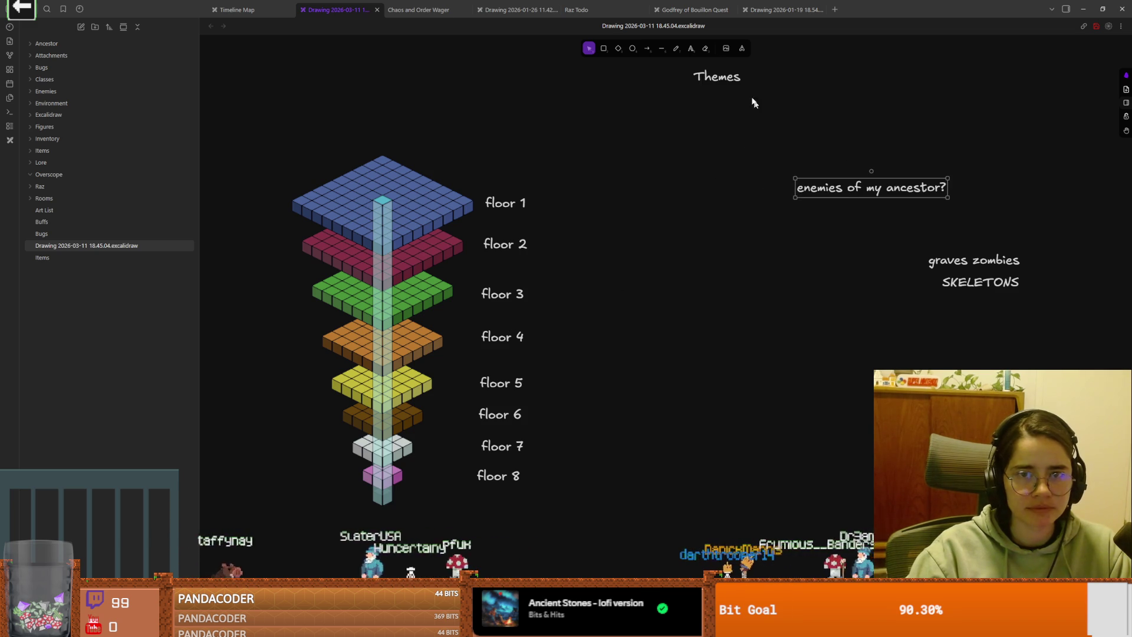
{"action": "left_click", "coordinate": [636, 204]}
Step: Add a 'descending deeper' note and drag it beside the other theme notes
{"action": "double_click", "coordinate": [637, 204]}
{"action": "type", "text": "descending deep"}
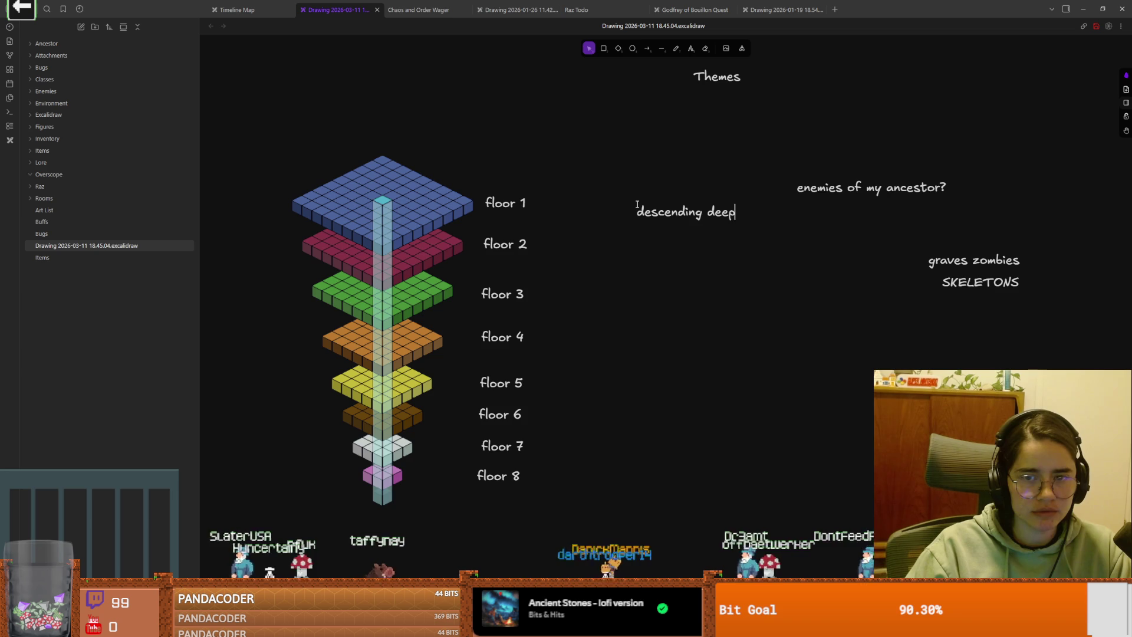
{"action": "left_click_drag", "start_coordinate": [663, 202], "coordinate": [679, 175]}
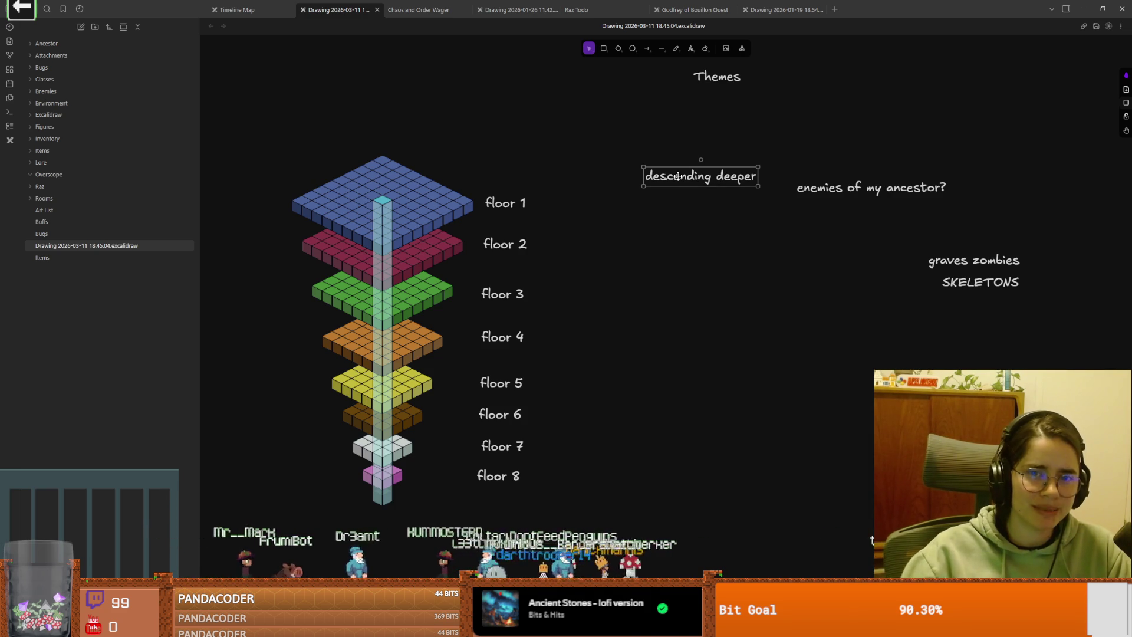
{"action": "left_click_drag", "start_coordinate": [678, 176], "coordinate": [755, 254]}
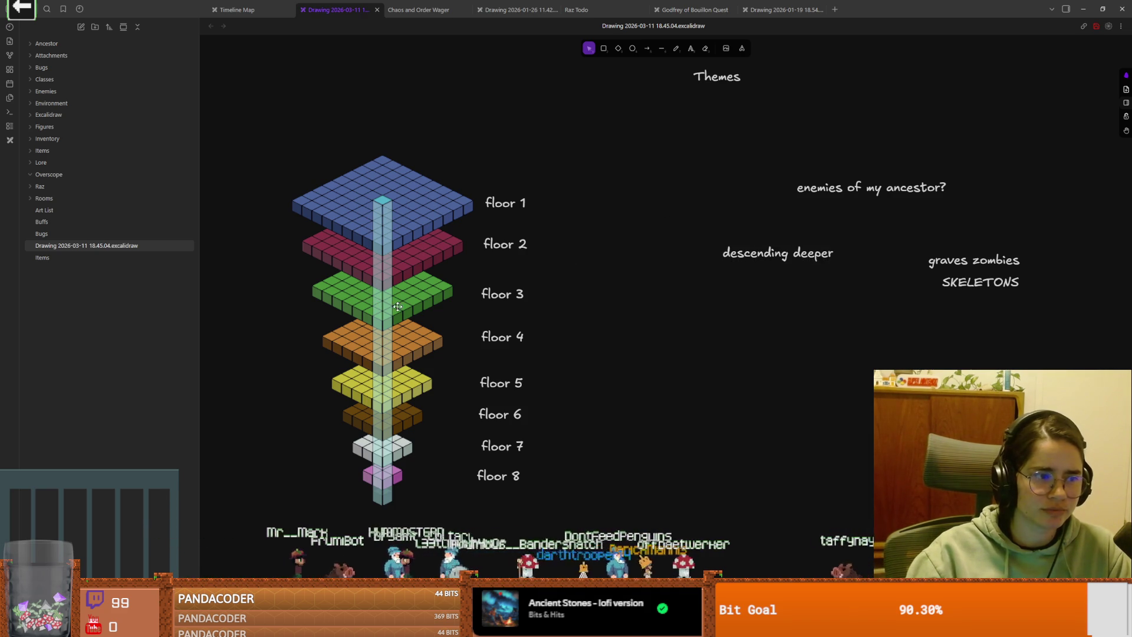
{"action": "right_click", "coordinate": [619, 340]}
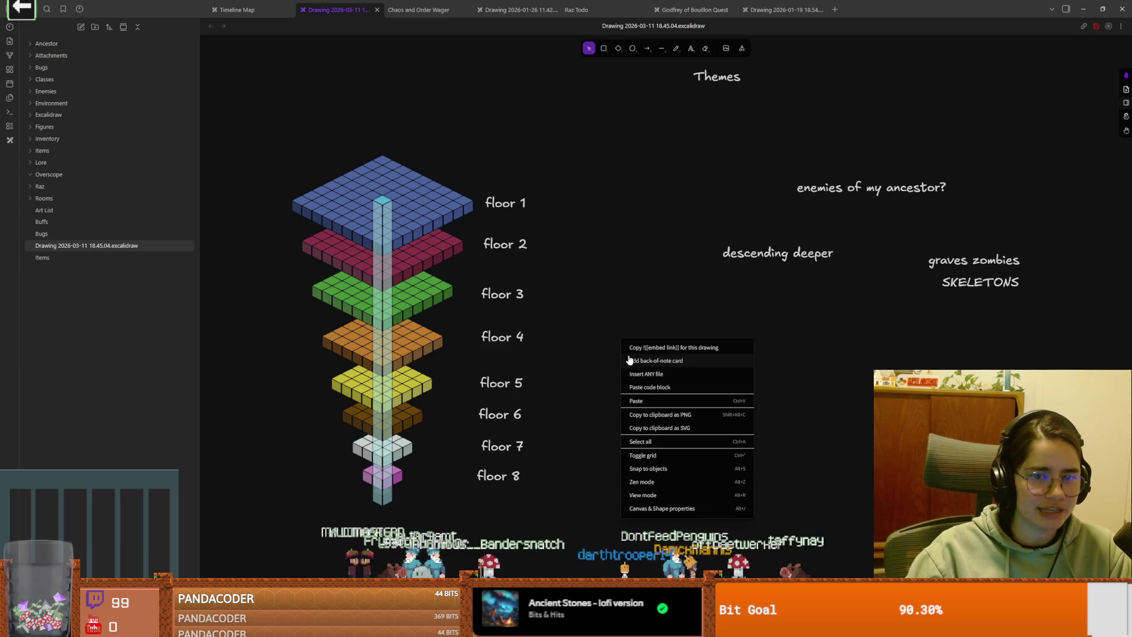
Step: Add a 'church' text note to the board and drag it down beside floor 5
{"action": "left_click", "coordinate": [599, 345]}
{"action": "left_click", "coordinate": [691, 48]}
{"action": "left_click", "coordinate": [660, 333]}
{"action": "type", "text": "chuc"}
{"action": "key", "text": "BackSpace"}
{"action": "type", "text": "rch"}
{"action": "key", "text": "Escape"}
{"action": "mouse_move", "coordinate": [680, 337]}
{"action": "left_mouse_down"}
{"action": "mouse_move", "coordinate": [641, 367]}
{"action": "mouse_move", "coordinate": [578, 380]}
{"action": "mouse_move", "coordinate": [611, 379]}
{"action": "left_mouse_up"}
{"action": "left_click", "coordinate": [605, 349]}
{"action": "left_click", "coordinate": [690, 48]}
{"action": "left_click", "coordinate": [571, 318]}
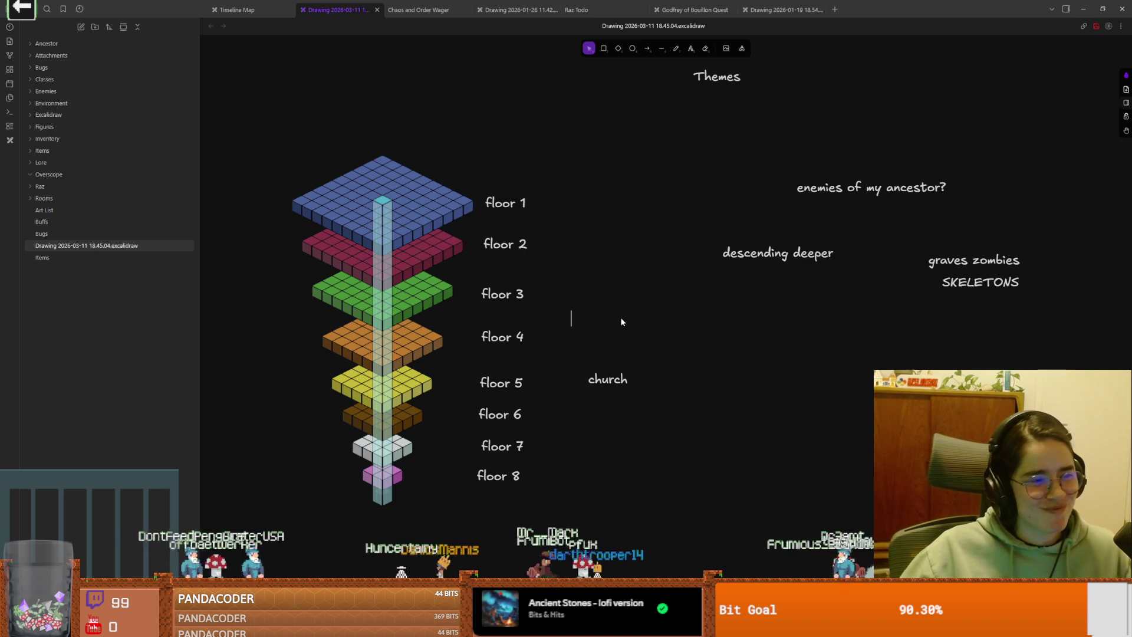
Step: Add an 'ancestors life' text note and position it beside floor 2
{"action": "left_click", "coordinate": [691, 48]}
{"action": "left_click", "coordinate": [594, 143]}
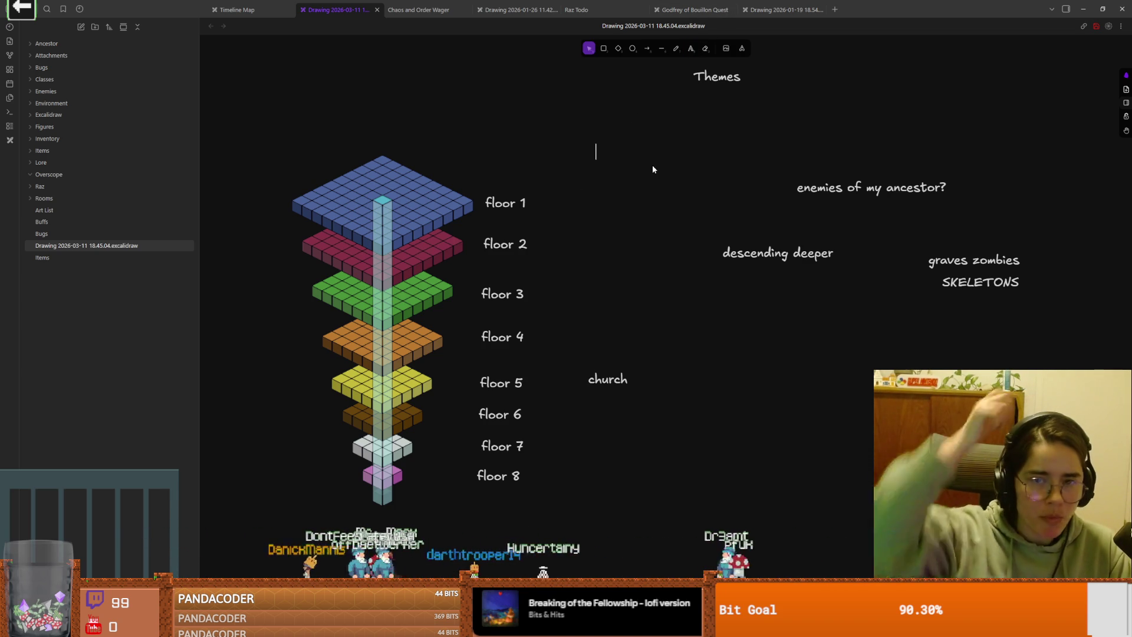
{"action": "type", "text": "ancestors life"}
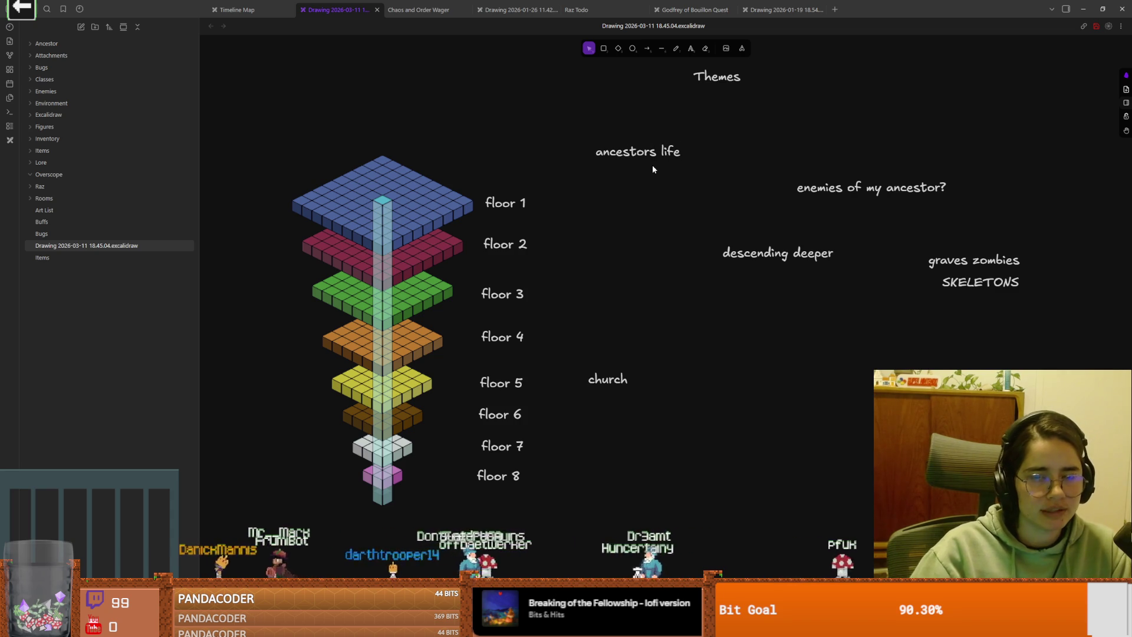
{"action": "key", "text": "Escape"}
{"action": "left_click_drag", "start_coordinate": [659, 155], "coordinate": [644, 259]}
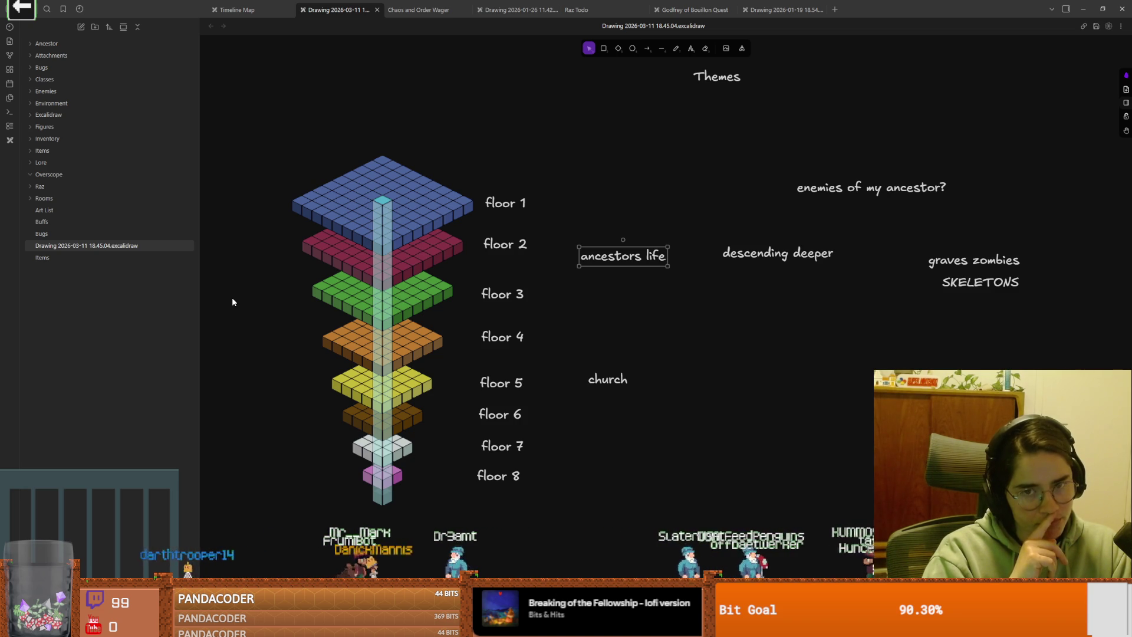
{"action": "left_click_drag", "start_coordinate": [285, 257], "coordinate": [341, 263]}
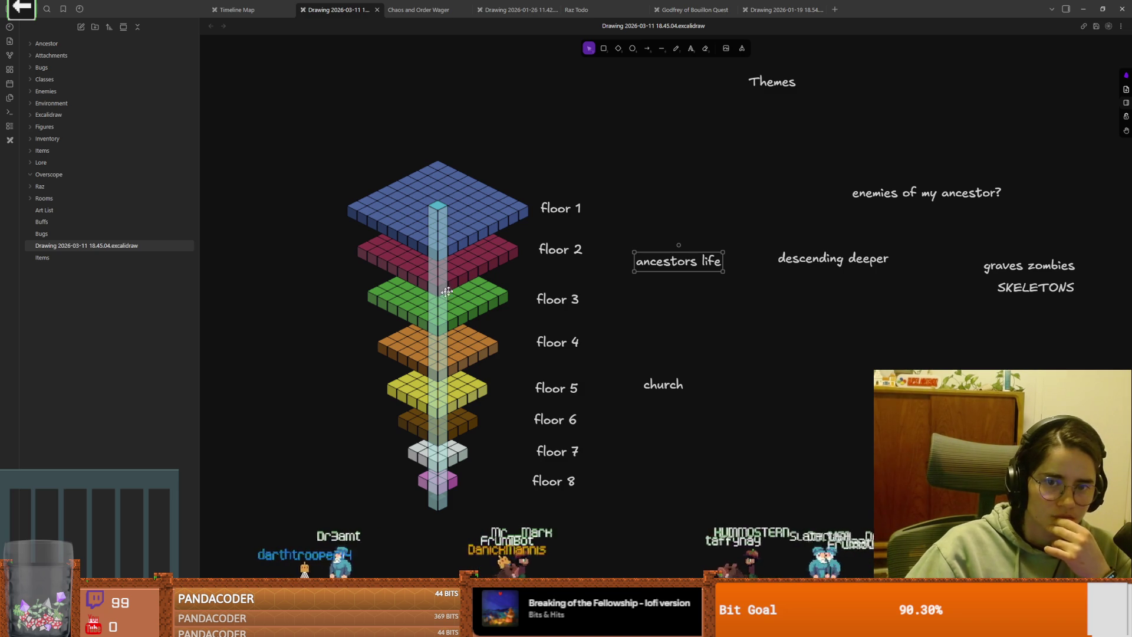
{"action": "left_click_drag", "start_coordinate": [680, 264], "coordinate": [729, 181]}
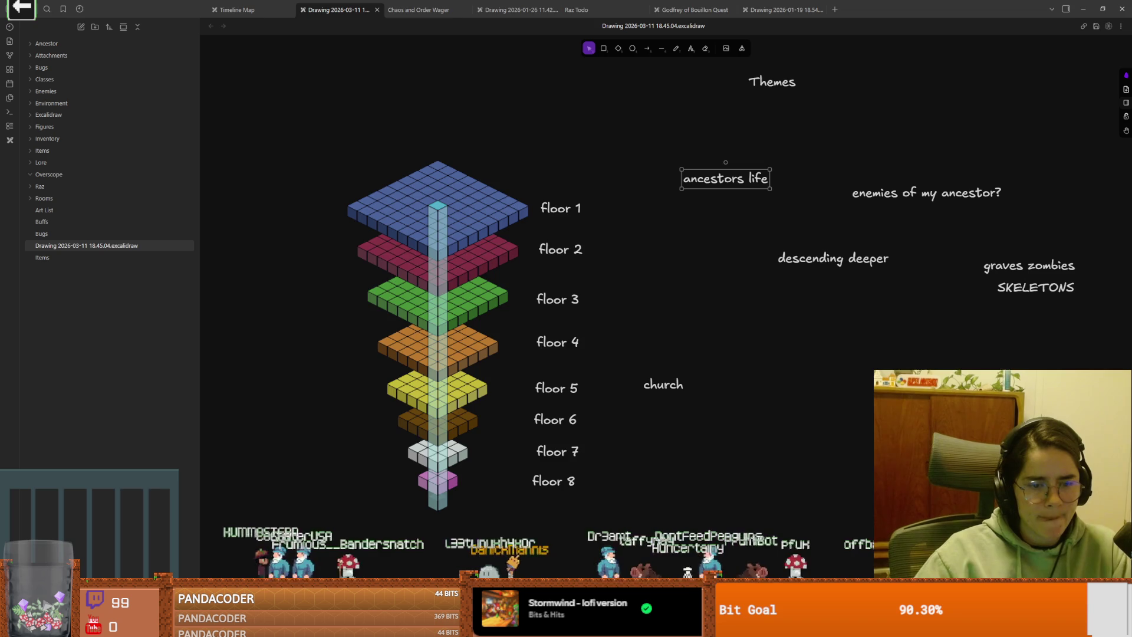
Step: Switch from Obsidian over to the Aseprite window
{"action": "key", "text": "alt+Tab"}
Step: Maximize Aseprite and reopen isometric_dungeon_polished.aseprite from File > Open Recent
{"action": "left_click", "coordinate": [656, 194]}
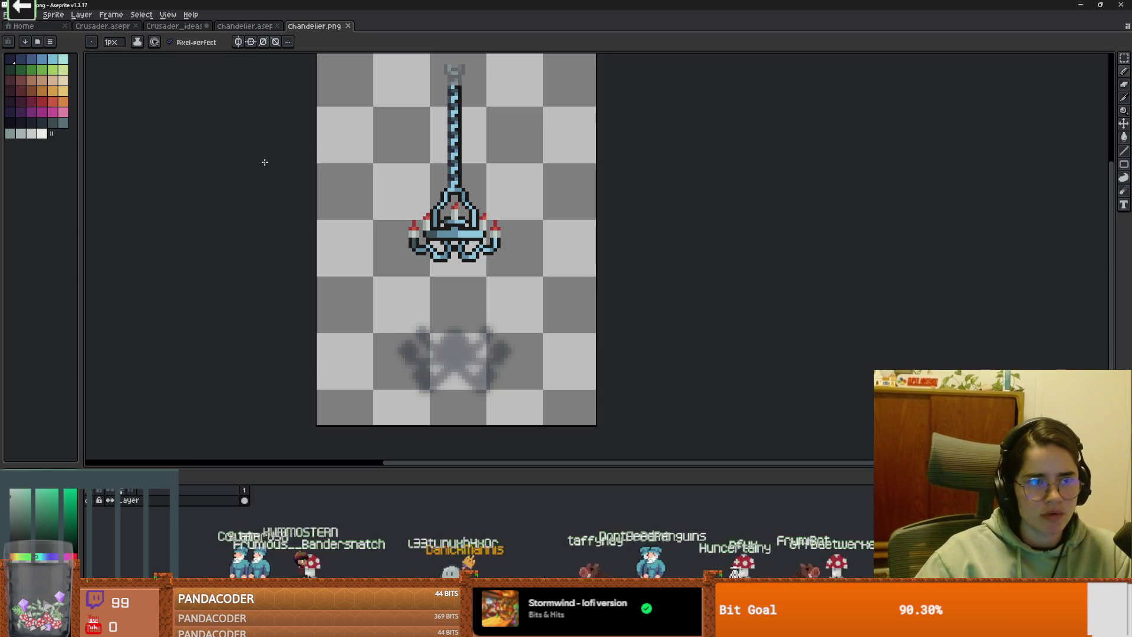
{"action": "left_click", "coordinate": [52, 15]}
{"action": "mouse_move", "coordinate": [32, 18]}
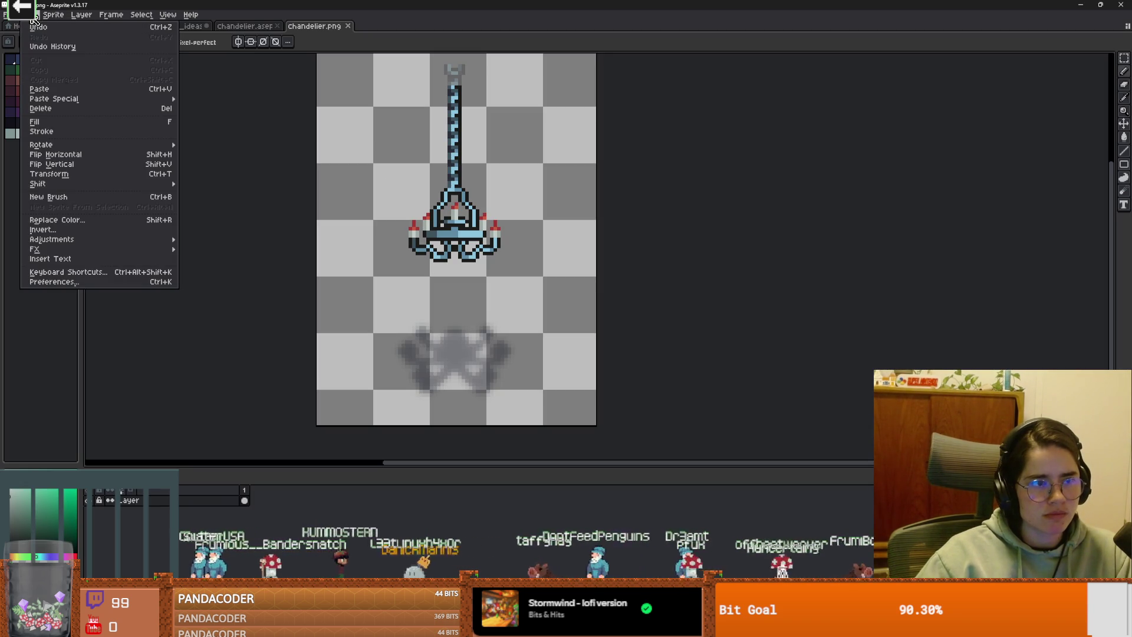
{"action": "mouse_move", "coordinate": [67, 52]}
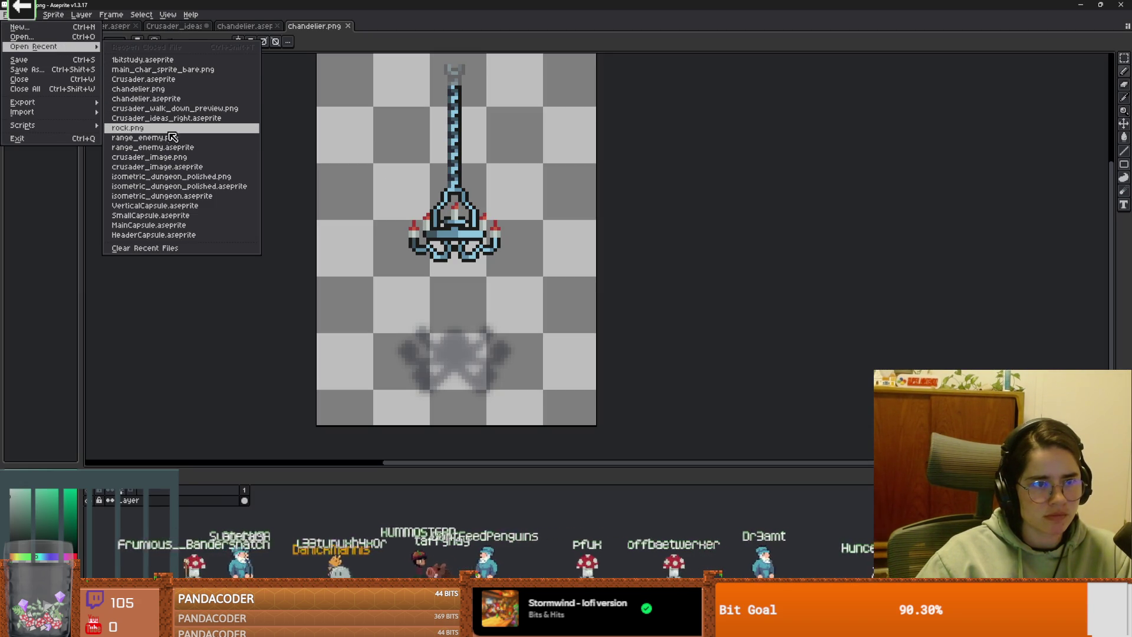
{"action": "left_click", "coordinate": [179, 184]}
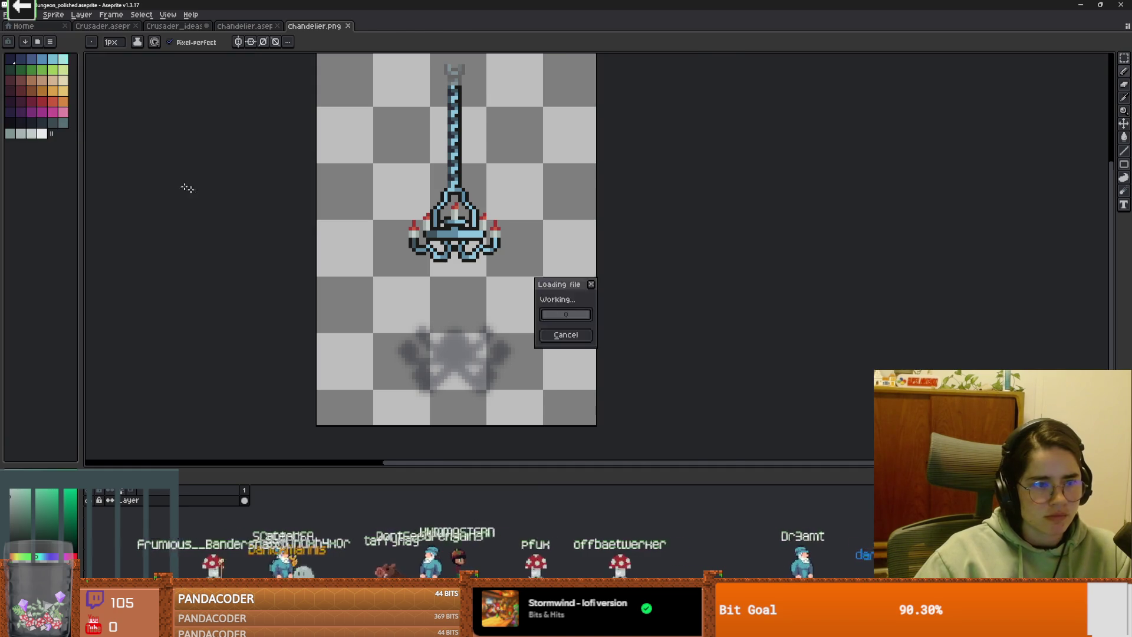
{"action": "scroll", "coordinate": [372, 275], "scroll_direction": "up", "scroll_amount": 1}
{"action": "scroll", "coordinate": [371, 275], "scroll_direction": "down", "scroll_amount": 2}
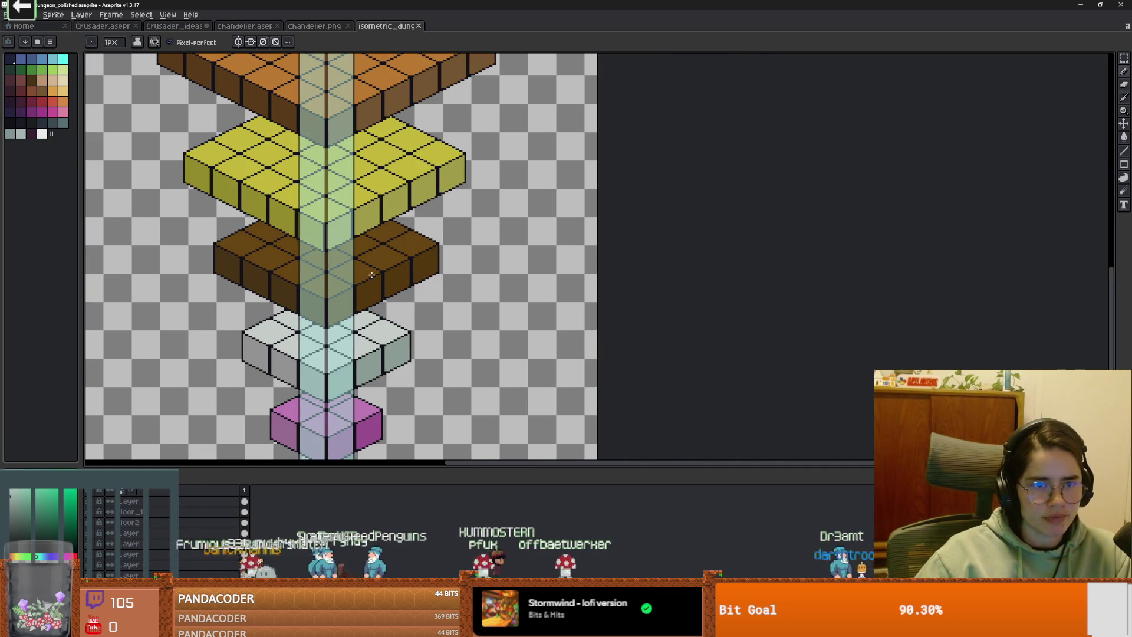
Step: Select the dark brown floor layer and move it down and right with the Move tool
{"action": "scroll", "coordinate": [130, 531], "scroll_direction": "down", "scroll_amount": 1}
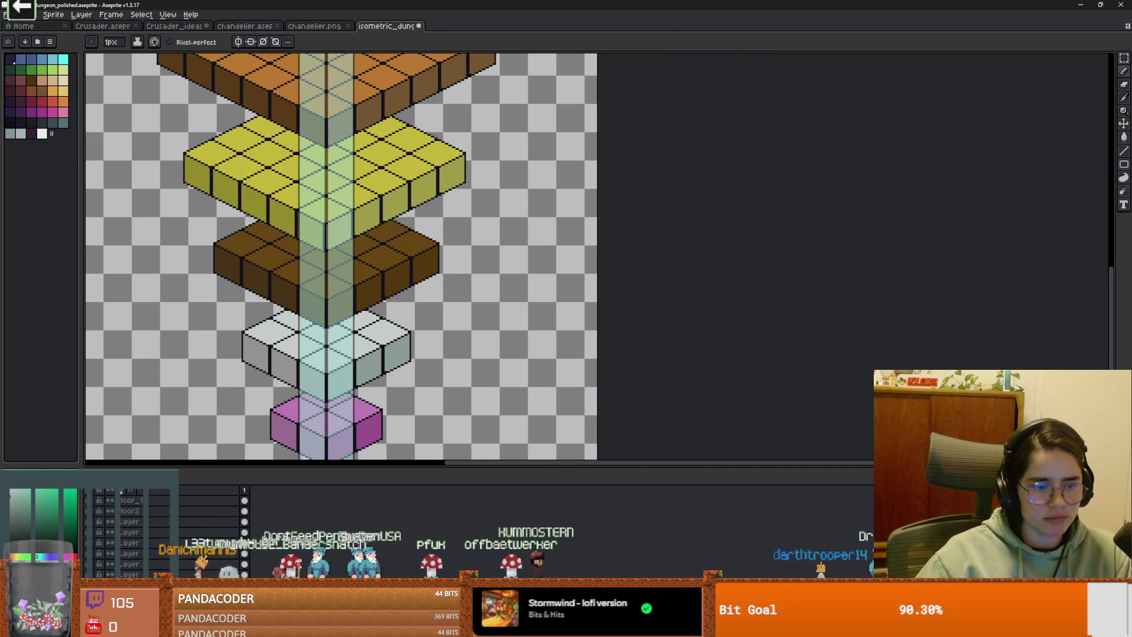
{"action": "scroll", "coordinate": [436, 223], "scroll_direction": "down", "scroll_amount": 3}
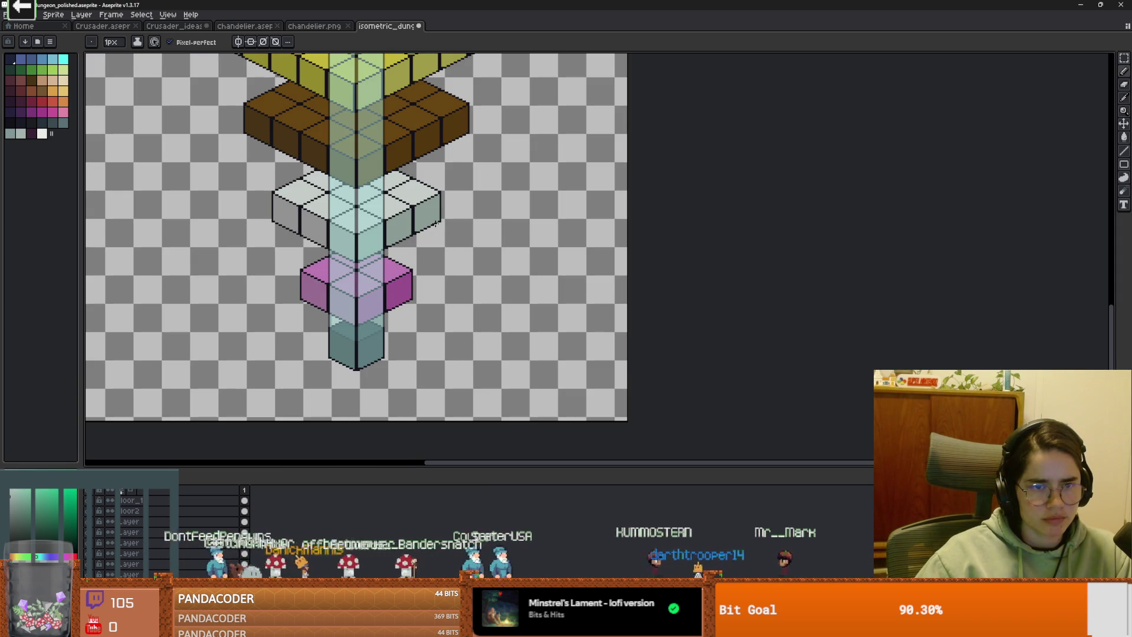
{"action": "scroll", "coordinate": [436, 224], "scroll_direction": "down", "scroll_amount": 1}
{"action": "scroll", "coordinate": [431, 253], "scroll_direction": "up", "scroll_amount": 1}
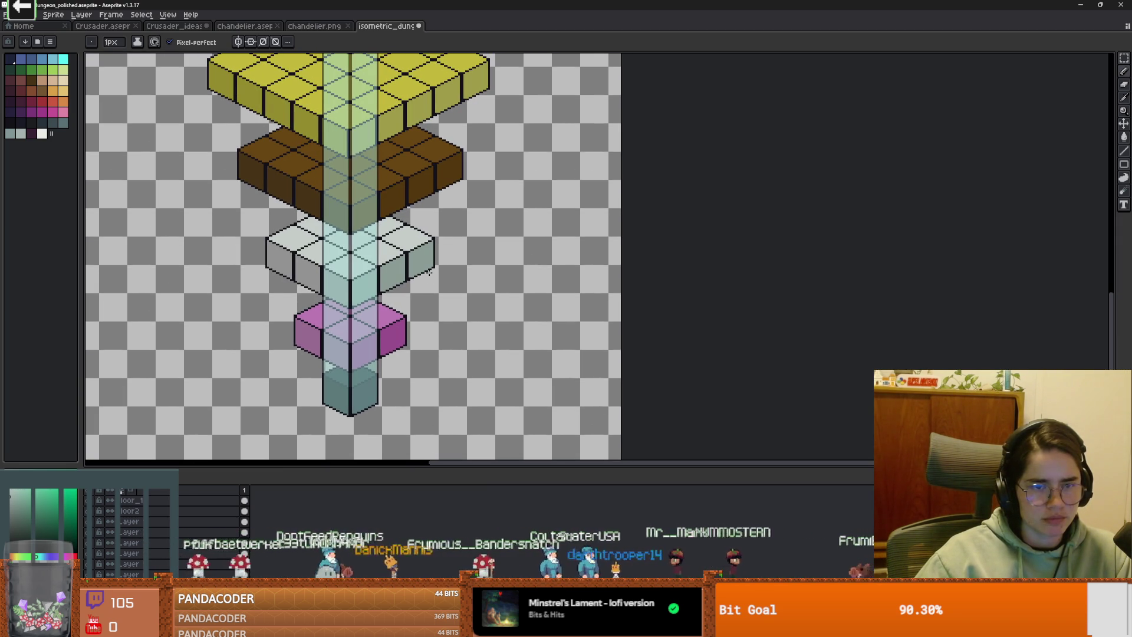
{"action": "scroll", "coordinate": [407, 270], "scroll_direction": "up", "scroll_amount": 2}
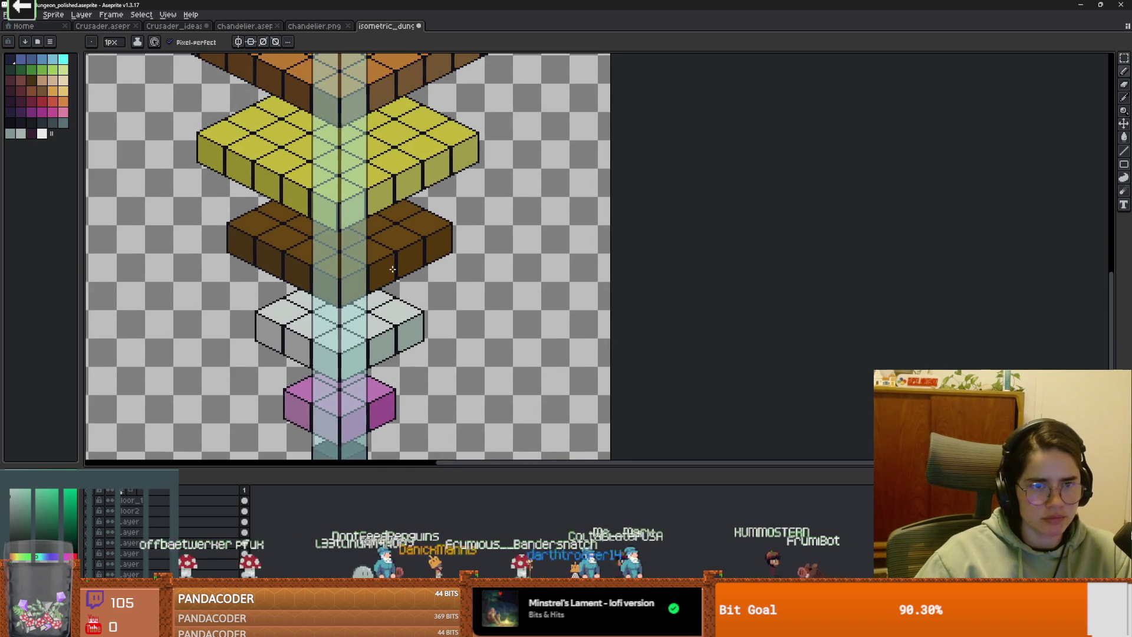
{"action": "scroll", "coordinate": [392, 269], "scroll_direction": "down", "scroll_amount": 2}
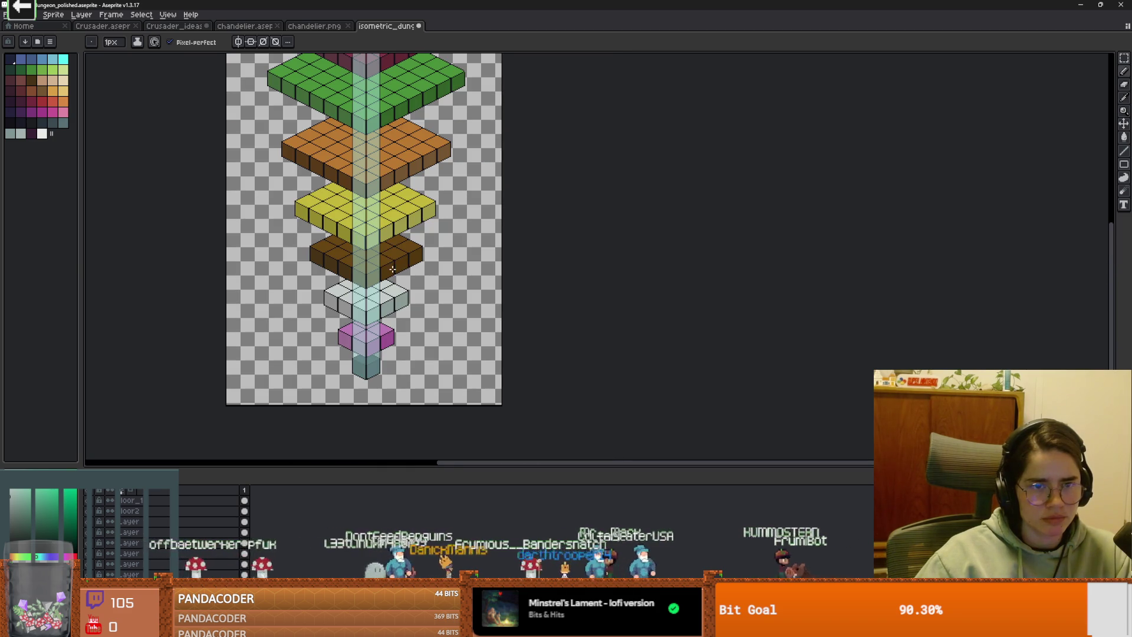
{"action": "left_click", "coordinate": [86, 556]}
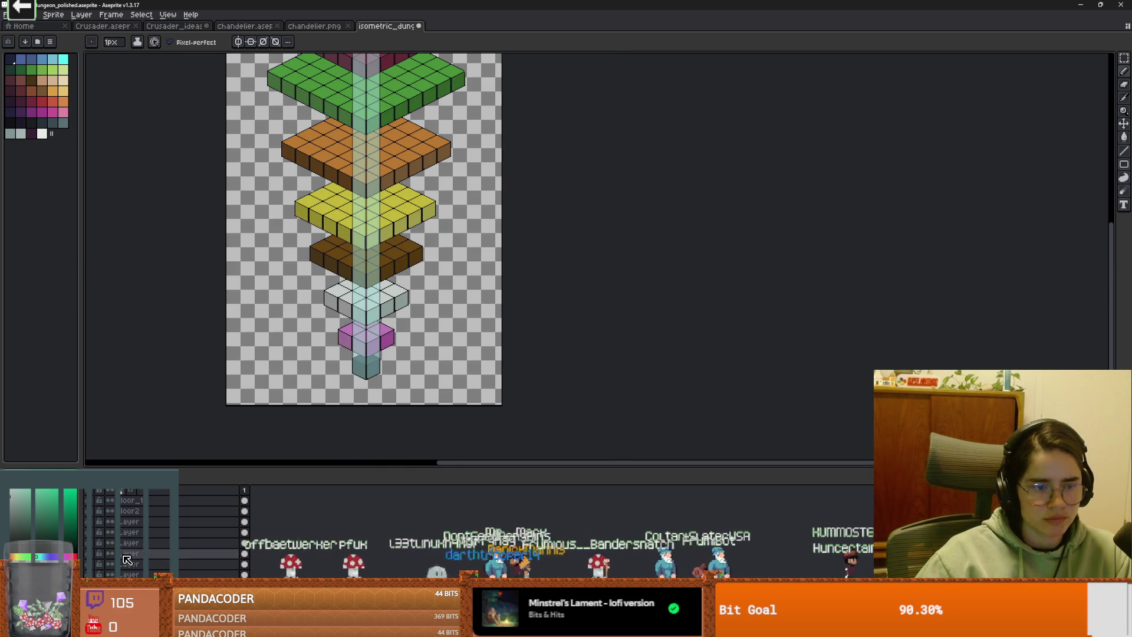
{"action": "key", "text": "v"}
{"action": "mouse_move", "coordinate": [389, 267]}
{"action": "left_mouse_down"}
{"action": "mouse_move", "coordinate": [450, 260]}
{"action": "mouse_move", "coordinate": [447, 289]}
{"action": "left_mouse_up"}
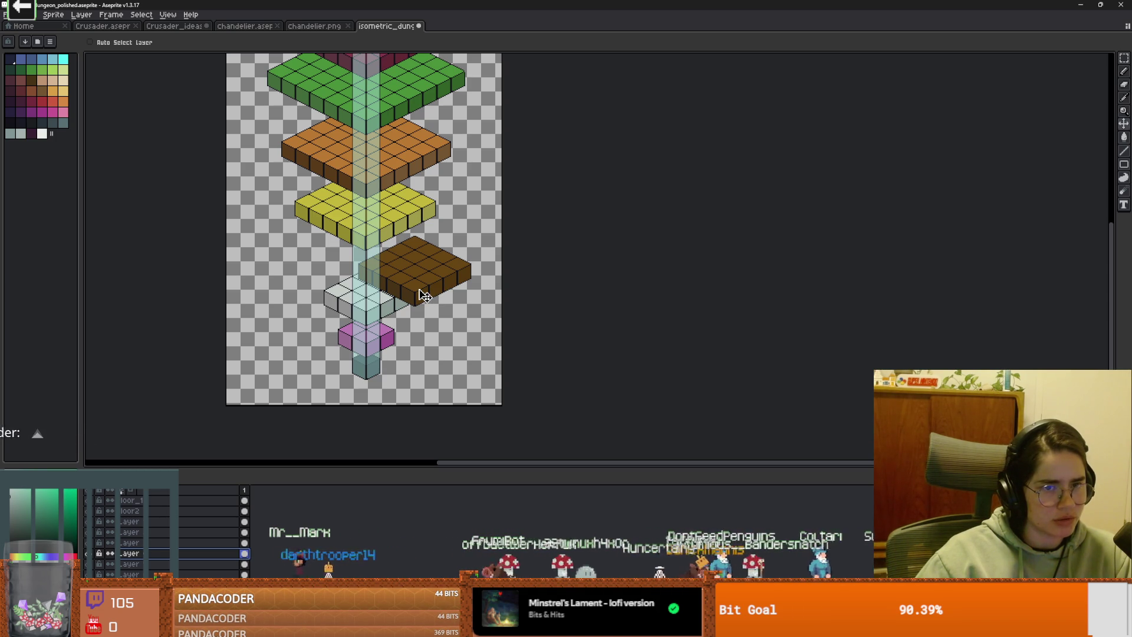
Step: Drag the dark brown floor back to centre it beneath the yellow floor
{"action": "left_click_drag", "start_coordinate": [424, 295], "coordinate": [369, 269]}
{"action": "scroll", "coordinate": [384, 283], "scroll_direction": "down", "scroll_amount": 1}
{"action": "scroll", "coordinate": [383, 283], "scroll_direction": "up", "scroll_amount": 1}
{"action": "scroll", "coordinate": [393, 322], "scroll_direction": "down", "scroll_amount": 1}
{"action": "scroll", "coordinate": [393, 325], "scroll_direction": "up", "scroll_amount": 1}
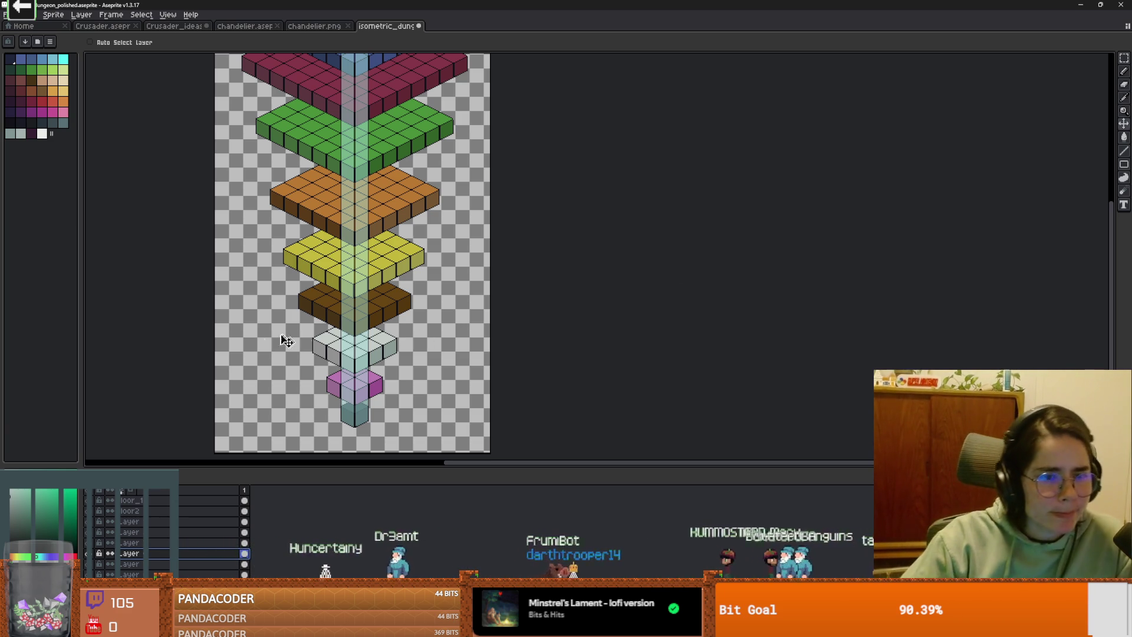
Step: Hide the dark brown floor and lower the yellow and orange floors slightly
{"action": "left_click", "coordinate": [89, 555]}
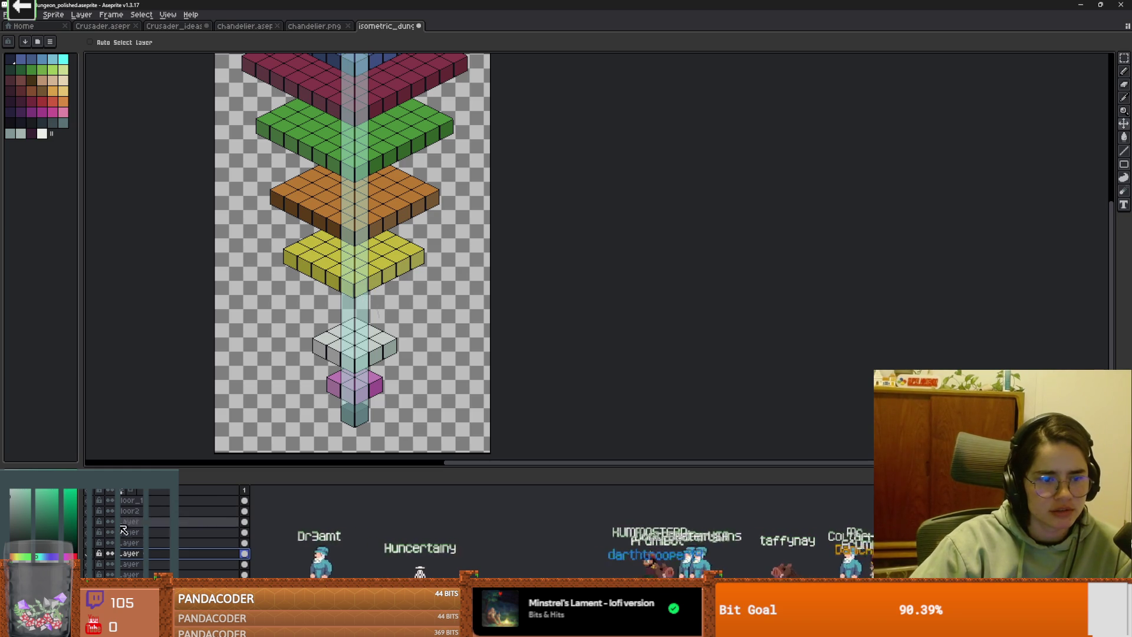
{"action": "left_click", "coordinate": [136, 544]}
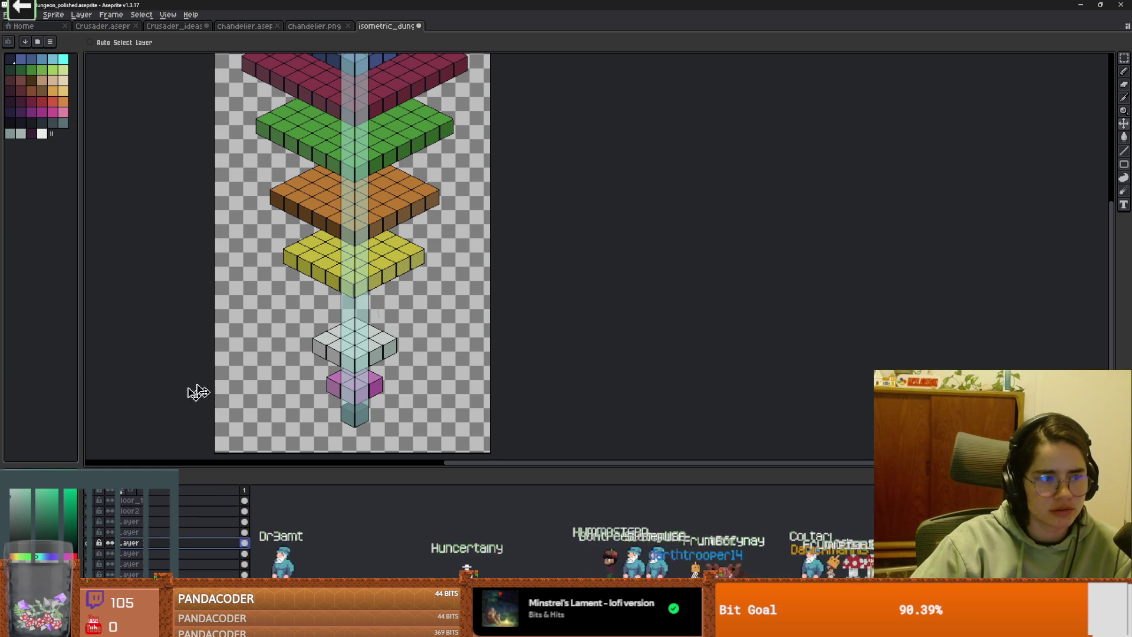
{"action": "left_click_drag", "start_coordinate": [355, 281], "coordinate": [363, 277]}
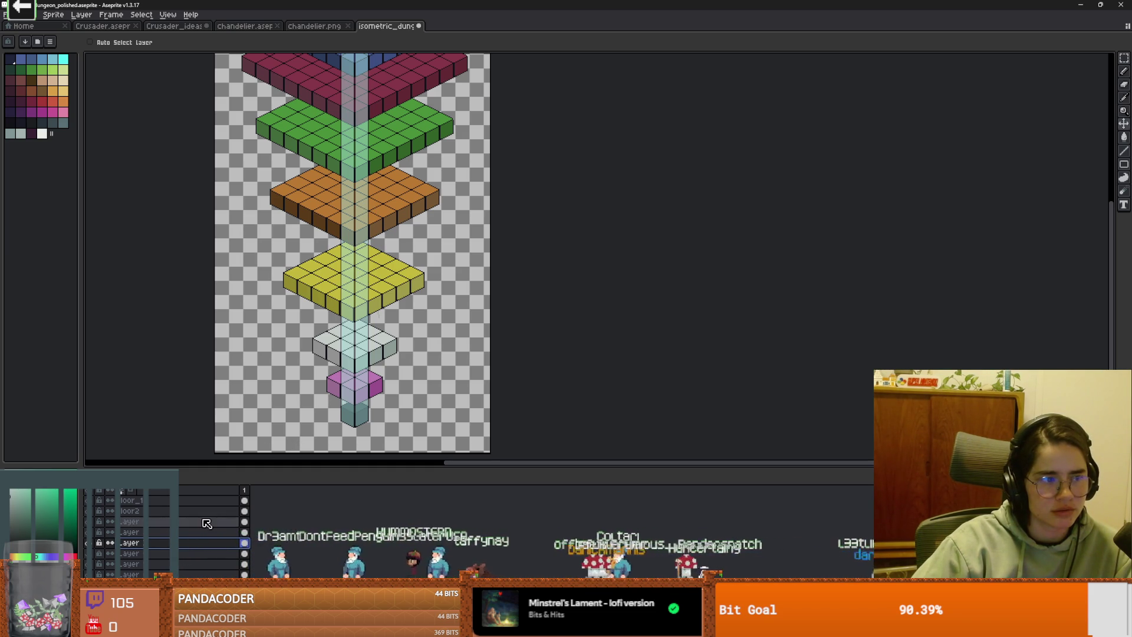
{"action": "left_click", "coordinate": [97, 534]}
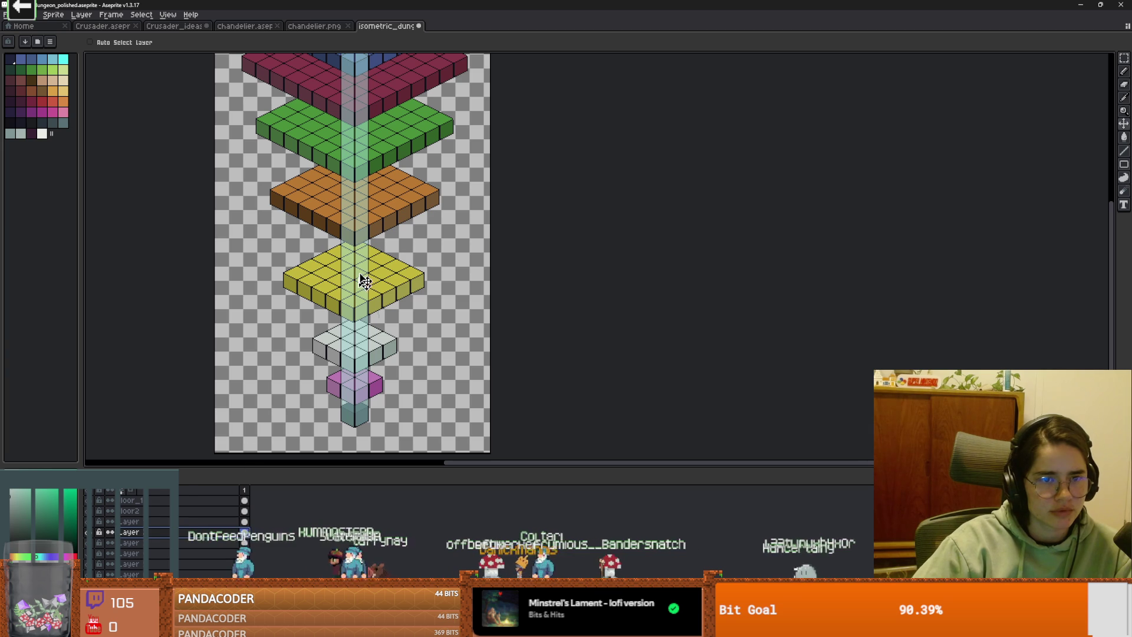
{"action": "left_click_drag", "start_coordinate": [361, 278], "coordinate": [361, 286]}
{"action": "scroll", "coordinate": [379, 235], "scroll_direction": "up", "scroll_amount": 3}
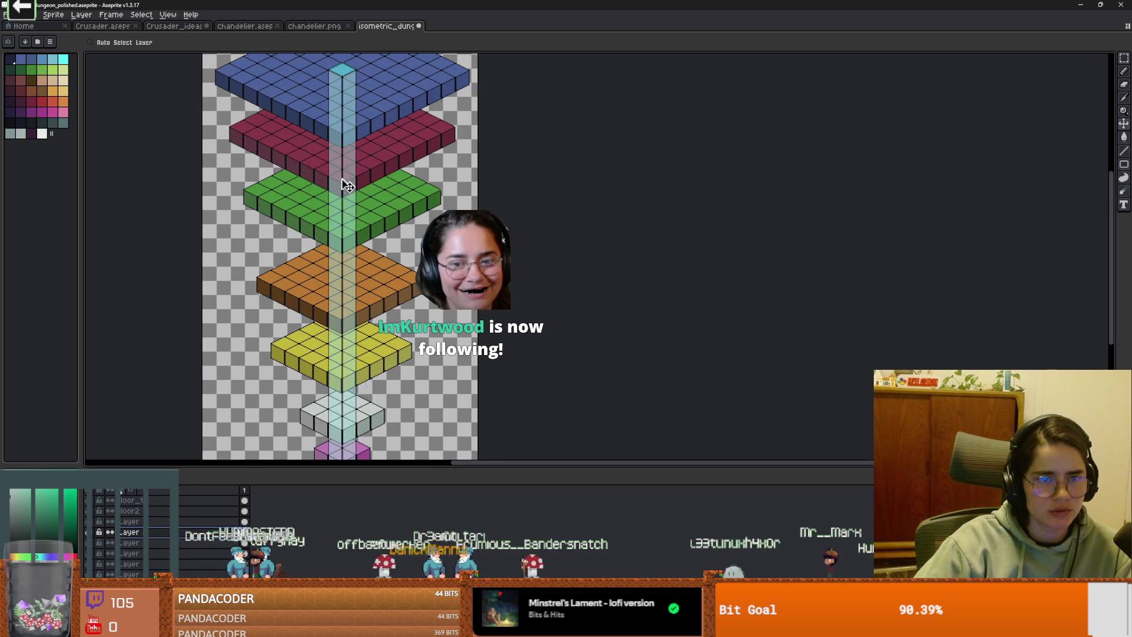
{"action": "scroll", "coordinate": [351, 323], "scroll_direction": "up", "scroll_amount": 2}
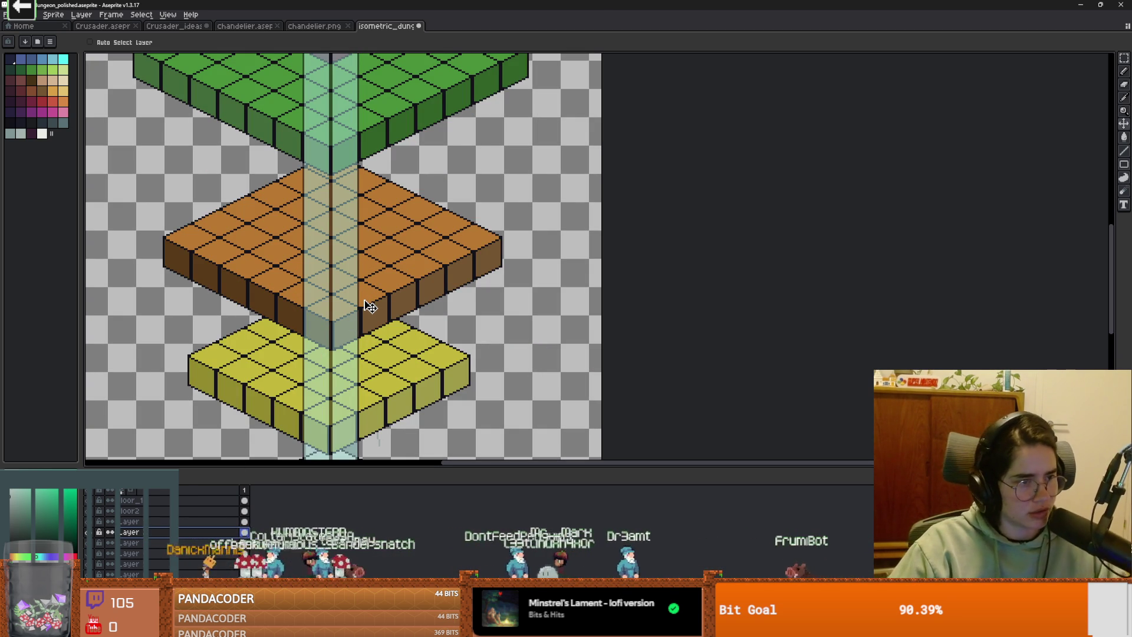
{"action": "scroll", "coordinate": [369, 330], "scroll_direction": "right", "scroll_amount": 1}
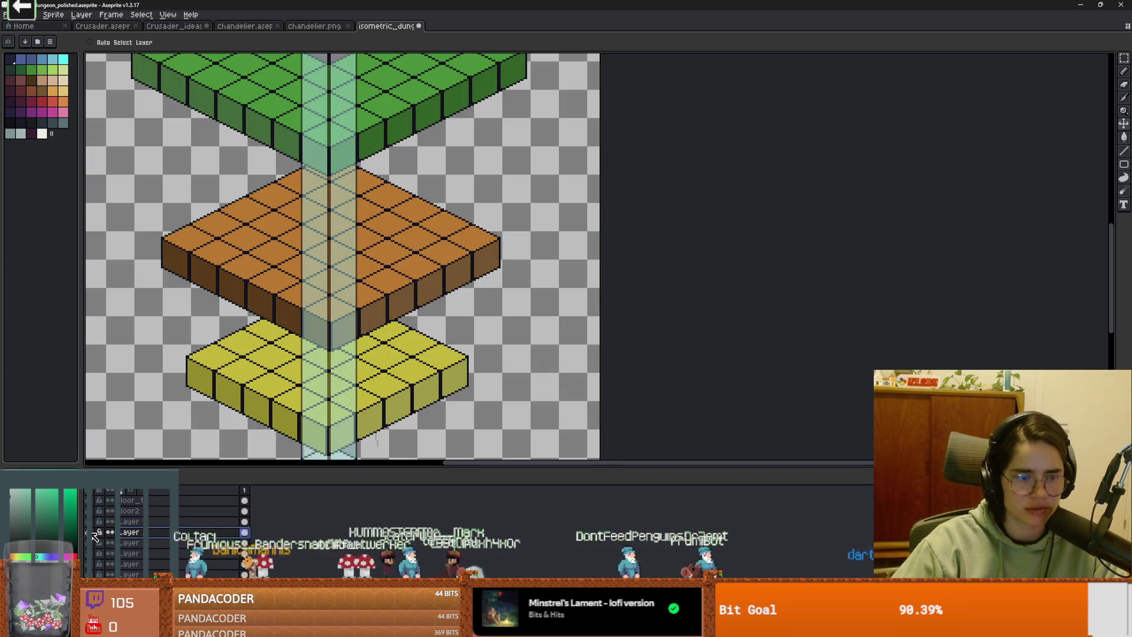
Step: Hide the orange floor, pink cube and red floor layers
{"action": "key", "text": "Delete"}
{"action": "scroll", "coordinate": [287, 318], "scroll_direction": "down", "scroll_amount": 2}
{"action": "scroll", "coordinate": [287, 318], "scroll_direction": "down", "scroll_amount": 3}
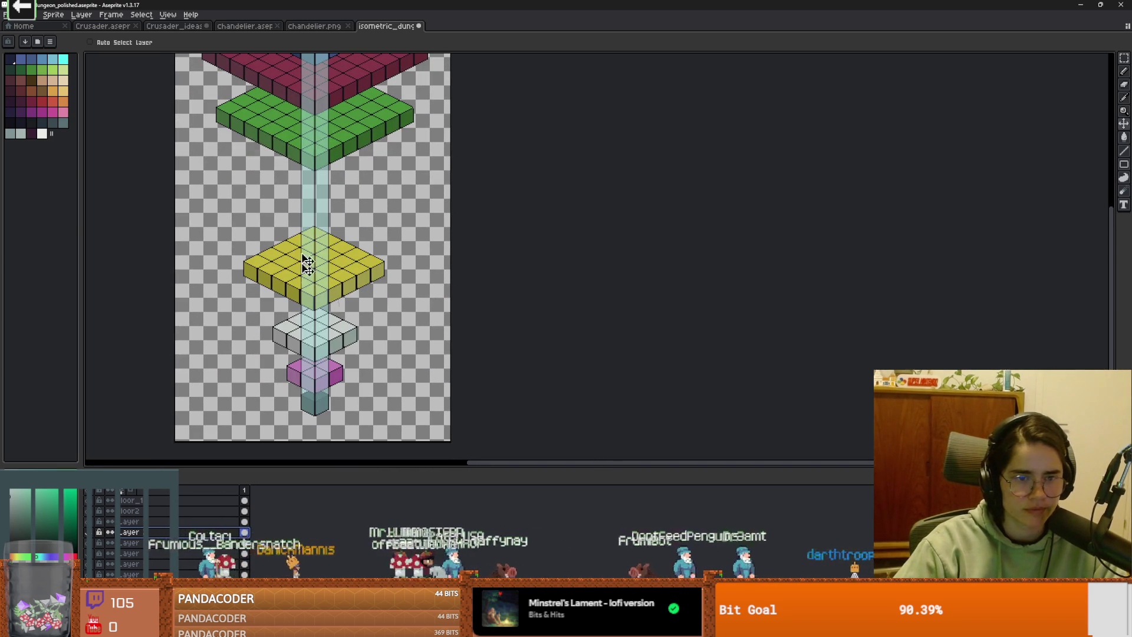
{"action": "left_click", "coordinate": [98, 575]}
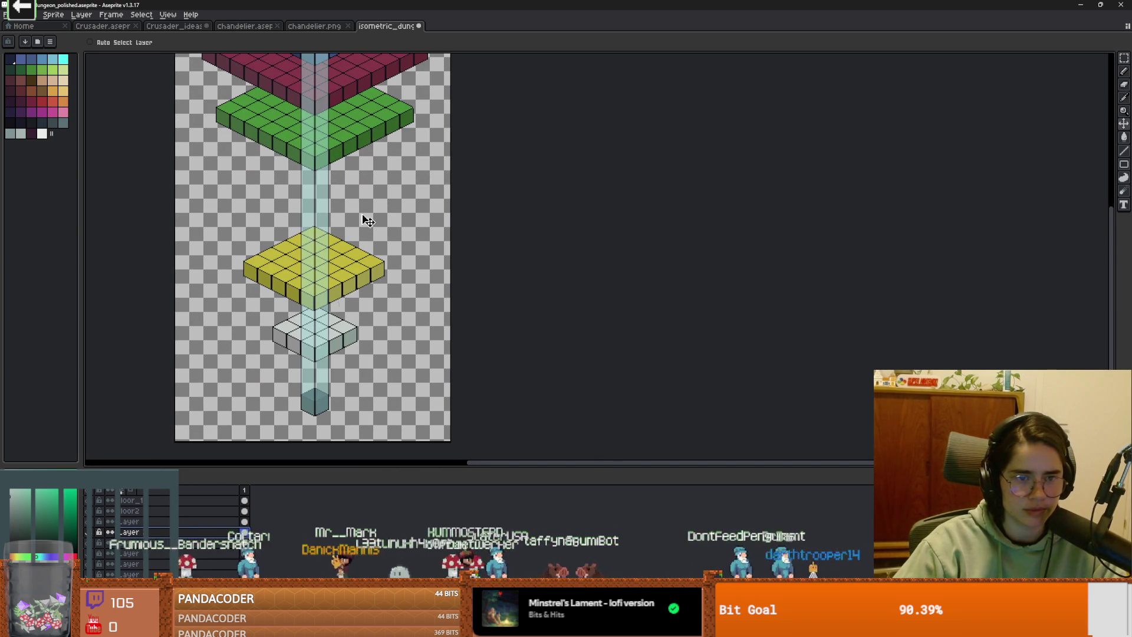
{"action": "scroll", "coordinate": [368, 220], "scroll_direction": "up", "scroll_amount": 2}
{"action": "scroll", "coordinate": [340, 223], "scroll_direction": "up", "scroll_amount": 2}
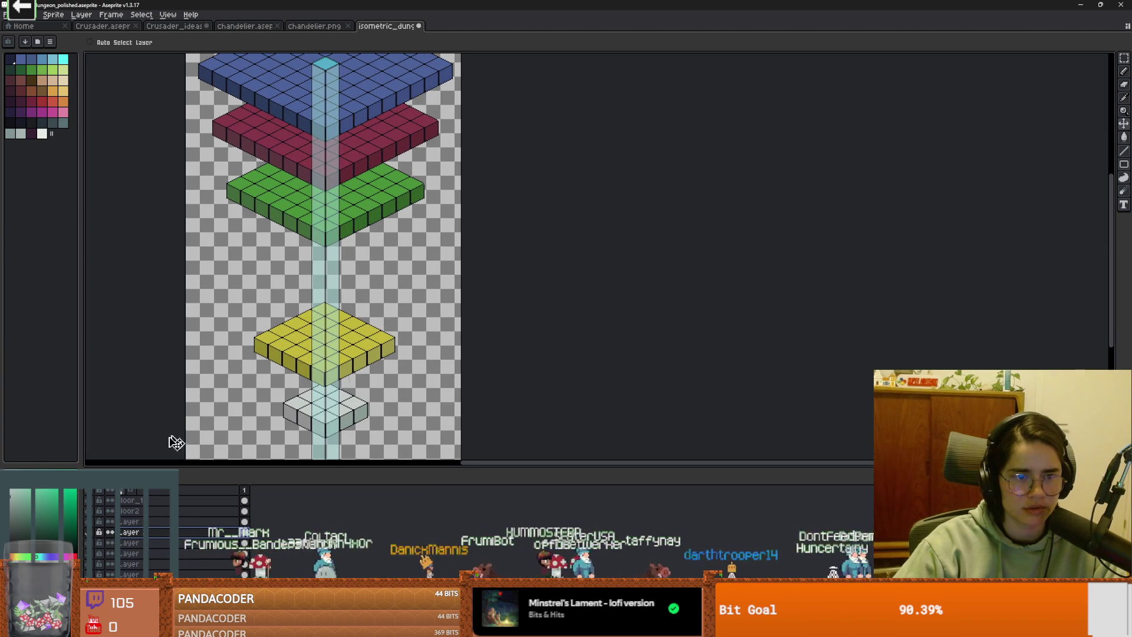
{"action": "left_click", "coordinate": [97, 512]}
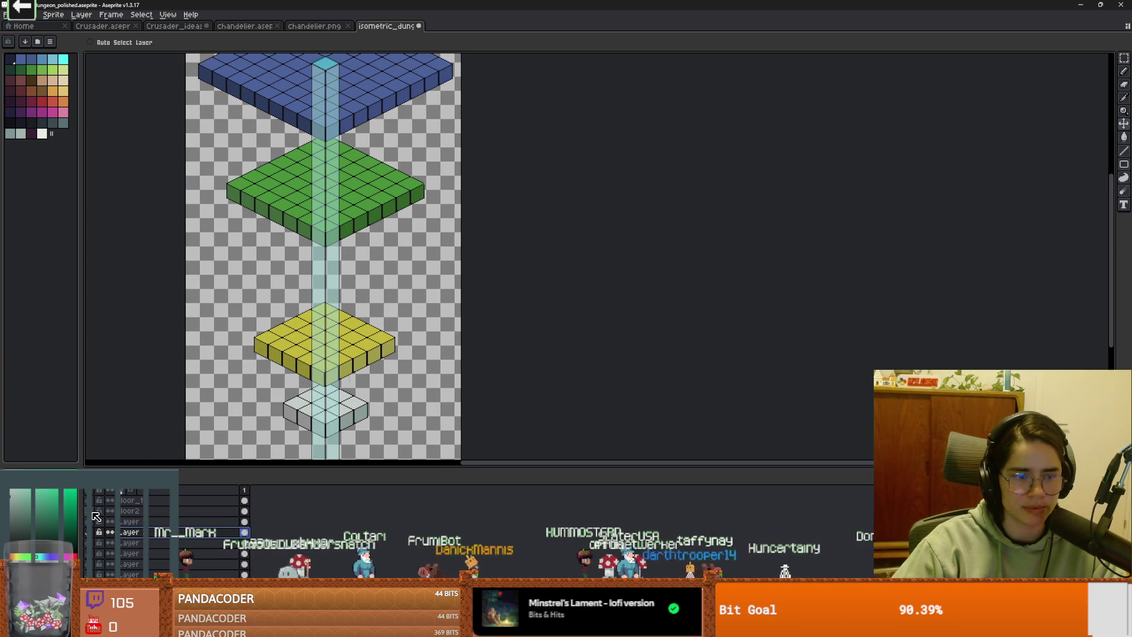
{"action": "scroll", "coordinate": [298, 207], "scroll_direction": "down", "scroll_amount": 2}
{"action": "scroll", "coordinate": [313, 327], "scroll_direction": "down", "scroll_amount": 3}
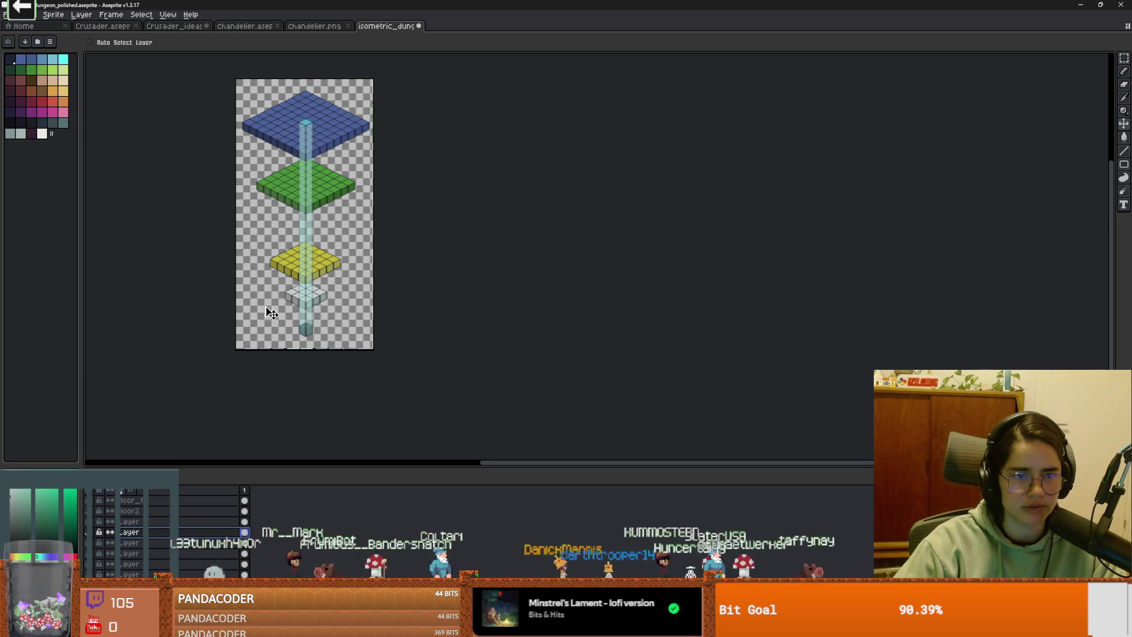
{"action": "scroll", "coordinate": [298, 289], "scroll_direction": "up", "scroll_amount": 1}
{"action": "scroll", "coordinate": [295, 312], "scroll_direction": "down", "scroll_amount": 1}
{"action": "scroll", "coordinate": [295, 313], "scroll_direction": "up", "scroll_amount": 1}
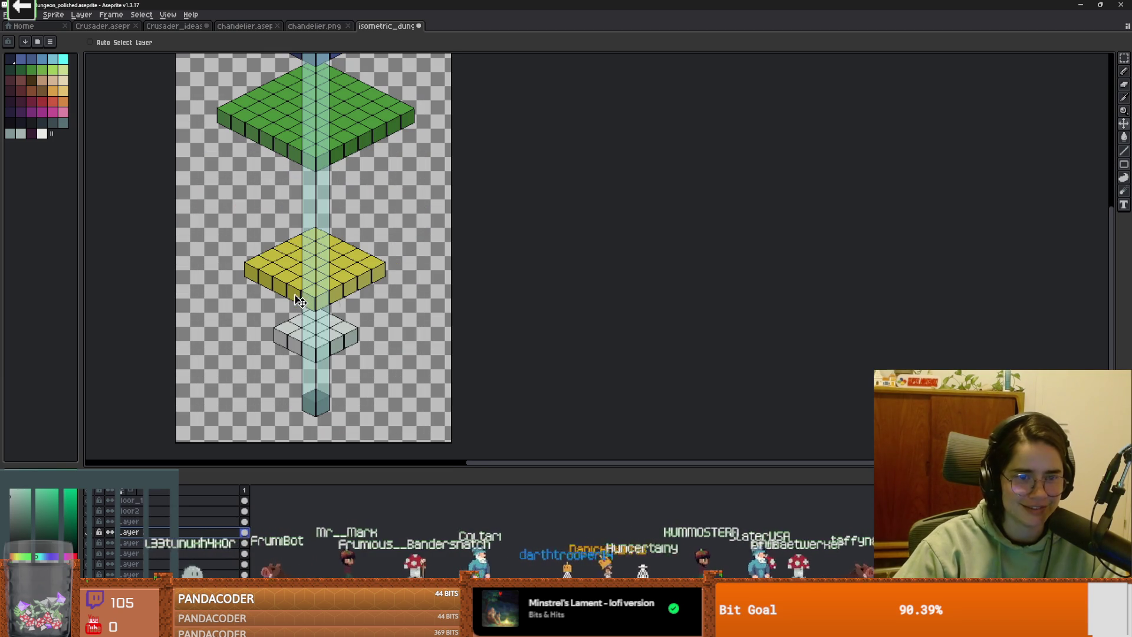
Step: Raise the green, yellow and white floors so the four tiers are evenly spaced
{"action": "left_click", "coordinate": [131, 500]}
{"action": "scroll", "coordinate": [301, 296], "scroll_direction": "up", "scroll_amount": 2}
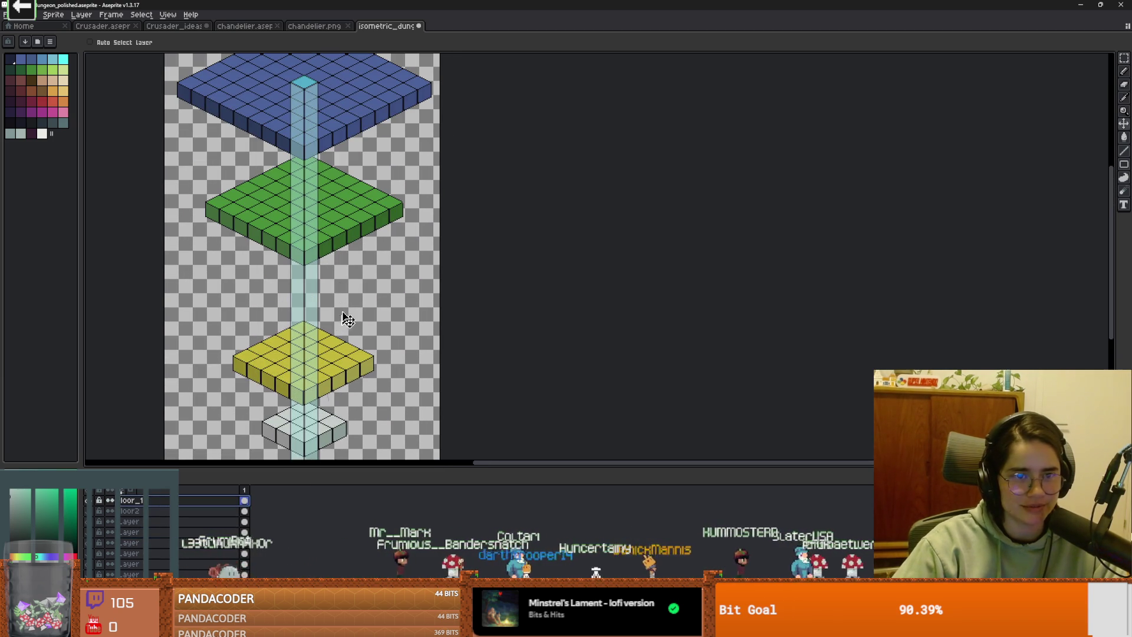
{"action": "key", "text": "alt+Down"}
{"action": "key", "text": "alt+Down"}
{"action": "key", "text": "Down"}
{"action": "left_click_drag", "start_coordinate": [335, 241], "coordinate": [337, 235]}
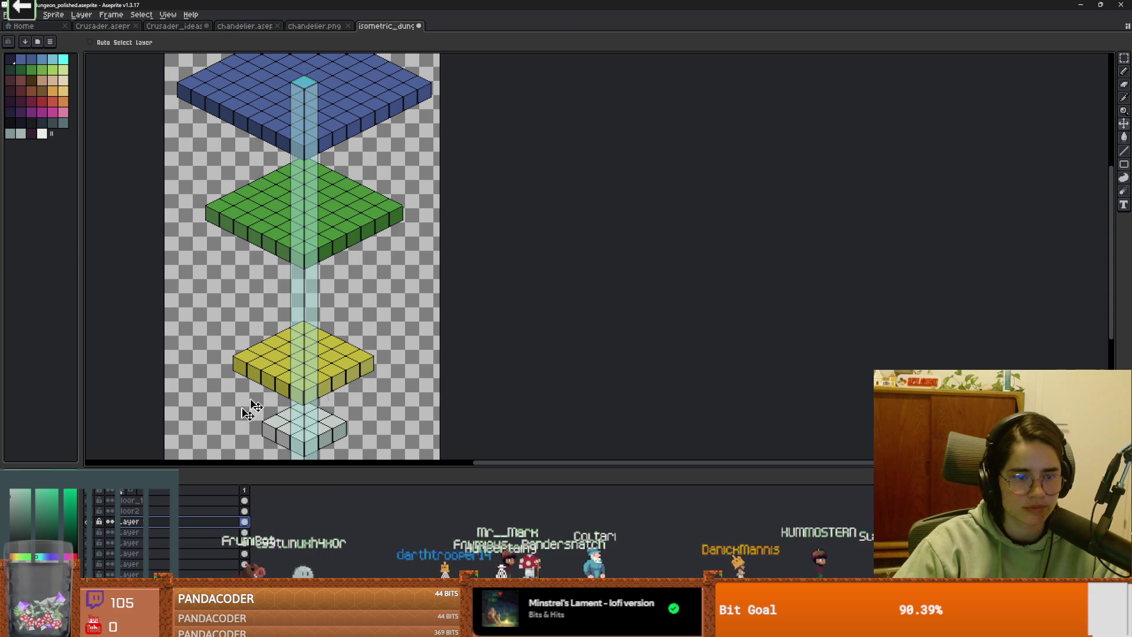
{"action": "left_click", "coordinate": [129, 542]}
{"action": "left_click_drag", "start_coordinate": [311, 373], "coordinate": [319, 312]}
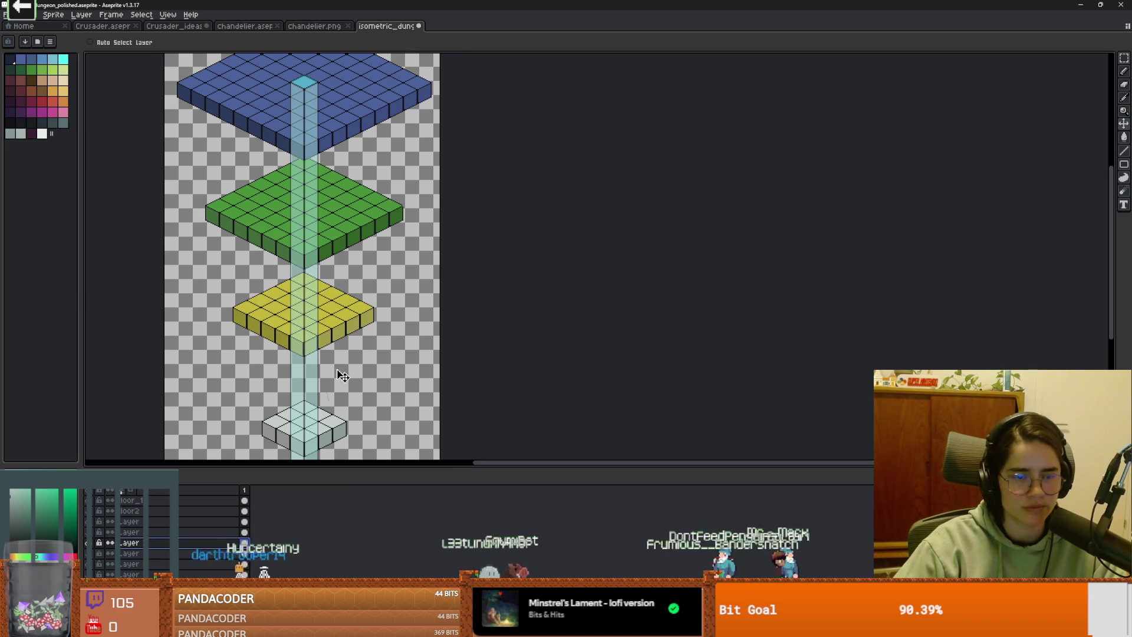
{"action": "scroll", "coordinate": [340, 376], "scroll_direction": "down", "scroll_amount": 3}
{"action": "left_click_drag", "start_coordinate": [333, 353], "coordinate": [338, 326]}
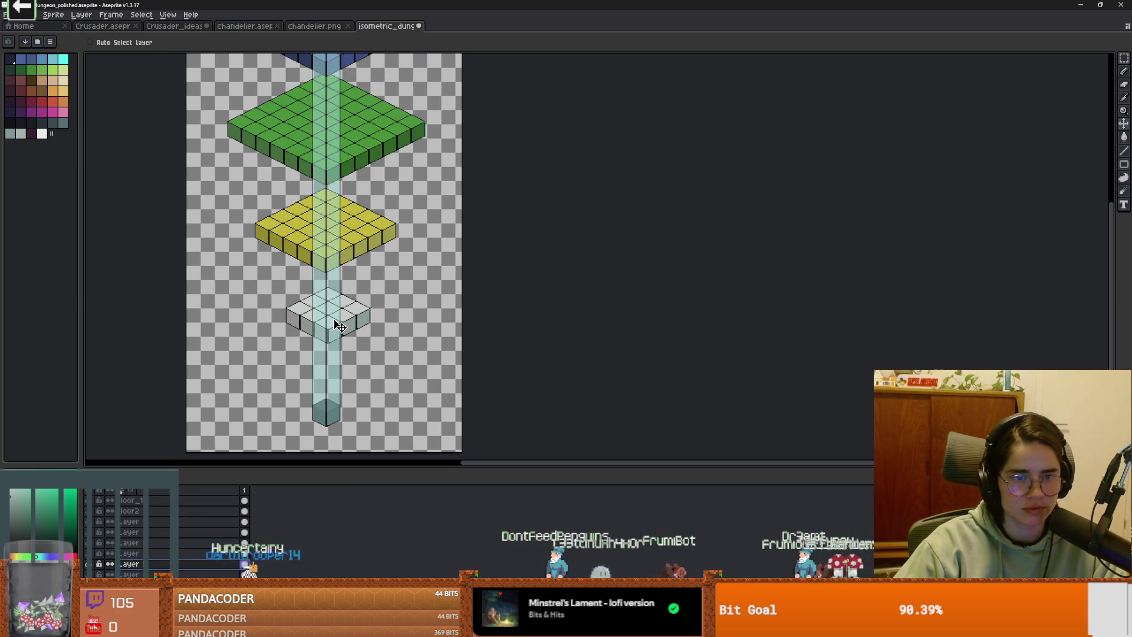
{"action": "scroll", "coordinate": [380, 372], "scroll_direction": "down", "scroll_amount": 3}
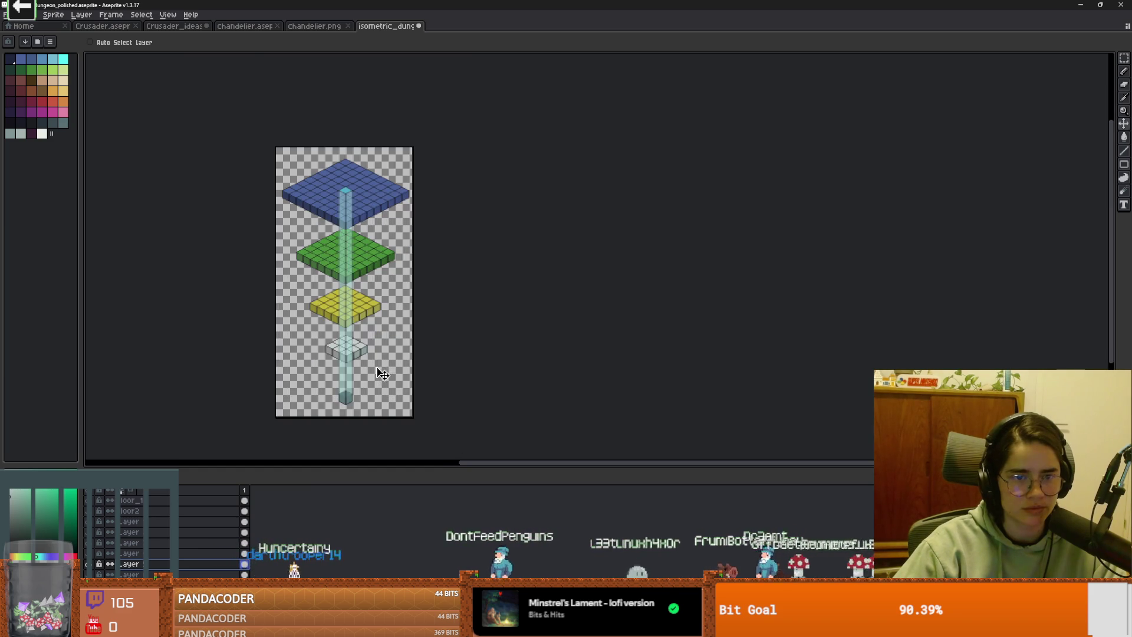
{"action": "scroll", "coordinate": [378, 366], "scroll_direction": "up", "scroll_amount": 2}
{"action": "scroll", "coordinate": [371, 395], "scroll_direction": "down", "scroll_amount": 2}
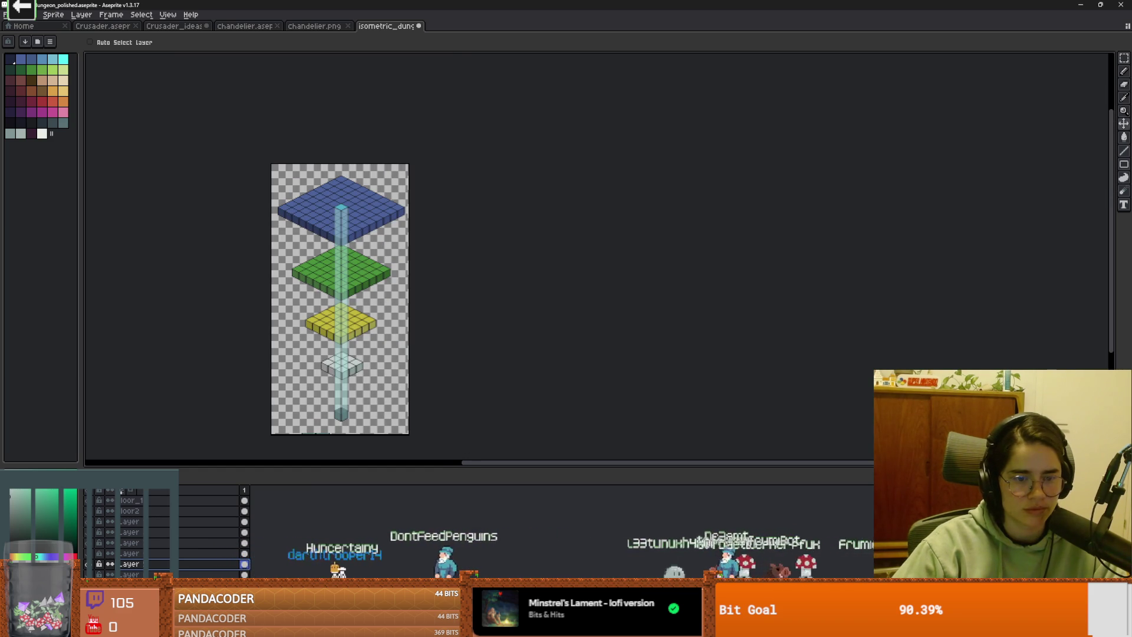
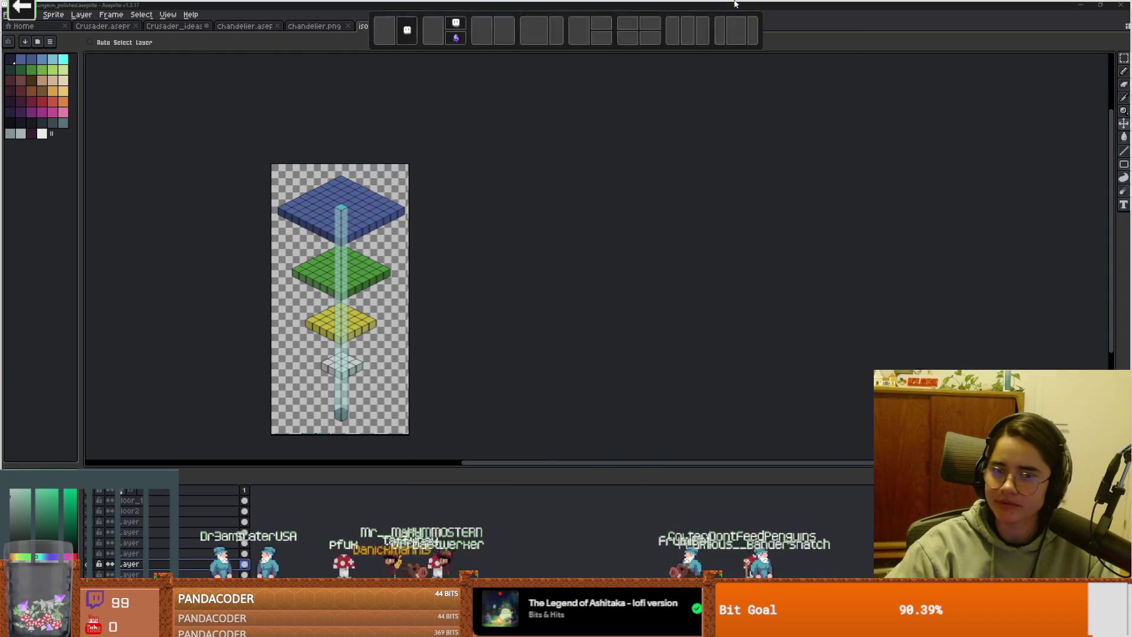
Step: Check the design document's floor sketch, then return to the tower sprite and recentre it
{"action": "key", "text": "alt+Tab"}
{"action": "scroll", "coordinate": [789, 322], "scroll_direction": "down", "scroll_amount": 15}
{"action": "scroll", "coordinate": [788, 322], "scroll_direction": "down", "scroll_amount": 2}
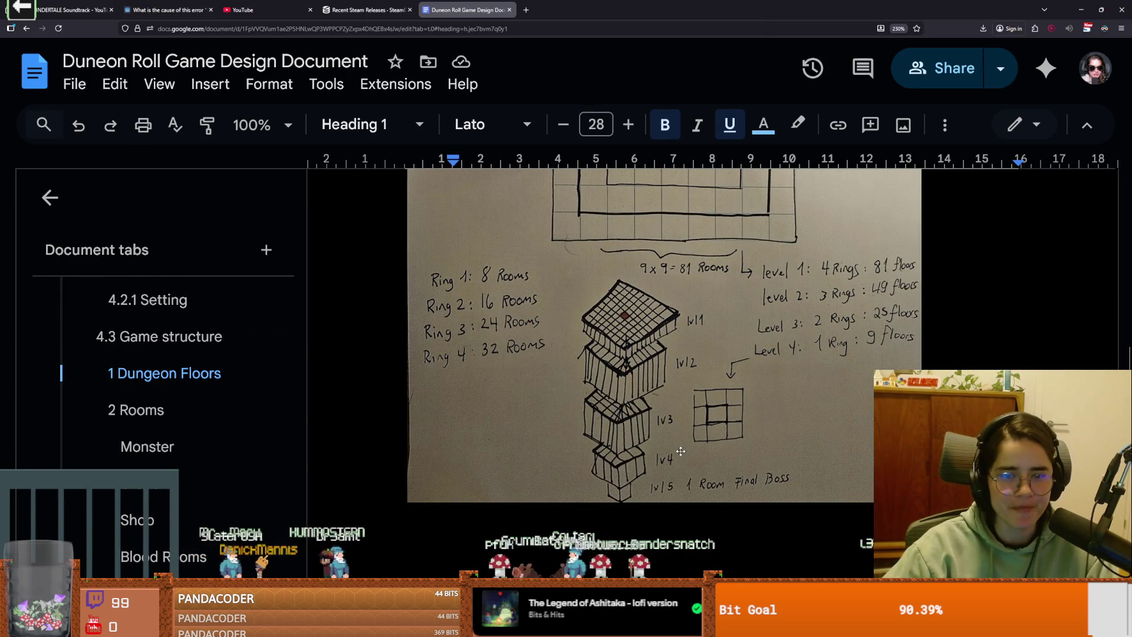
{"action": "key", "text": "alt+Tab"}
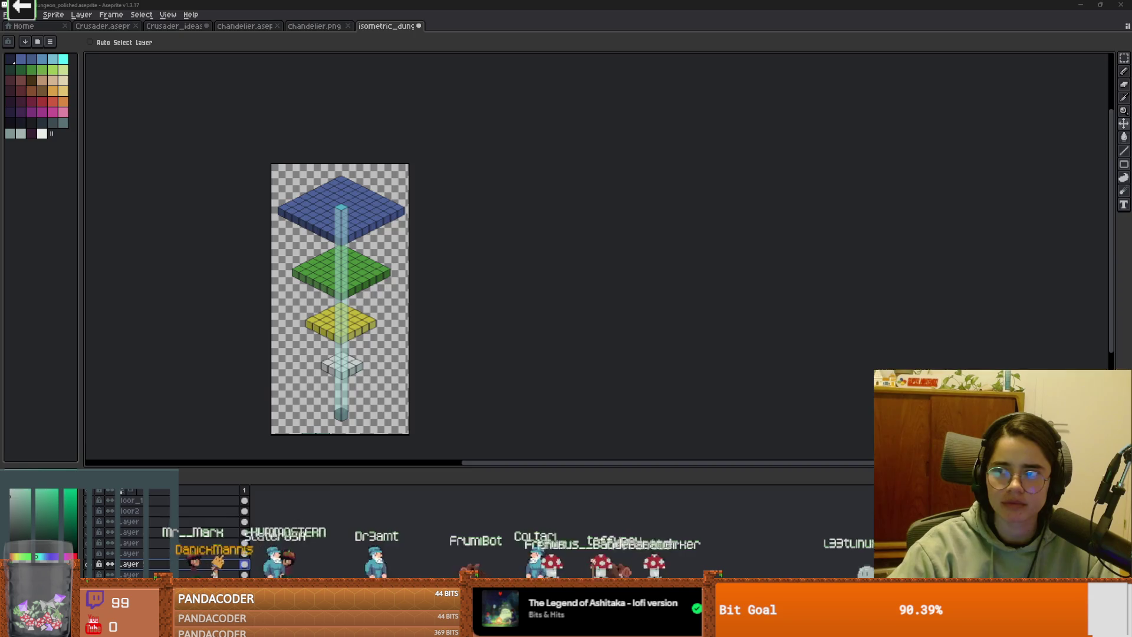
{"action": "scroll", "coordinate": [356, 344], "scroll_direction": "up", "scroll_amount": 3}
{"action": "scroll", "coordinate": [356, 344], "scroll_direction": "down", "scroll_amount": 4}
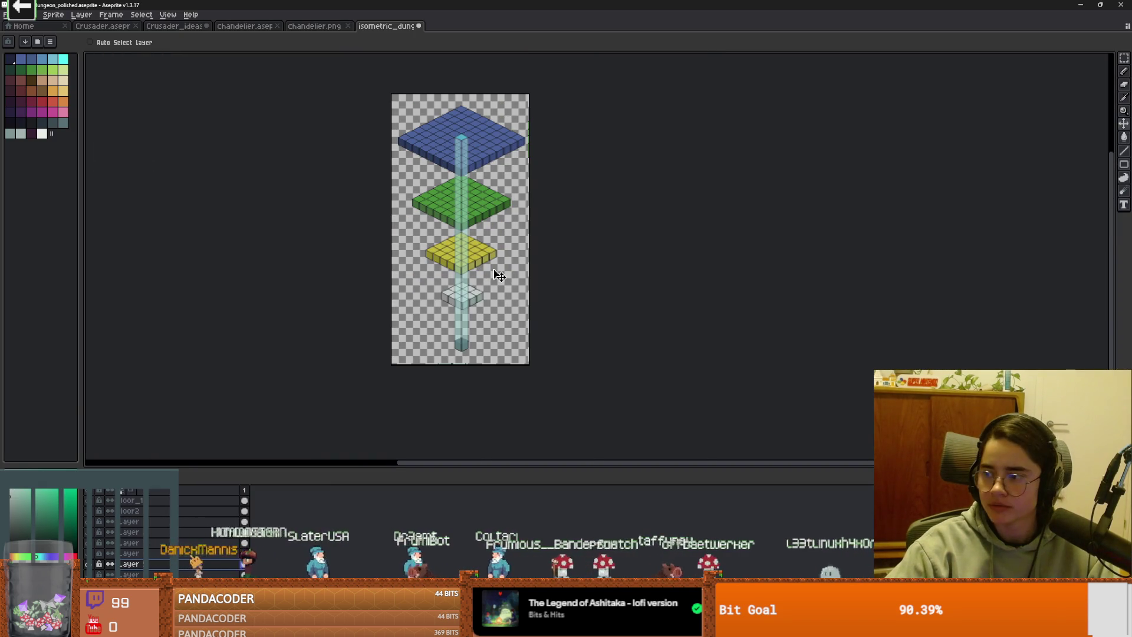
{"action": "scroll", "coordinate": [460, 284], "scroll_direction": "up", "scroll_amount": 1}
{"action": "scroll", "coordinate": [481, 287], "scroll_direction": "down", "scroll_amount": 1}
{"action": "scroll", "coordinate": [483, 304], "scroll_direction": "up", "scroll_amount": 1}
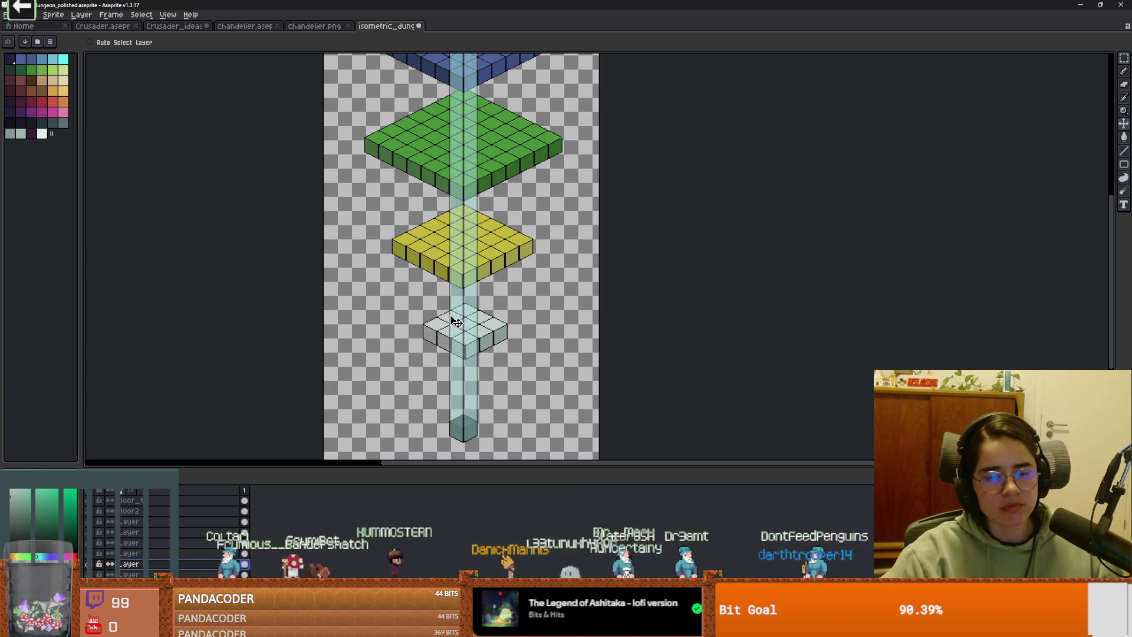
{"action": "scroll", "coordinate": [470, 360], "scroll_direction": "down", "scroll_amount": 2}
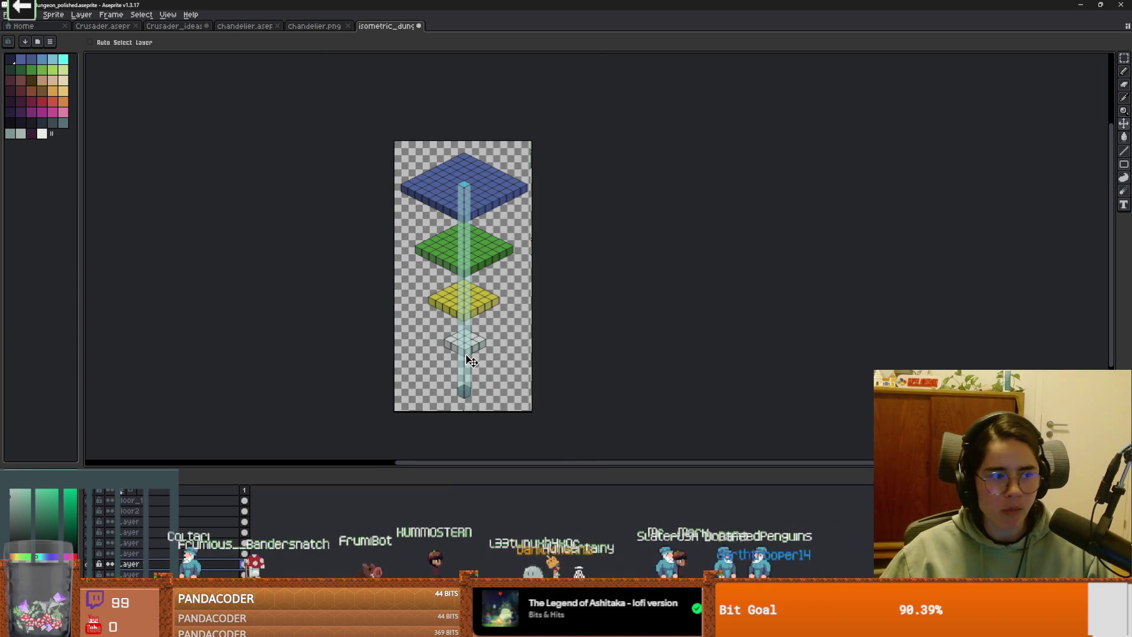
{"action": "scroll", "coordinate": [470, 360], "scroll_direction": "up", "scroll_amount": 2}
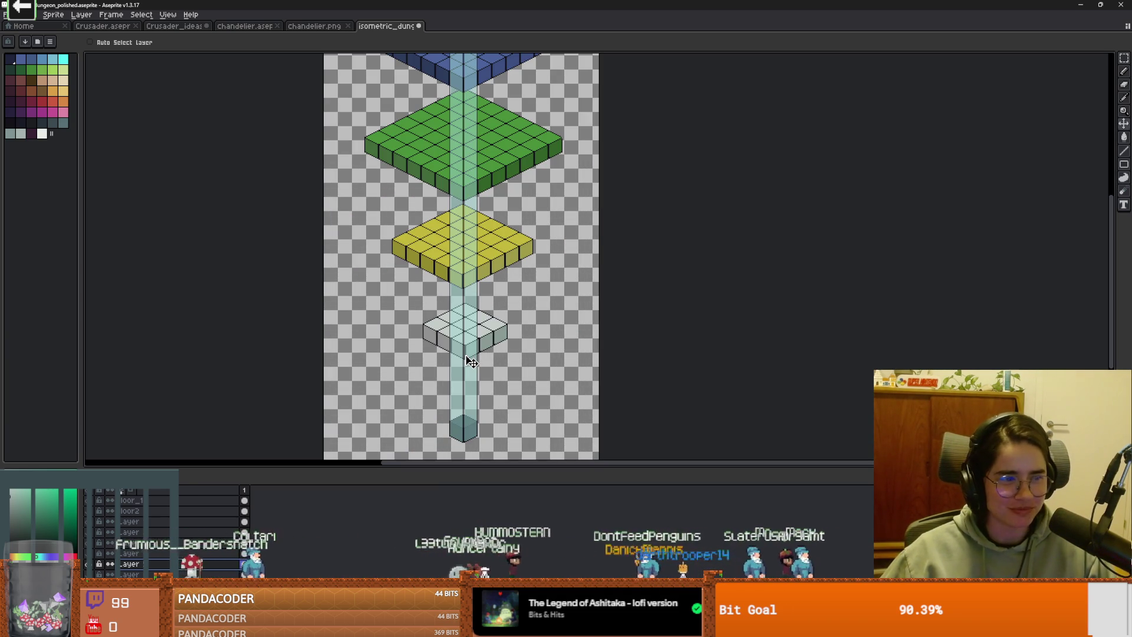
{"action": "scroll", "coordinate": [470, 361], "scroll_direction": "down", "scroll_amount": 2}
{"action": "scroll", "coordinate": [466, 367], "scroll_direction": "up", "scroll_amount": 2}
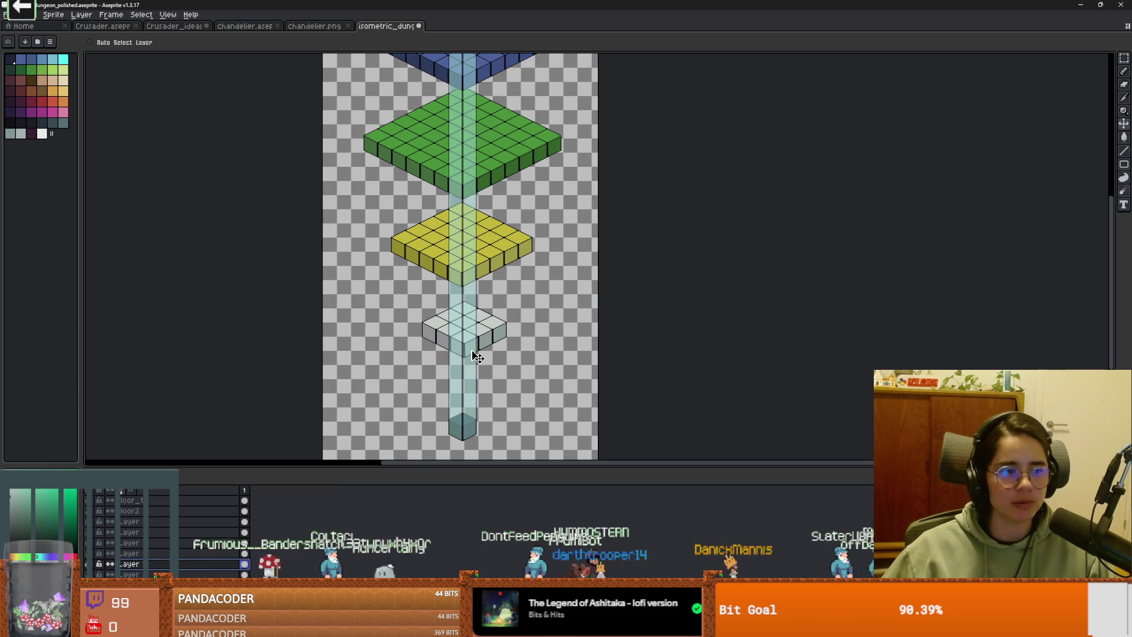
{"action": "scroll", "coordinate": [478, 357], "scroll_direction": "down", "scroll_amount": 2}
{"action": "left_click_drag", "start_coordinate": [483, 316], "coordinate": [468, 330]}
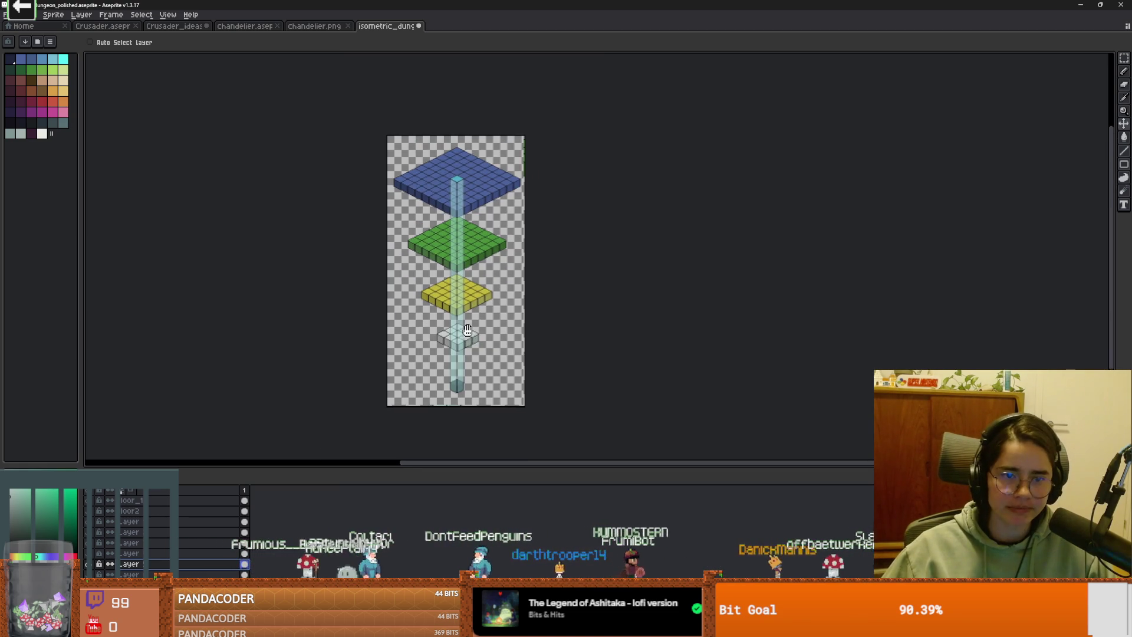
{"action": "scroll", "coordinate": [468, 330], "scroll_direction": "up", "scroll_amount": 2}
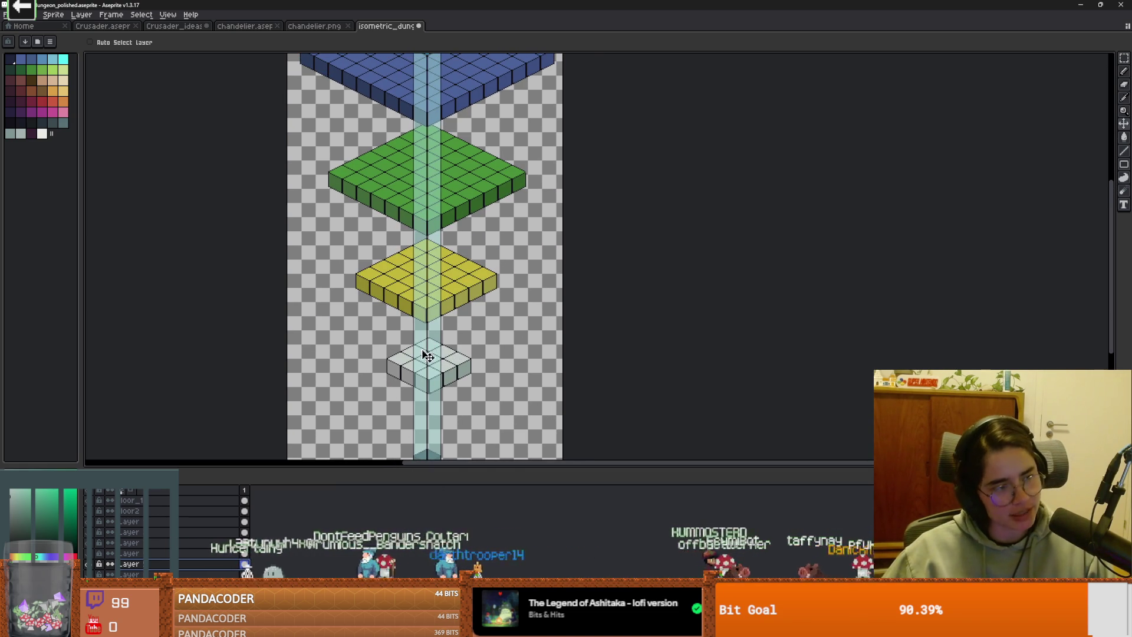
{"action": "scroll", "coordinate": [450, 383], "scroll_direction": "down", "scroll_amount": 2}
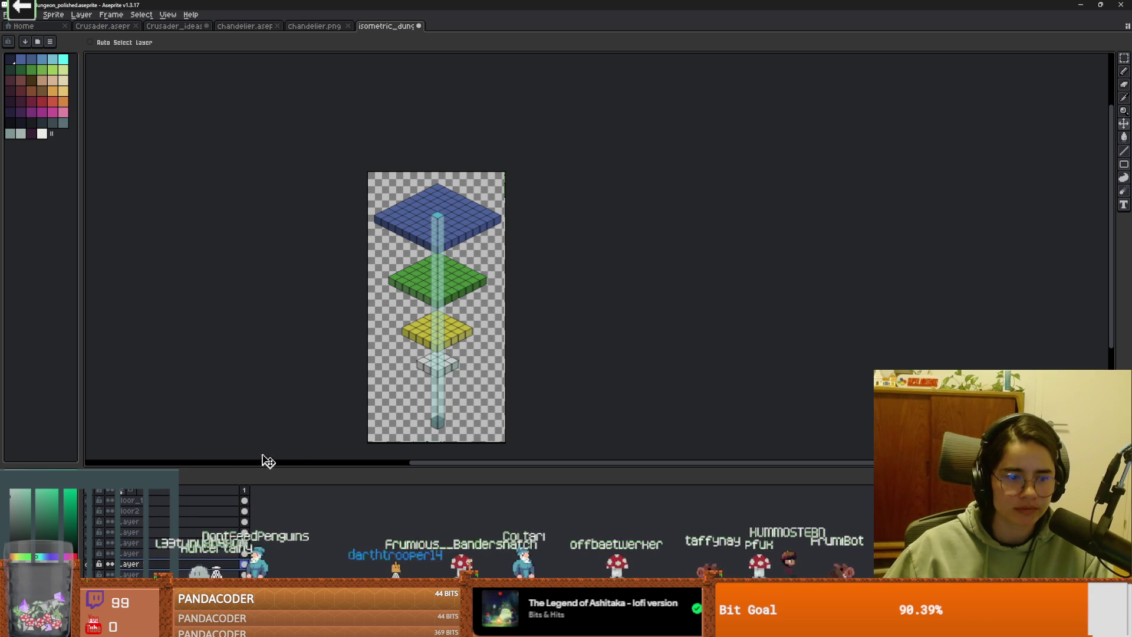
Step: Select the green floor plate's layer and raise the plate slightly up the pillar
{"action": "key", "text": "Up"}
{"action": "key", "text": "Up"}
{"action": "key", "text": "Up"}
{"action": "scroll", "coordinate": [446, 277], "scroll_direction": "up", "scroll_amount": 2}
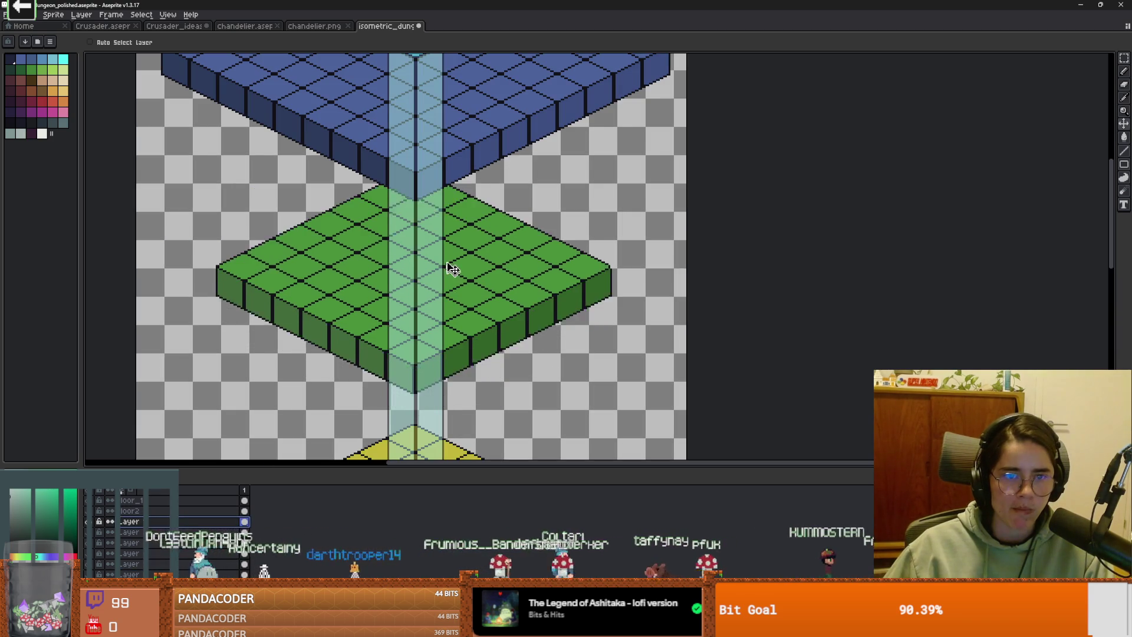
{"action": "left_click_drag", "start_coordinate": [454, 237], "coordinate": [451, 230]}
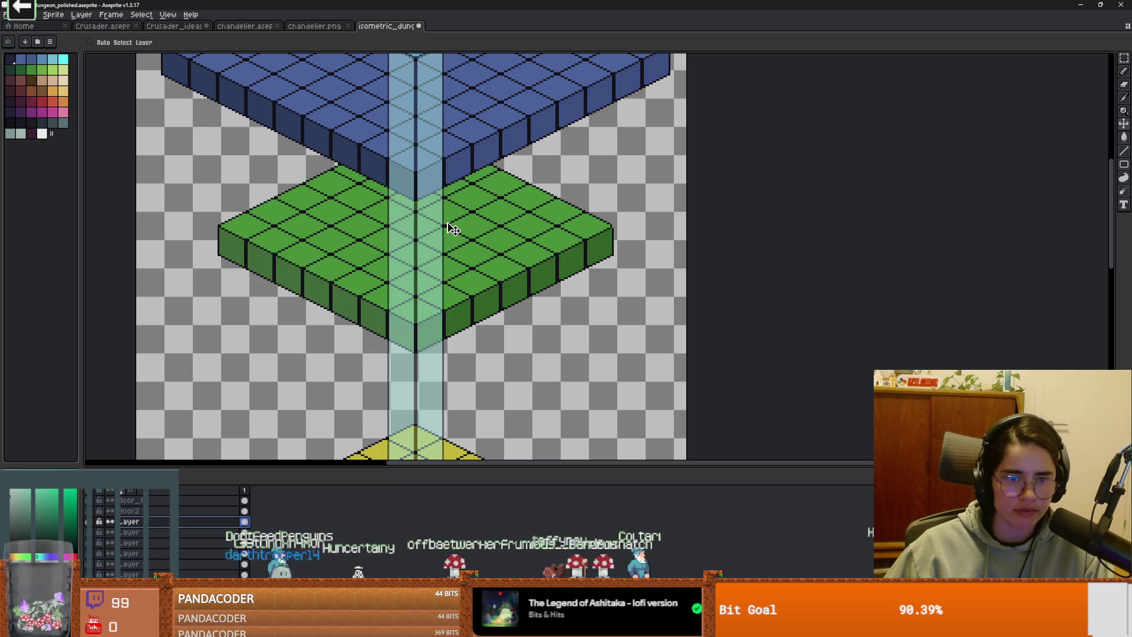
{"action": "scroll", "coordinate": [450, 230], "scroll_direction": "down", "scroll_amount": 5}
{"action": "scroll", "coordinate": [454, 337], "scroll_direction": "up", "scroll_amount": 3}
Step: Lift the yellow floor plate higher up the pillar toward the blue top floor
{"action": "mouse_move", "coordinate": [413, 389]}
{"action": "left_mouse_down"}
{"action": "mouse_move", "coordinate": [445, 293]}
{"action": "mouse_move", "coordinate": [466, 317]}
{"action": "left_mouse_up"}
{"action": "scroll", "coordinate": [455, 304], "scroll_direction": "up", "scroll_amount": 3}
{"action": "scroll", "coordinate": [463, 319], "scroll_direction": "down", "scroll_amount": 4}
{"action": "scroll", "coordinate": [455, 319], "scroll_direction": "up", "scroll_amount": 3}
{"action": "scroll", "coordinate": [451, 318], "scroll_direction": "down", "scroll_amount": 2}
{"action": "mouse_move", "coordinate": [453, 320]}
{"action": "left_mouse_down"}
{"action": "mouse_move", "coordinate": [452, 346]}
{"action": "mouse_move", "coordinate": [445, 300]}
{"action": "left_mouse_up"}
{"action": "scroll", "coordinate": [447, 301], "scroll_direction": "up", "scroll_amount": 3}
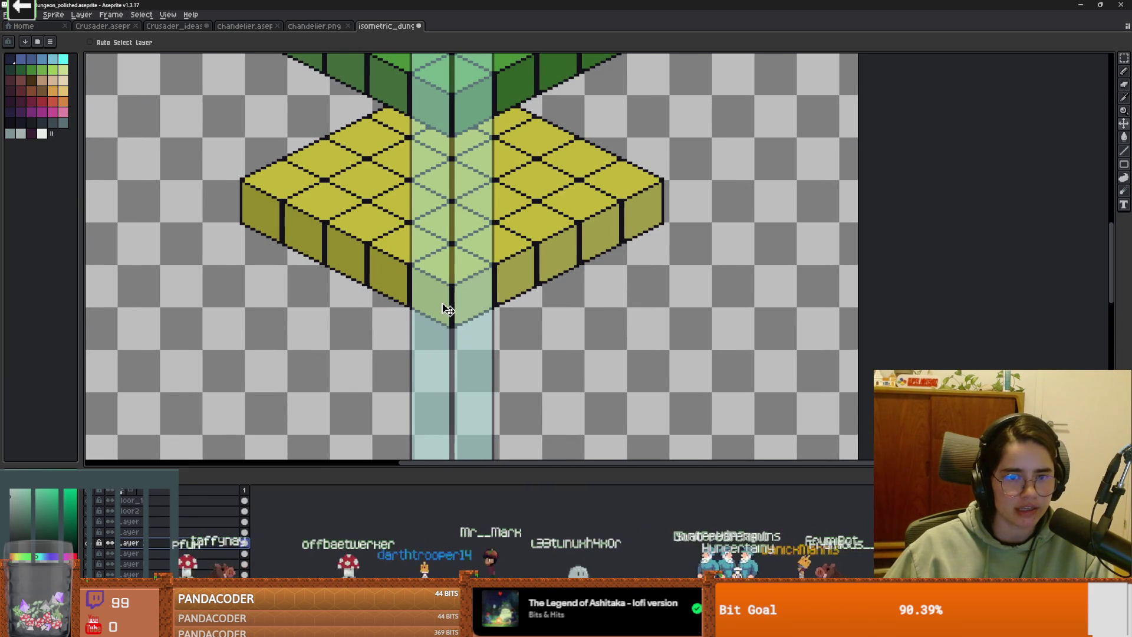
{"action": "scroll", "coordinate": [444, 331], "scroll_direction": "down", "scroll_amount": 4}
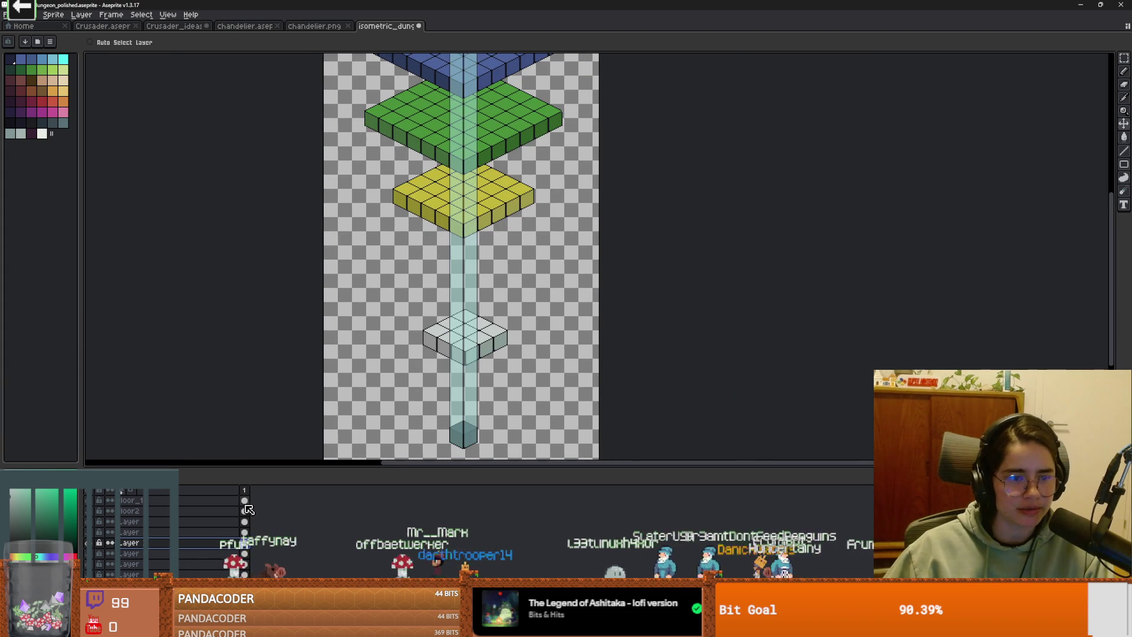
Step: Lift the pale white plate up the pillar, then nudge it a few pixels until it meets the yellow plate
{"action": "left_click_drag", "start_coordinate": [472, 348], "coordinate": [469, 281]}
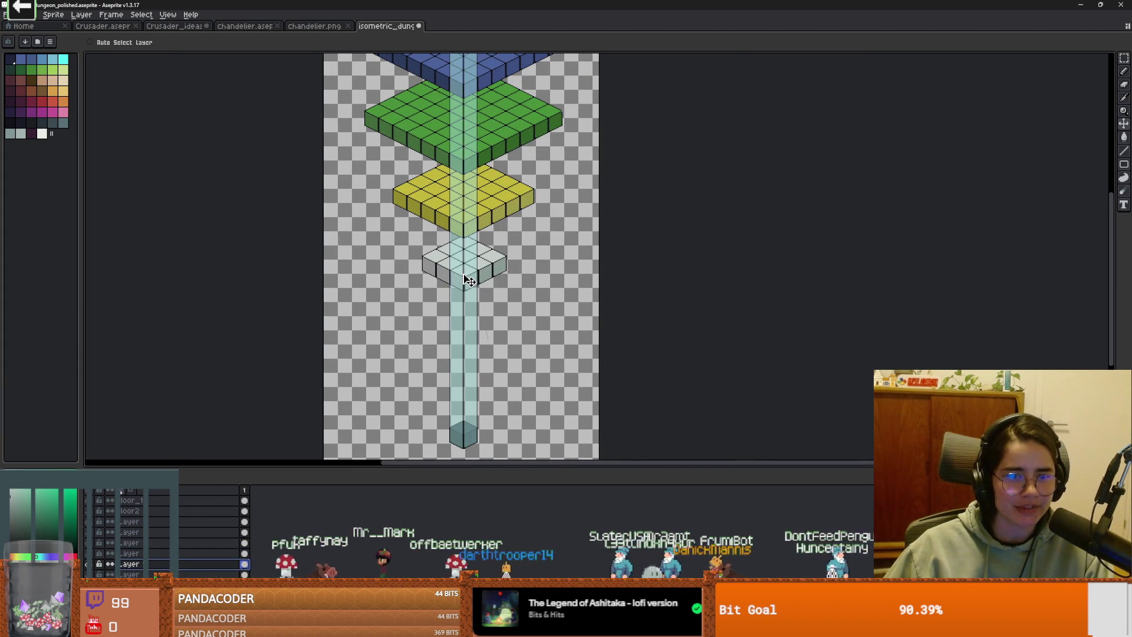
{"action": "scroll", "coordinate": [470, 276], "scroll_direction": "up", "scroll_amount": 3}
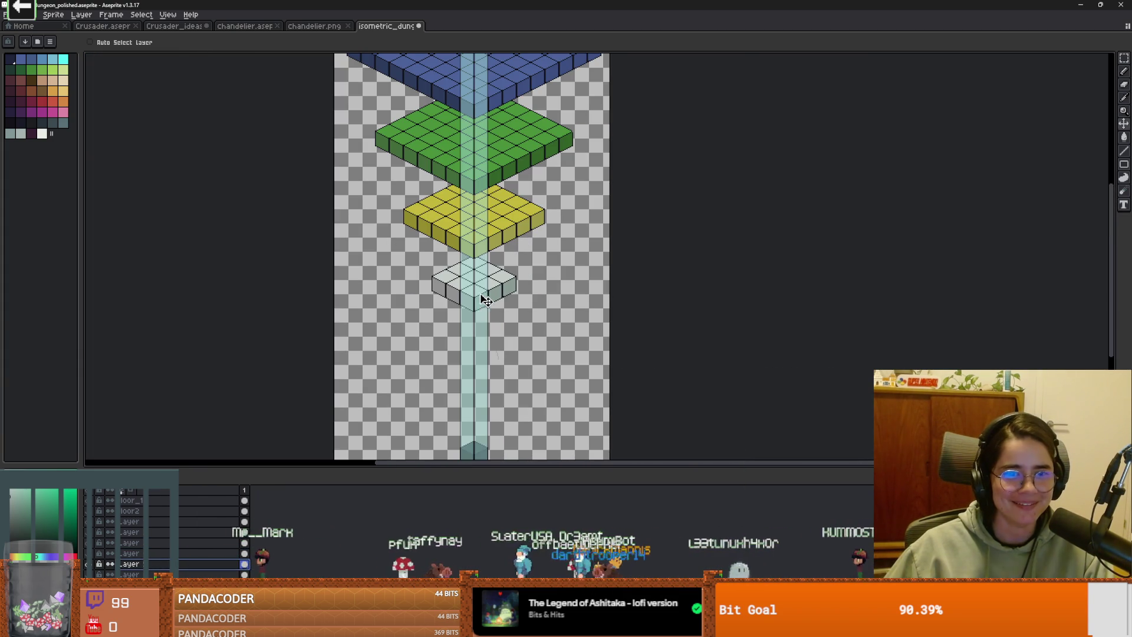
{"action": "scroll", "coordinate": [471, 283], "scroll_direction": "down", "scroll_amount": 3}
{"action": "left_click_drag", "start_coordinate": [487, 306], "coordinate": [489, 293]}
{"action": "scroll", "coordinate": [487, 302], "scroll_direction": "up", "scroll_amount": 3}
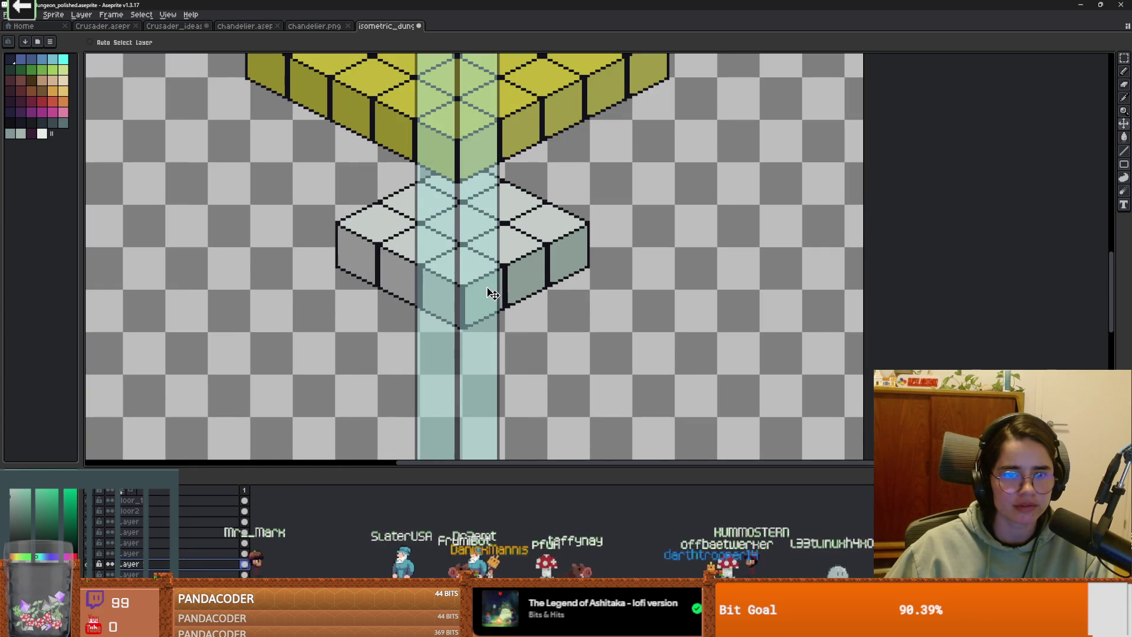
{"action": "scroll", "coordinate": [494, 316], "scroll_direction": "down", "scroll_amount": 1}
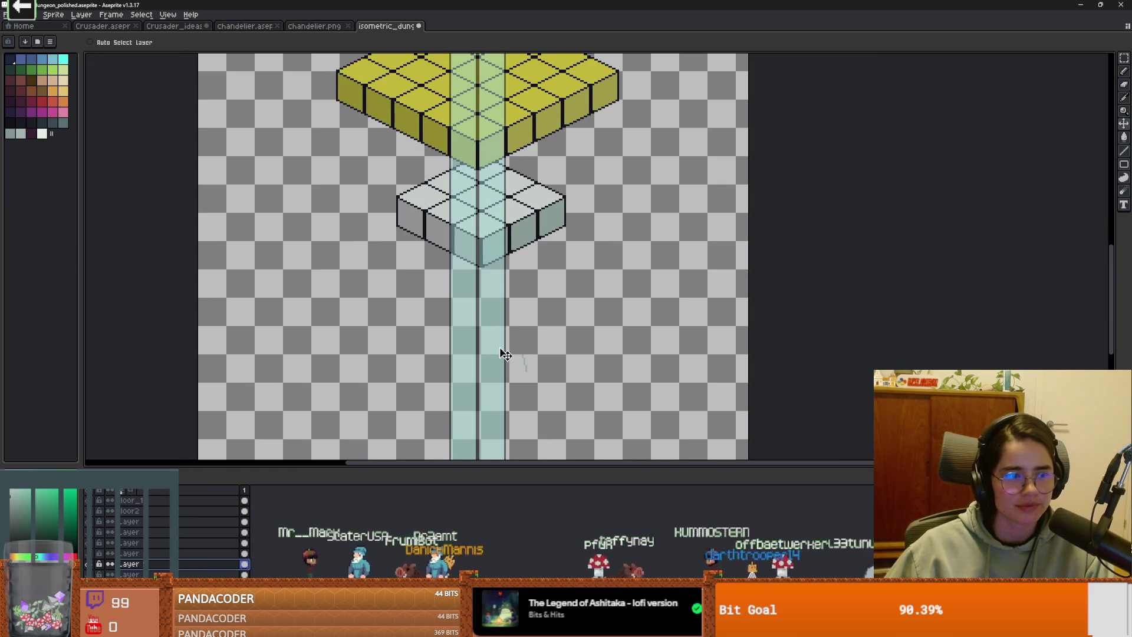
{"action": "scroll", "coordinate": [472, 348], "scroll_direction": "down", "scroll_amount": 2}
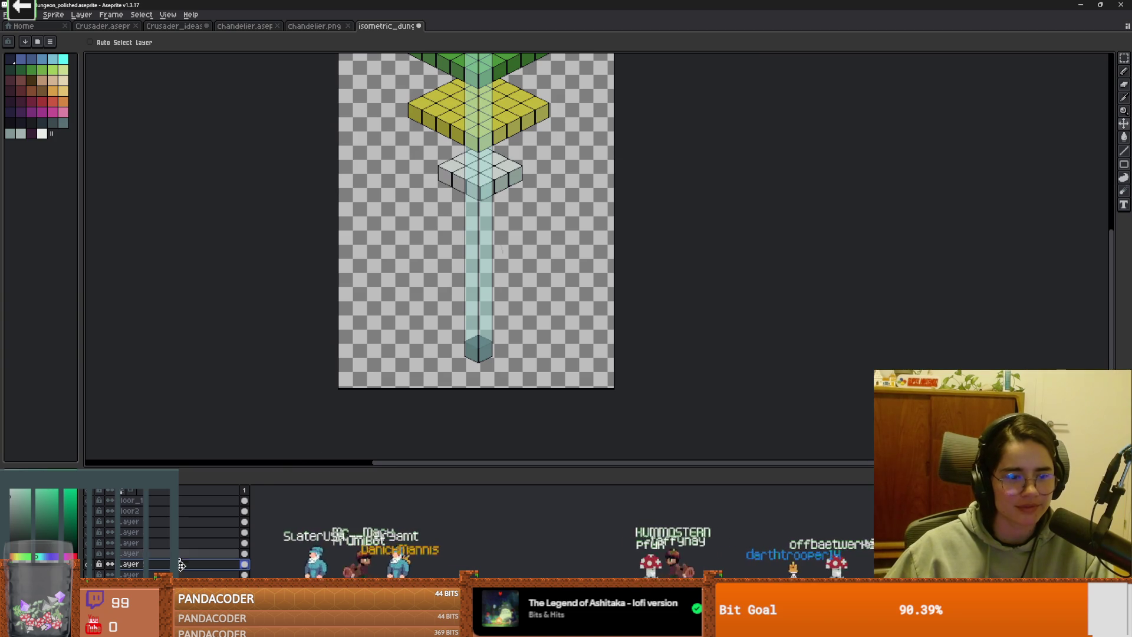
Step: Move the dark cube from the pillar base up under the white plate, then hide the pillar layer to check it
{"action": "left_click_drag", "start_coordinate": [484, 347], "coordinate": [486, 222]}
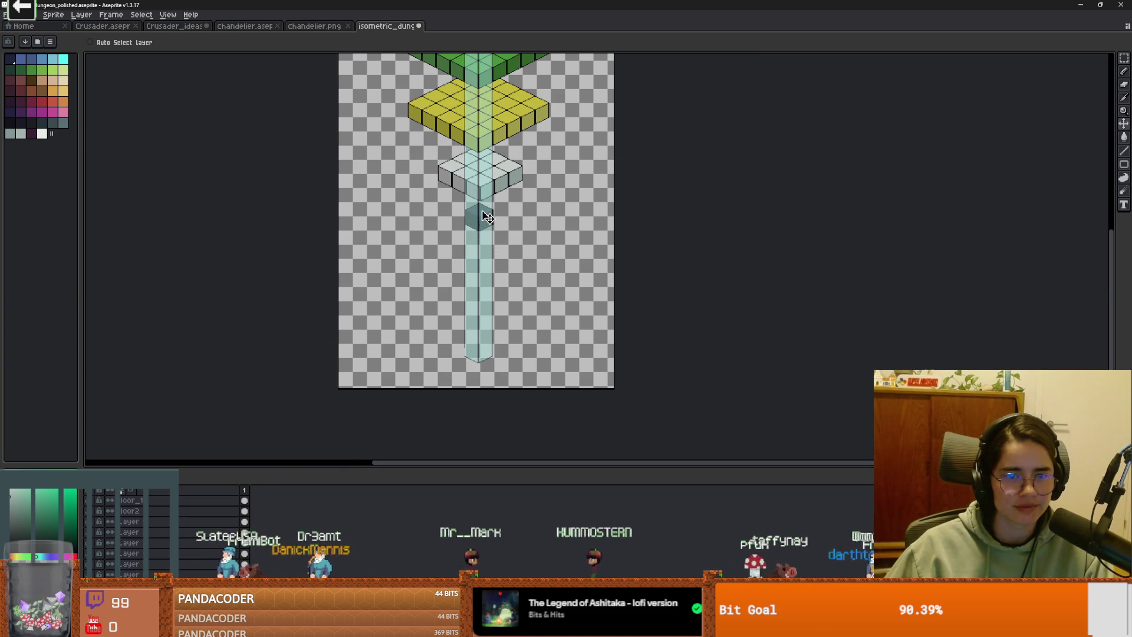
{"action": "scroll", "coordinate": [487, 217], "scroll_direction": "up", "scroll_amount": 3}
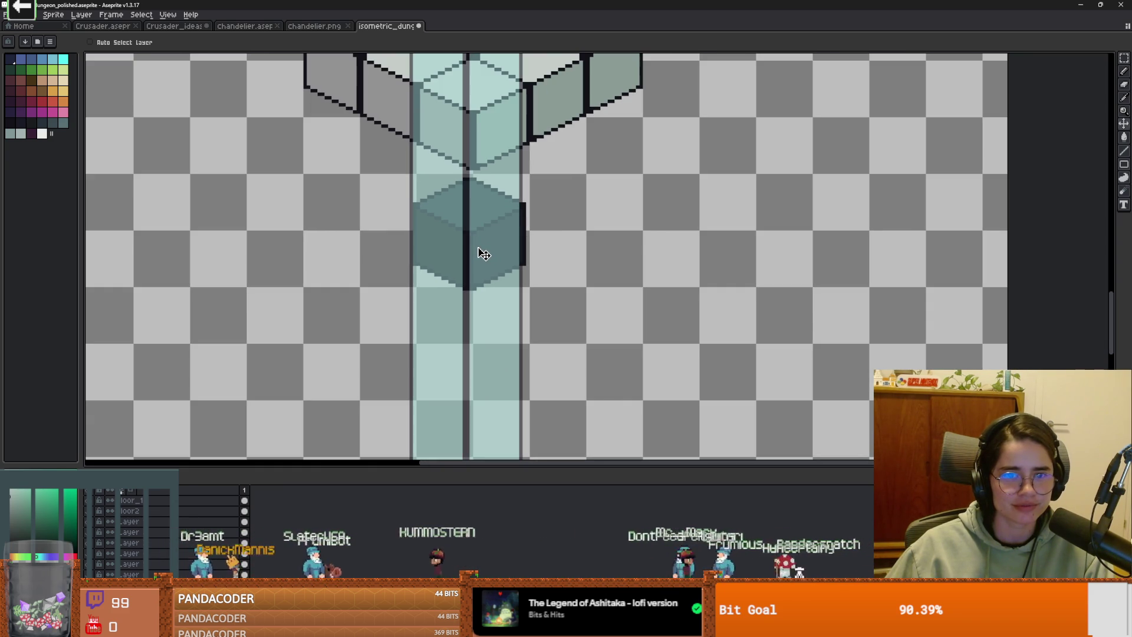
{"action": "scroll", "coordinate": [483, 254], "scroll_direction": "down", "scroll_amount": 4}
{"action": "scroll", "coordinate": [482, 411], "scroll_direction": "up", "scroll_amount": 2}
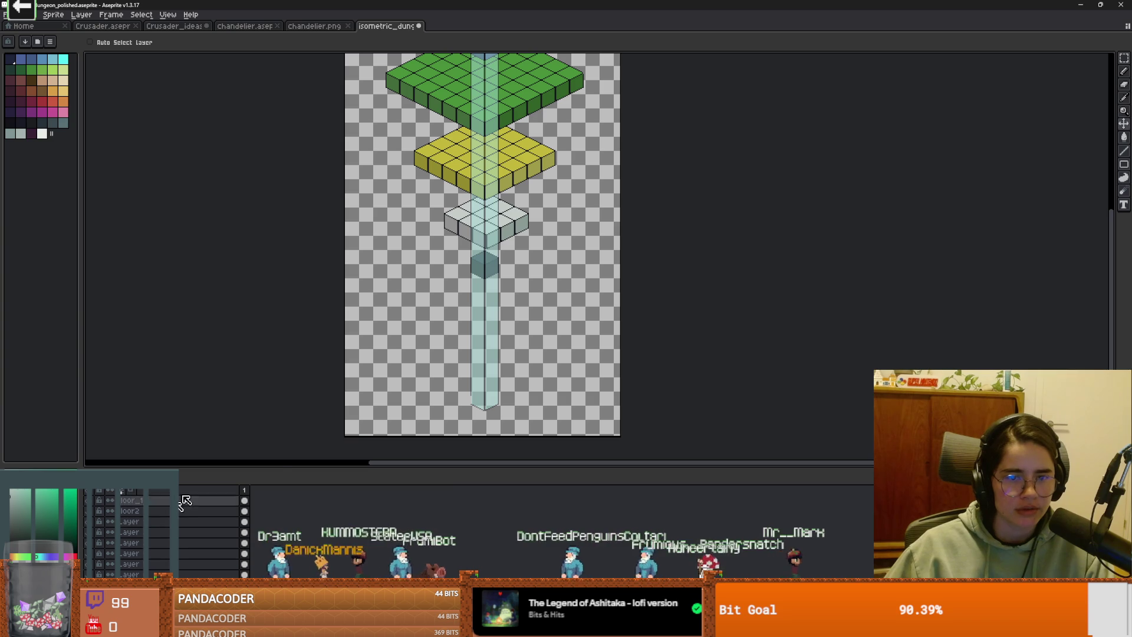
{"action": "scroll", "coordinate": [90, 506], "scroll_direction": "up", "scroll_amount": 2}
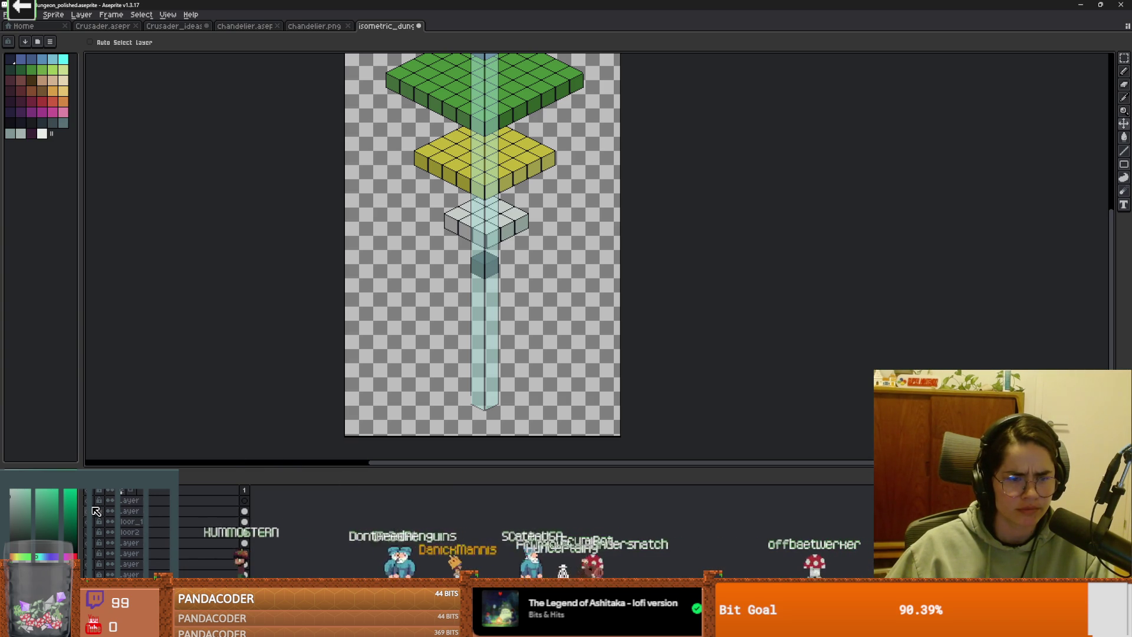
{"action": "left_click", "coordinate": [86, 510]}
Step: Show and select the pillar layer, then trial a marquee delete of the lower pillar and undo it
{"action": "left_click", "coordinate": [86, 511]}
{"action": "left_click", "coordinate": [148, 514]}
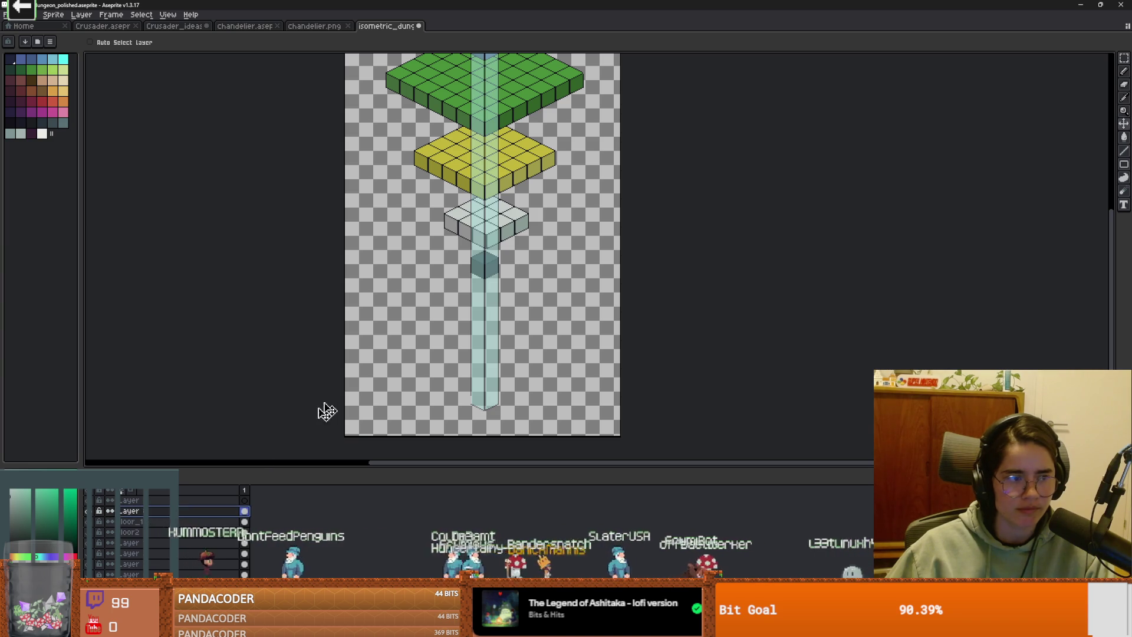
{"action": "key", "text": "m"}
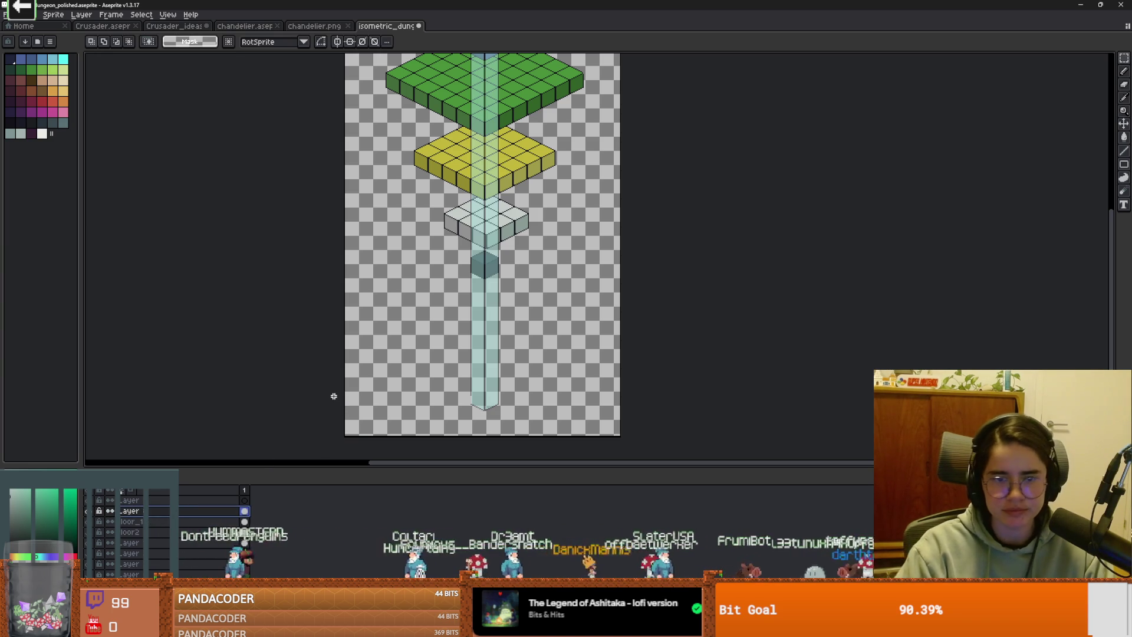
{"action": "left_click_drag", "start_coordinate": [533, 414], "coordinate": [450, 302]}
{"action": "left_click", "coordinate": [576, 293]}
{"action": "mouse_move", "coordinate": [413, 243]}
{"action": "left_mouse_down"}
{"action": "mouse_move", "coordinate": [631, 374]}
{"action": "mouse_move", "coordinate": [518, 397]}
{"action": "mouse_move", "coordinate": [548, 403]}
{"action": "left_mouse_up"}
{"action": "key", "text": "Delete"}
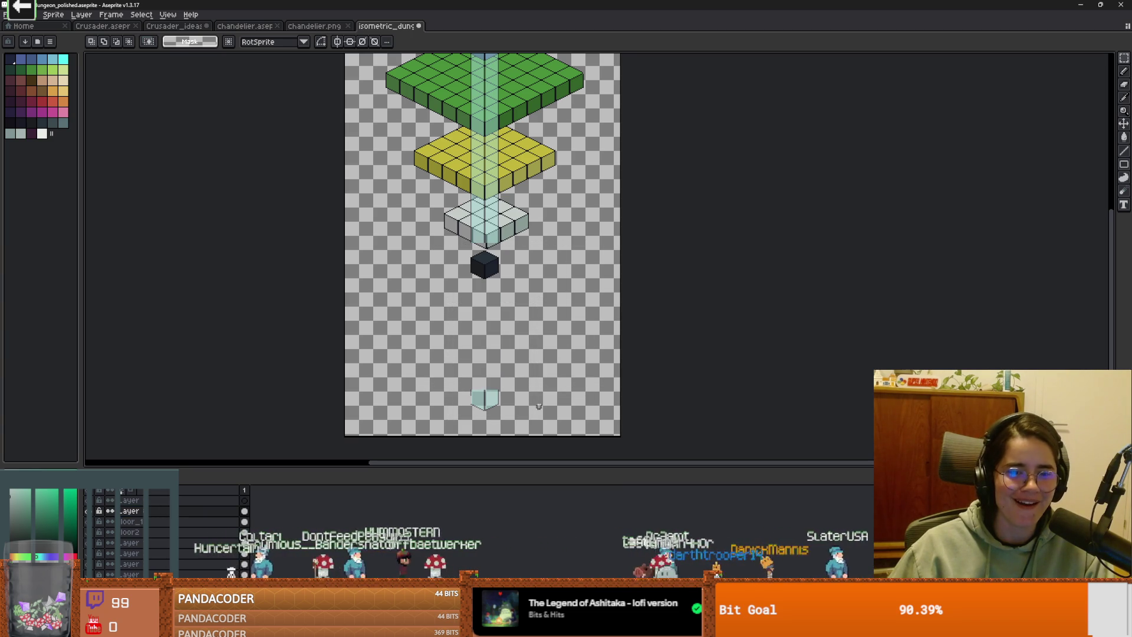
{"action": "key", "text": "ctrl+z"}
{"action": "key", "text": "ctrl+z"}
{"action": "key", "text": "ctrl+z"}
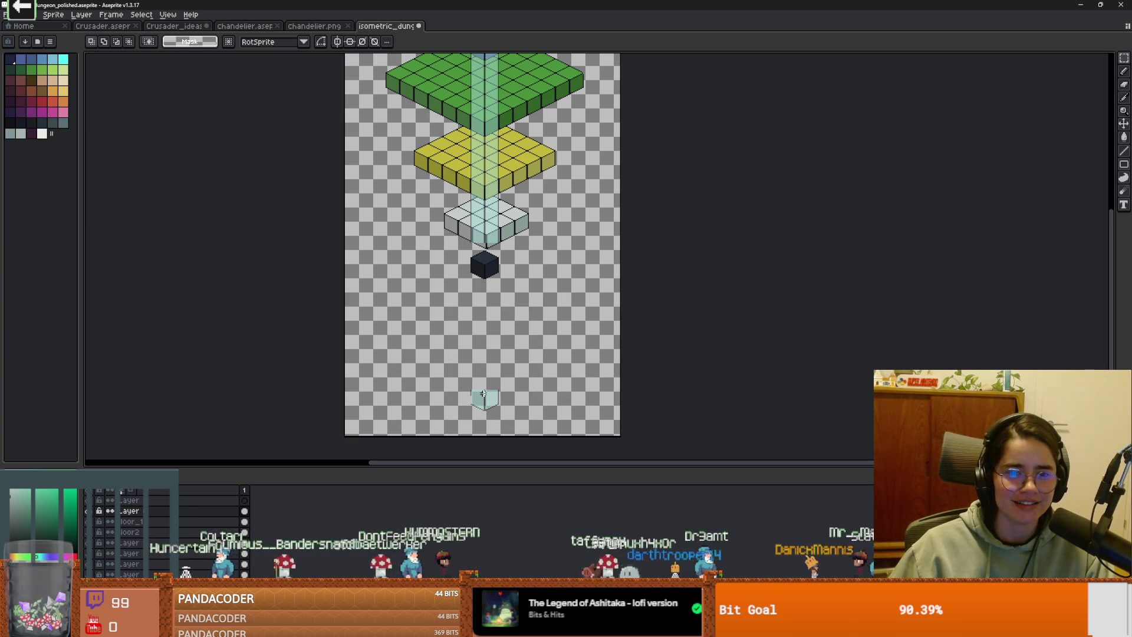
{"action": "scroll", "coordinate": [488, 392], "scroll_direction": "up", "scroll_amount": 1}
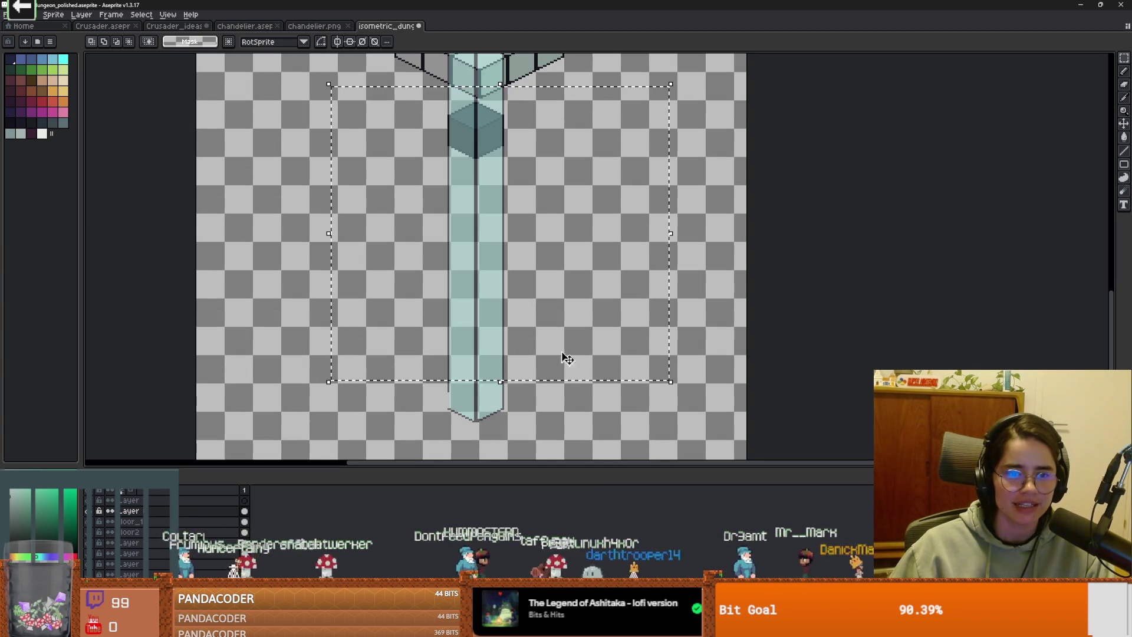
{"action": "key", "text": "ctrl+d"}
Step: Move the pillar's bottom tip up, paste a copy of the end piece, and delete the lower pillar section
{"action": "mouse_move", "coordinate": [446, 375]}
{"action": "left_mouse_down"}
{"action": "mouse_move", "coordinate": [488, 236]}
{"action": "mouse_move", "coordinate": [488, 139]}
{"action": "left_mouse_up"}
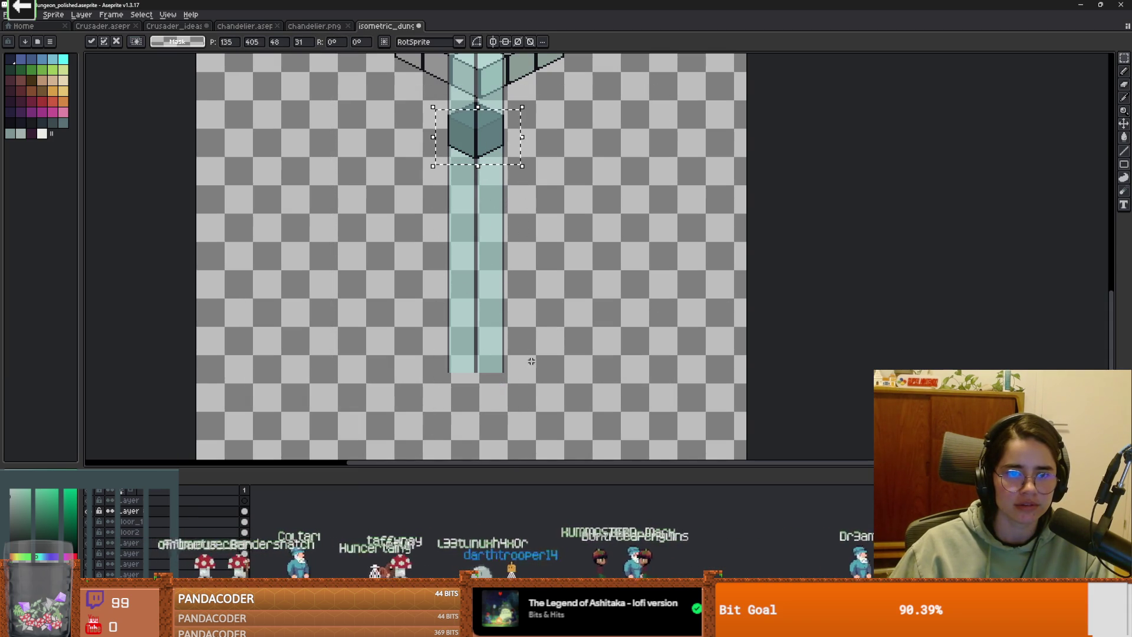
{"action": "key", "text": "ctrl+v"}
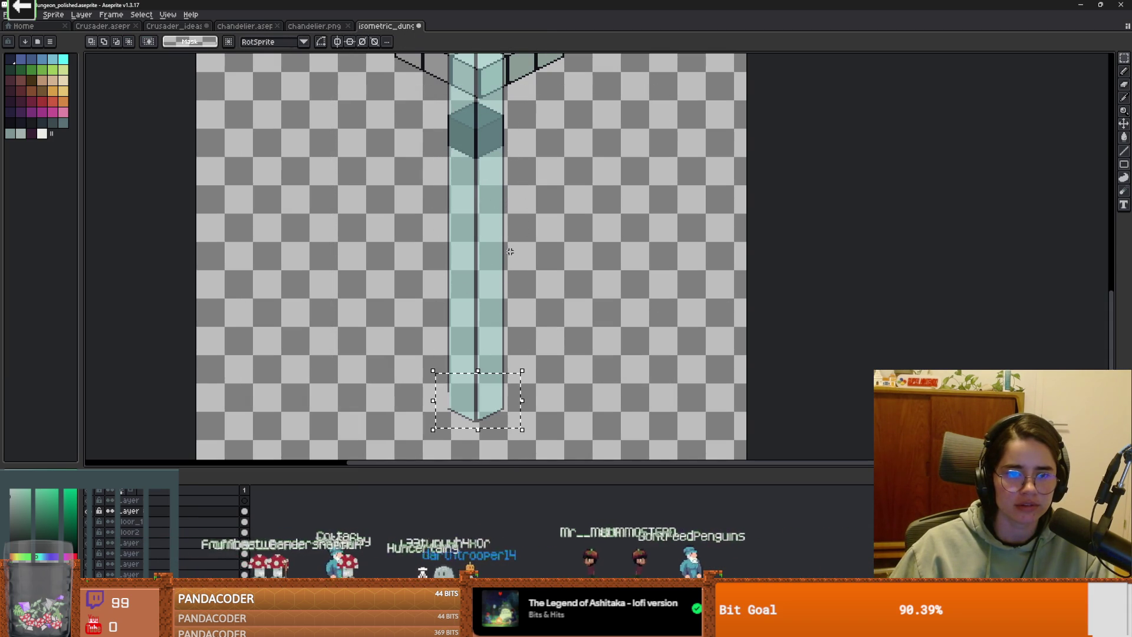
{"action": "mouse_move", "coordinate": [489, 408]}
{"action": "left_mouse_down"}
{"action": "mouse_move", "coordinate": [384, 305]}
{"action": "mouse_move", "coordinate": [368, 240]}
{"action": "left_mouse_up"}
{"action": "left_click_drag", "start_coordinate": [566, 407], "coordinate": [421, 165]}
{"action": "key", "text": "Delete"}
Step: Reposition the light pillar pieces so the small end piece sits over the dark cube
{"action": "left_click_drag", "start_coordinate": [429, 108], "coordinate": [543, 188]}
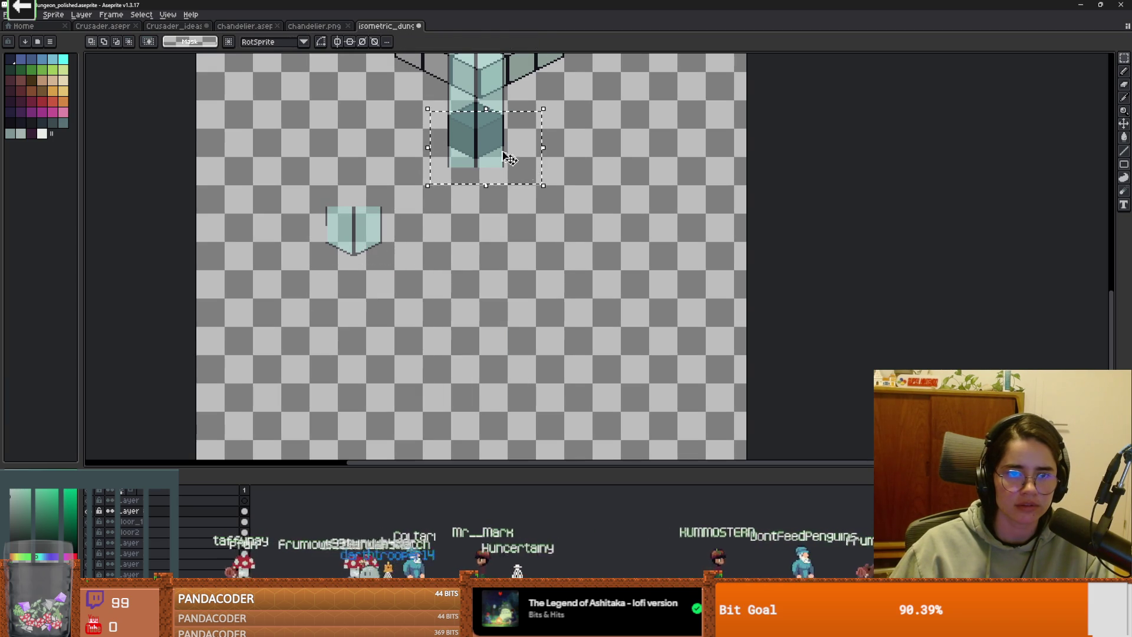
{"action": "left_click_drag", "start_coordinate": [493, 152], "coordinate": [593, 174]}
{"action": "left_click_drag", "start_coordinate": [274, 164], "coordinate": [412, 265]}
{"action": "mouse_move", "coordinate": [345, 223]}
{"action": "left_mouse_down"}
{"action": "mouse_move", "coordinate": [460, 182]}
{"action": "mouse_move", "coordinate": [470, 124]}
{"action": "mouse_move", "coordinate": [636, 218]}
{"action": "left_mouse_up"}
Step: Commit the moved pillar piece and open Canvas Size, then cancel it without changes
{"action": "left_click", "coordinate": [542, 195]}
{"action": "scroll", "coordinate": [548, 248], "scroll_direction": "down", "scroll_amount": 4}
{"action": "scroll", "coordinate": [549, 357], "scroll_direction": "up", "scroll_amount": 2}
{"action": "key", "text": "ctrl+alt+c"}
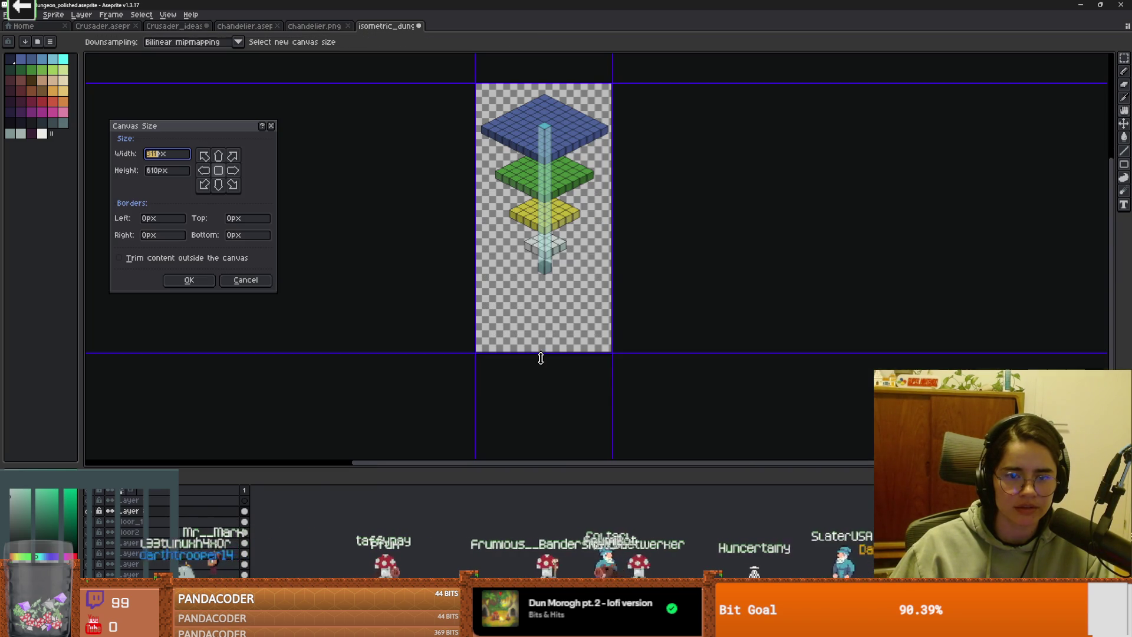
{"action": "left_click", "coordinate": [271, 126]}
Step: Save as isometric_dungeon_polished_better.aseprite, then drag the canvas bottom up to trim empty space
{"action": "key", "text": "alt+f"}
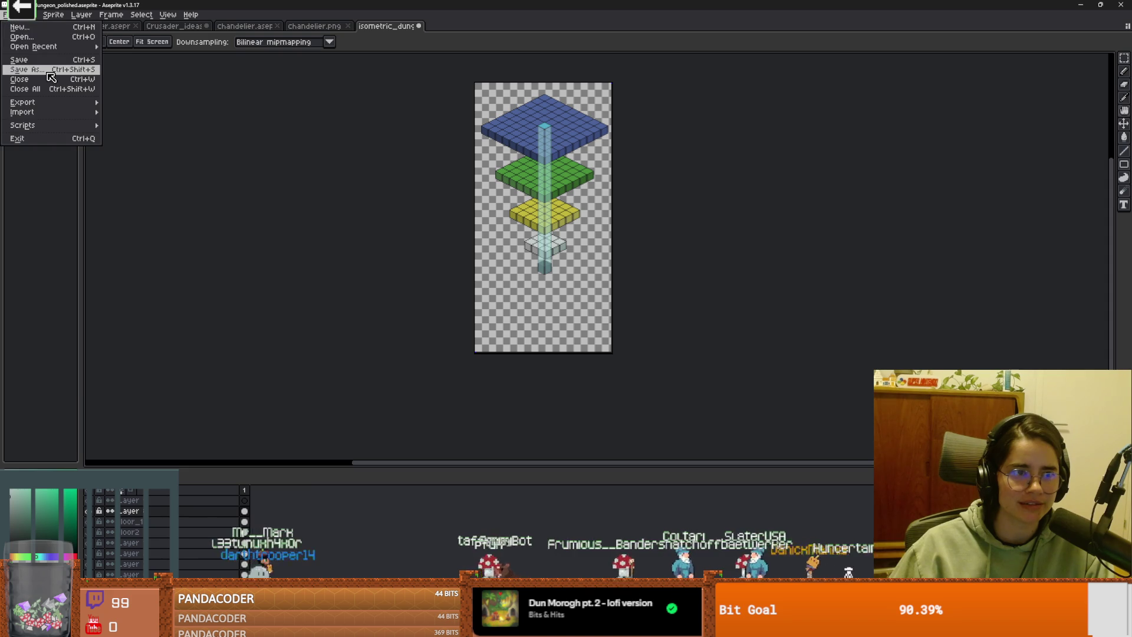
{"action": "key", "text": "Return"}
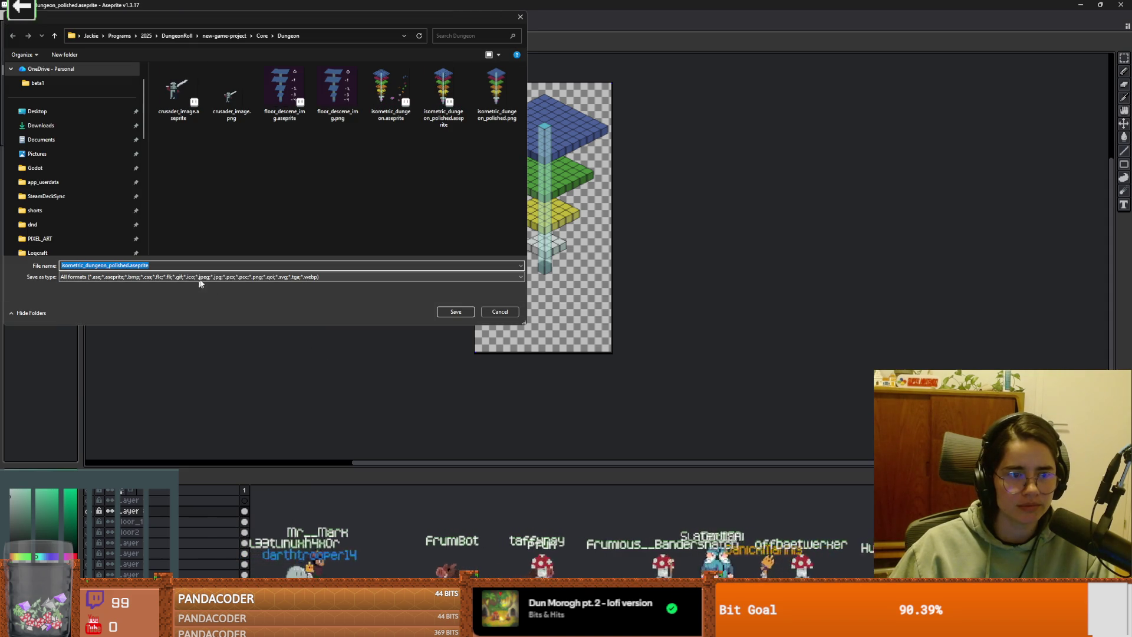
{"action": "left_click", "coordinate": [131, 266]}
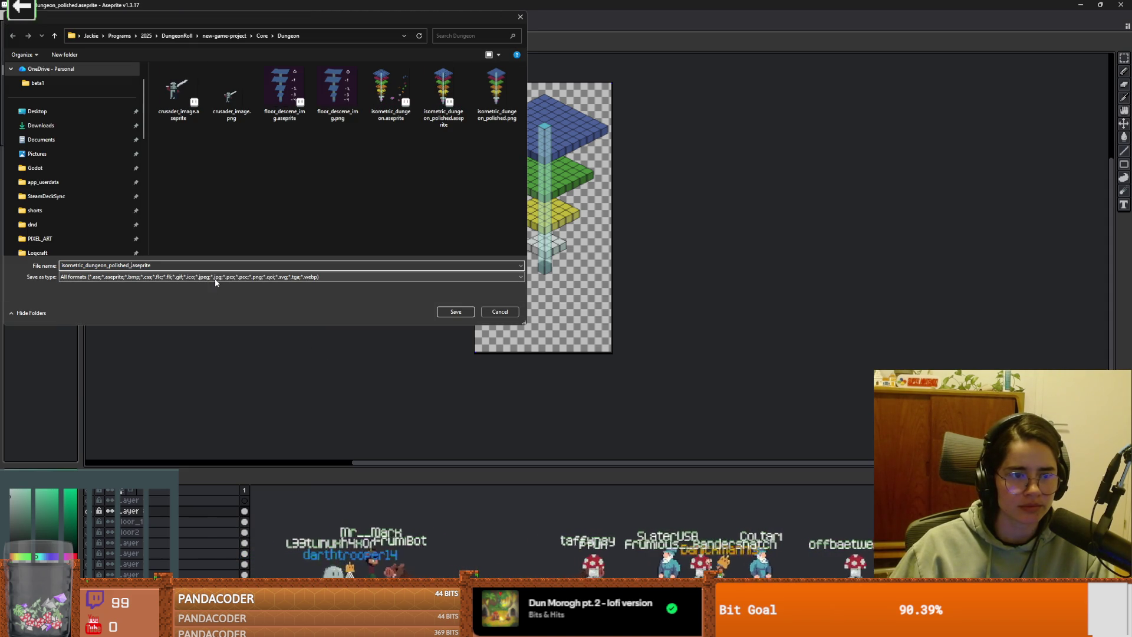
{"action": "left_click", "coordinate": [446, 312]}
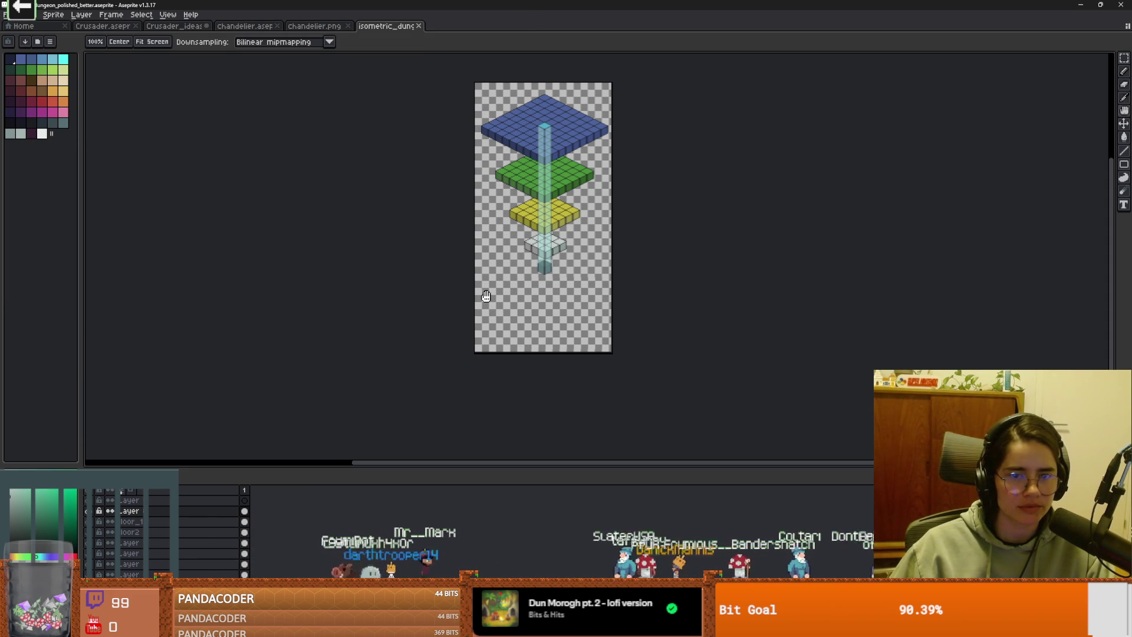
{"action": "key", "text": "ctrl+alt+c"}
{"action": "left_click_drag", "start_coordinate": [538, 354], "coordinate": [537, 287]}
Step: Apply the shorter canvas size and save the sprite
{"action": "key", "text": "Return"}
{"action": "scroll", "coordinate": [563, 335], "scroll_direction": "up", "scroll_amount": 1}
{"action": "left_click_drag", "start_coordinate": [562, 354], "coordinate": [556, 370]}
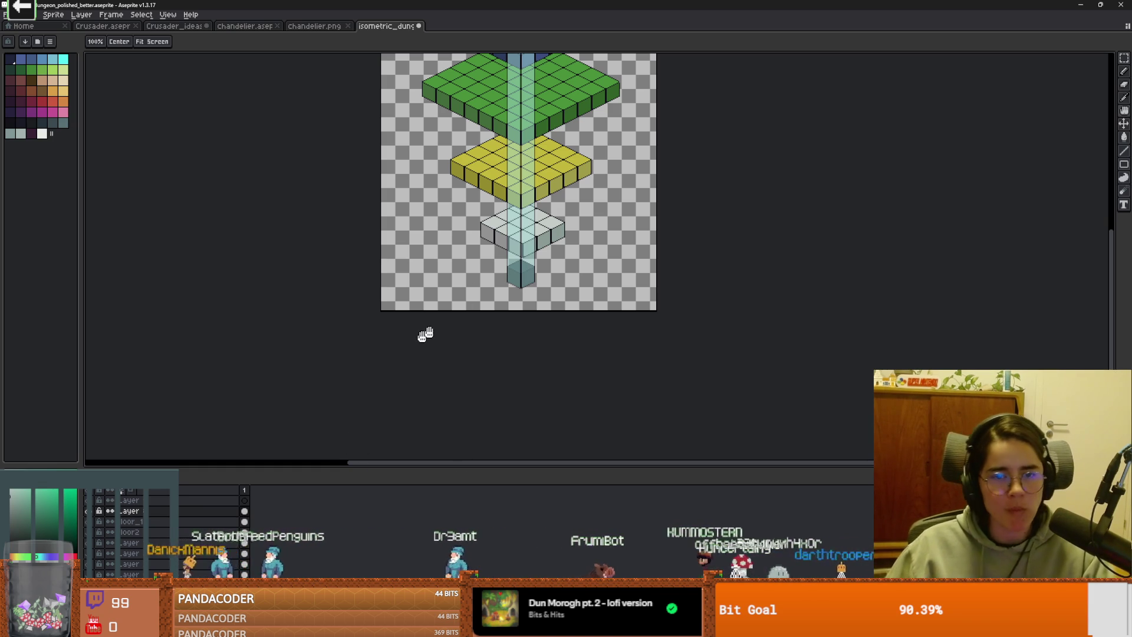
{"action": "scroll", "coordinate": [496, 175], "scroll_direction": "up", "scroll_amount": 1}
{"action": "key", "text": "ctrl+s"}
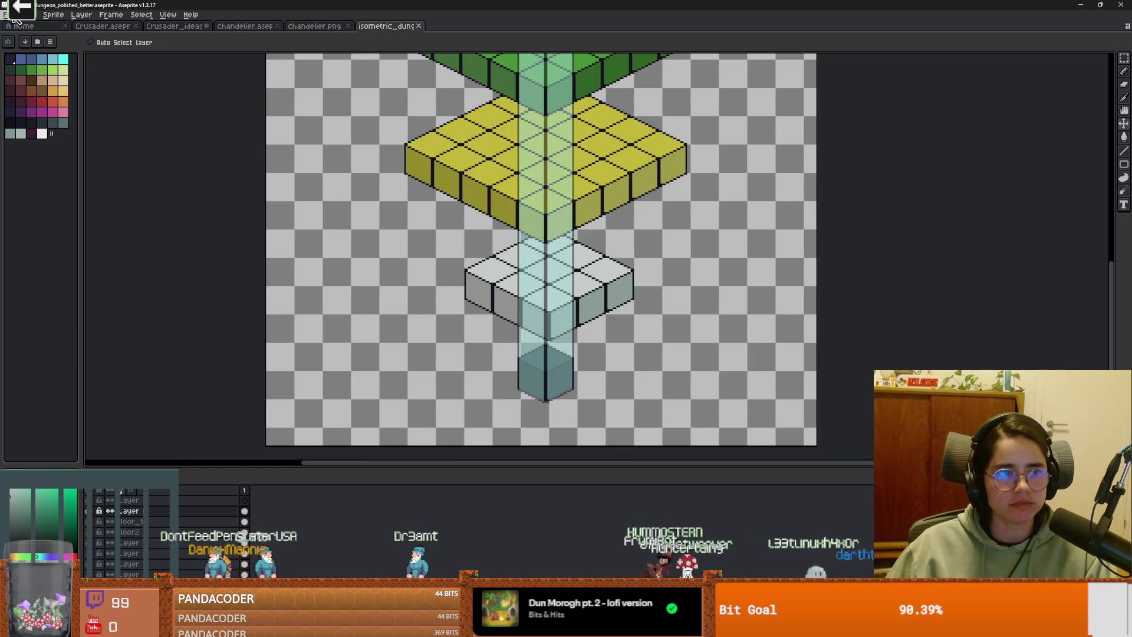
Step: Save a PNG copy as isometric_dungeon_polished_better.png, dismissing the format warning
{"action": "left_click", "coordinate": [9, 14]}
{"action": "left_click", "coordinate": [47, 74]}
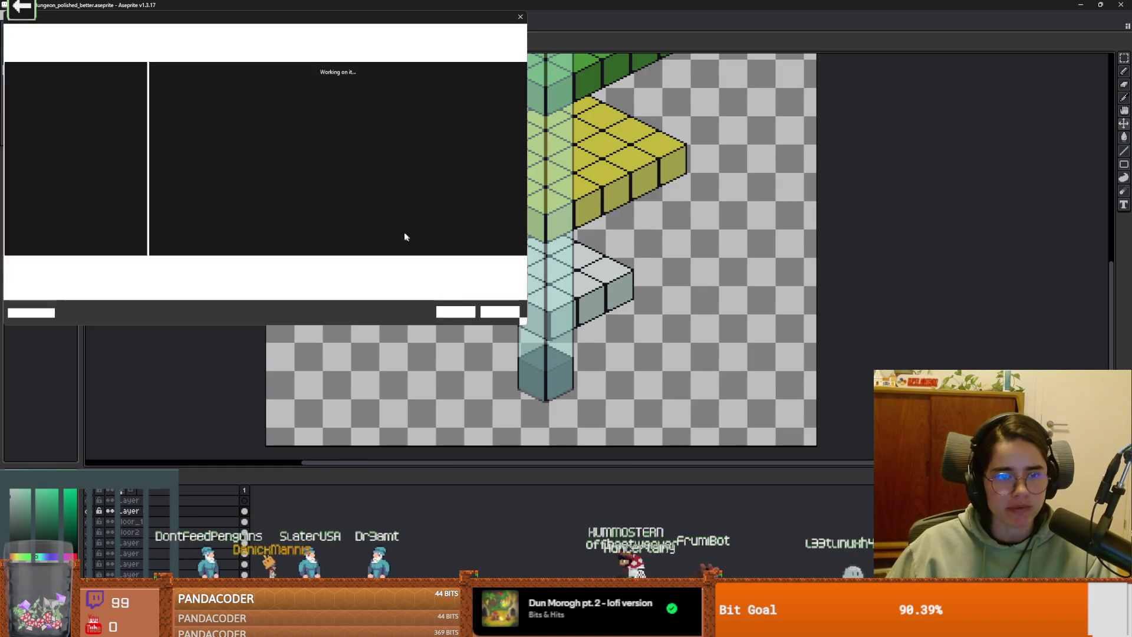
{"action": "left_click", "coordinate": [165, 278]}
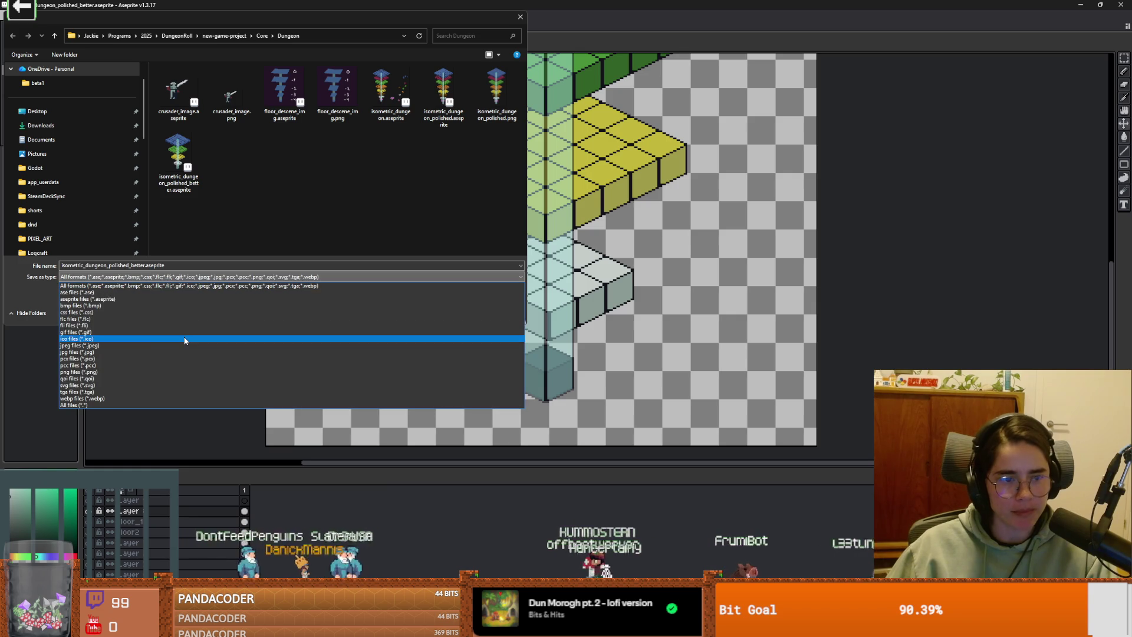
{"action": "left_click", "coordinate": [138, 379]}
{"action": "left_click", "coordinate": [459, 311]}
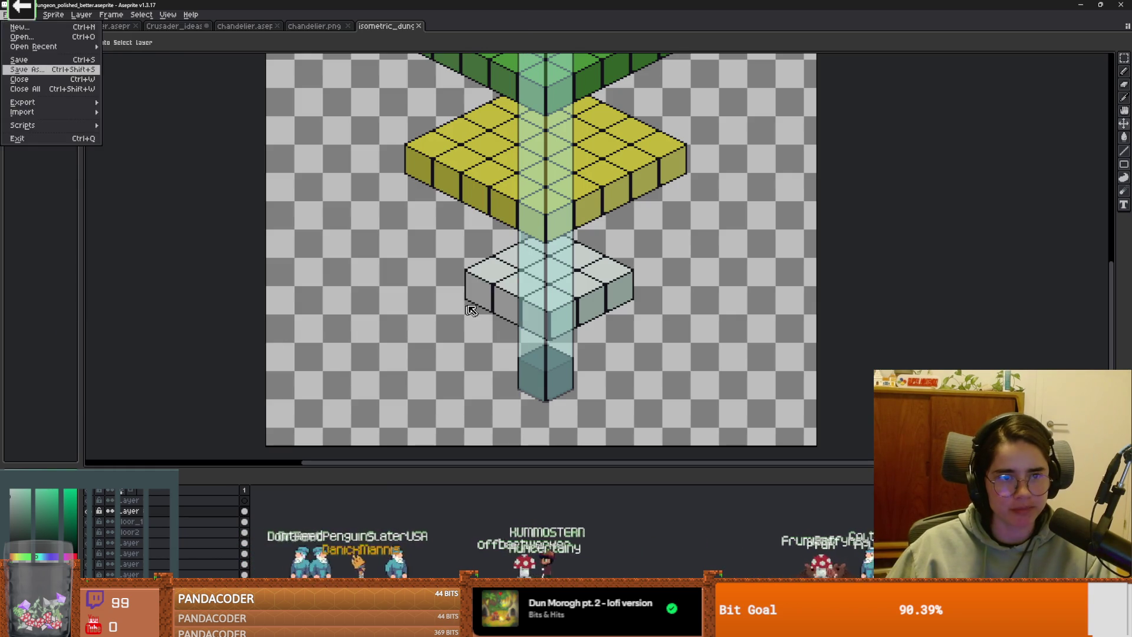
{"action": "left_click", "coordinate": [538, 359]}
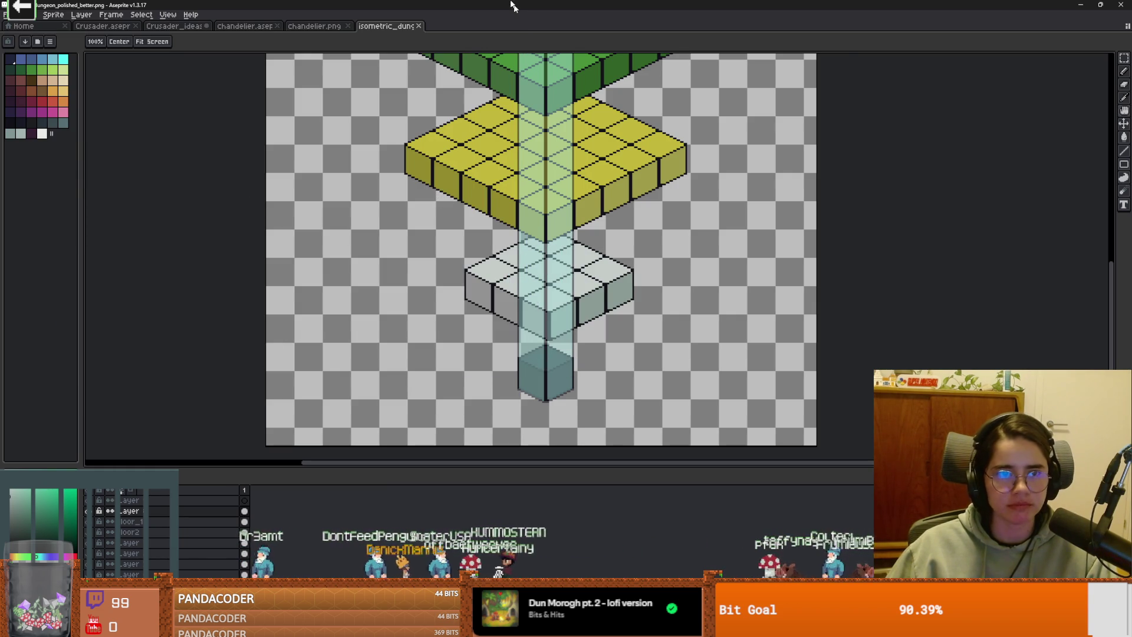
{"action": "key", "text": "alt+Tab"}
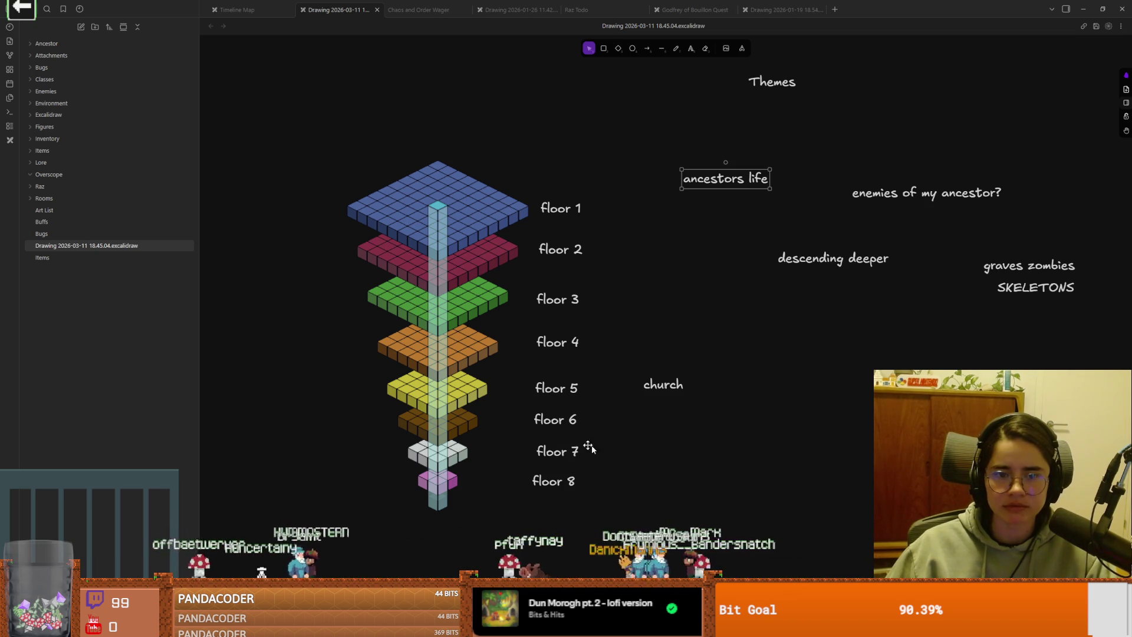
Step: Select the floor 7 and floor 8 labels and pan so the whole eight-floor stack is visible
{"action": "mouse_move", "coordinate": [614, 507]}
{"action": "left_mouse_down"}
{"action": "mouse_move", "coordinate": [507, 412]}
{"action": "mouse_move", "coordinate": [617, 512]}
{"action": "left_mouse_up"}
{"action": "scroll", "coordinate": [678, 401], "scroll_direction": "right", "scroll_amount": 5}
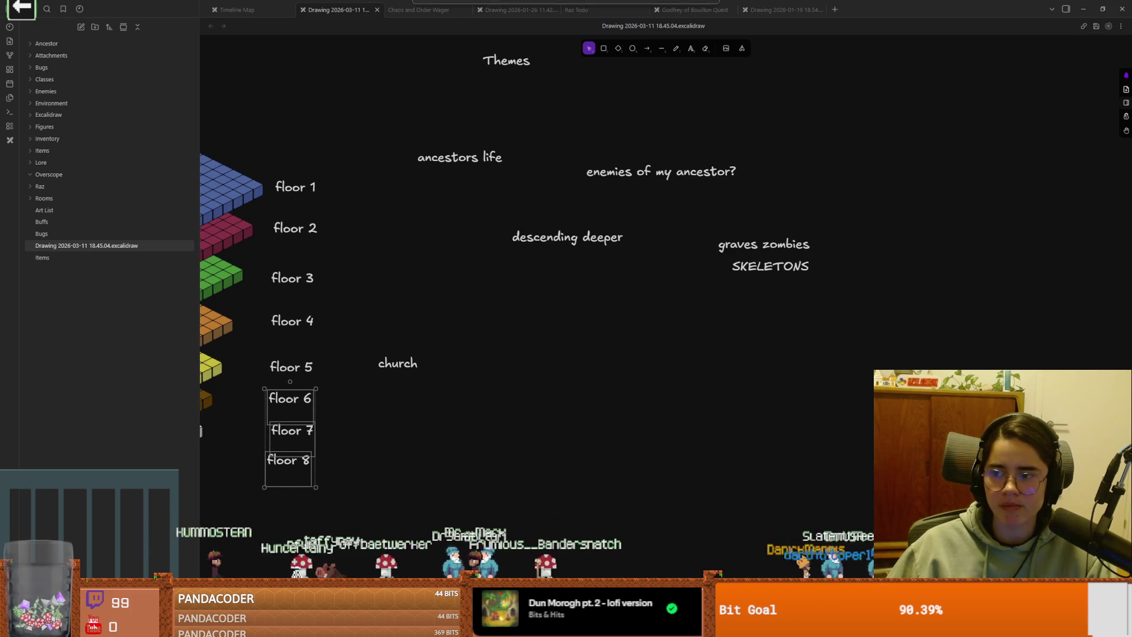
{"action": "left_click_drag", "start_coordinate": [655, 407], "coordinate": [772, 355]}
{"action": "scroll", "coordinate": [706, 360], "scroll_direction": "down", "scroll_amount": 2}
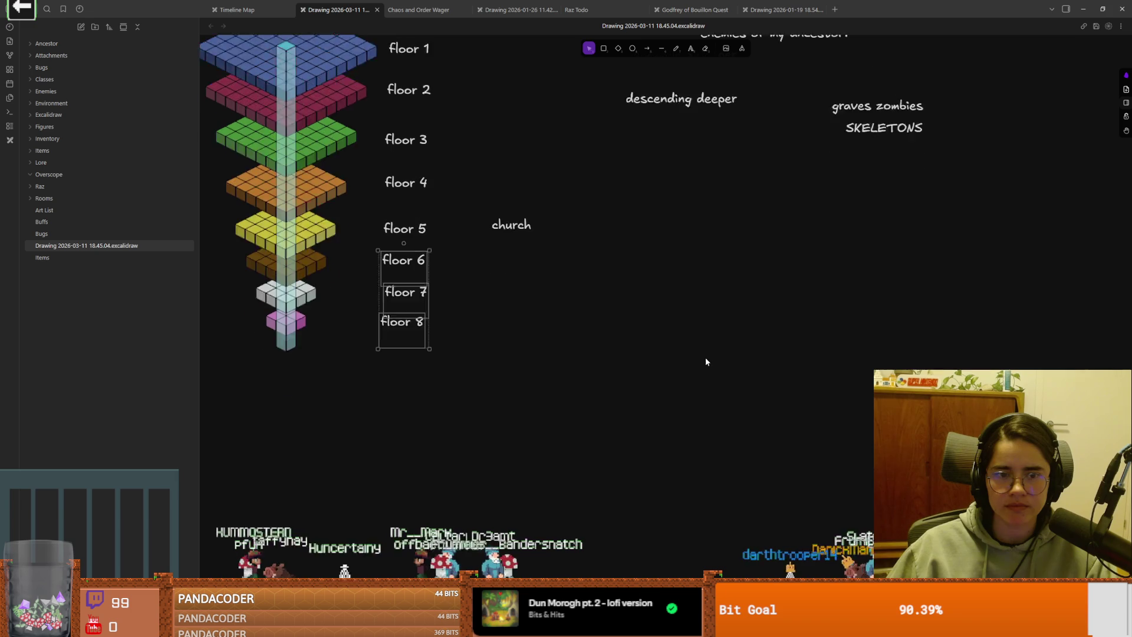
{"action": "scroll", "coordinate": [696, 236], "scroll_direction": "up", "scroll_amount": 1}
Step: Import isometric_dungeon_polished_better.png from the computer onto the board and nudge it into place
{"action": "left_click", "coordinate": [726, 50]}
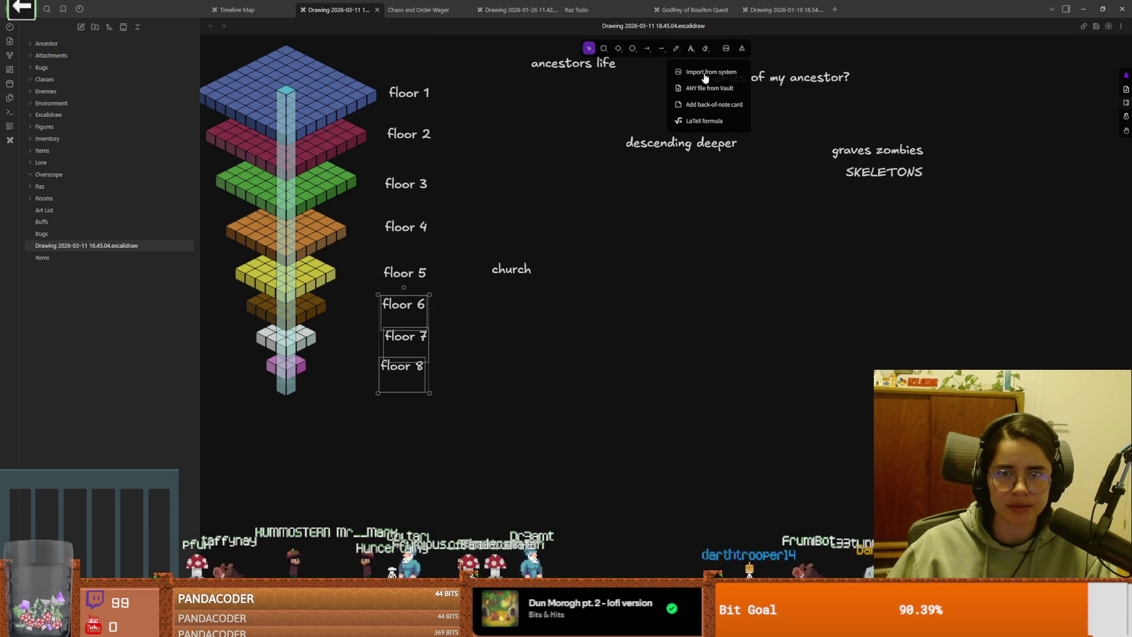
{"action": "left_click", "coordinate": [711, 72]}
{"action": "double_click", "coordinate": [620, 200]}
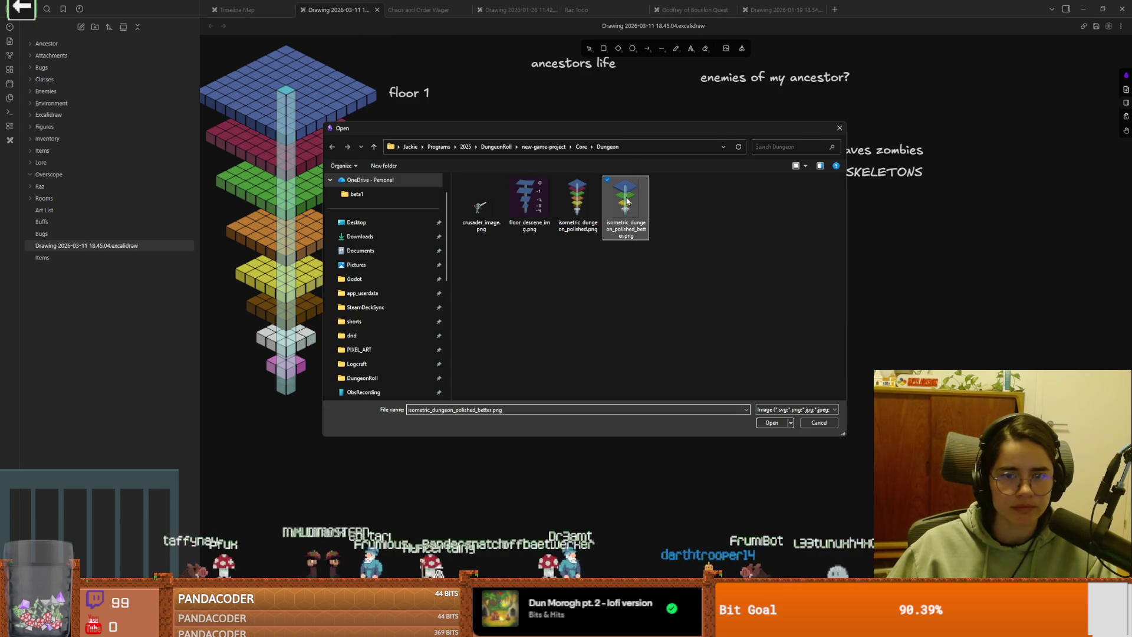
{"action": "left_click_drag", "start_coordinate": [676, 337], "coordinate": [681, 345]}
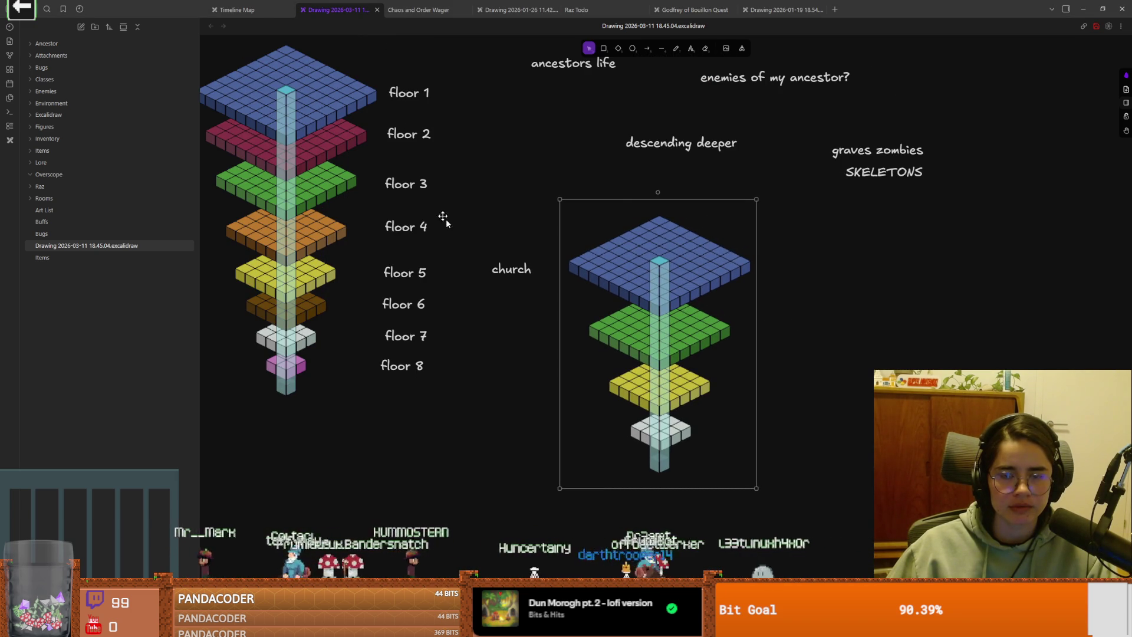
{"action": "scroll", "coordinate": [407, 90], "scroll_direction": "left", "scroll_amount": 3}
{"action": "scroll", "coordinate": [667, 301], "scroll_direction": "down", "scroll_amount": 3}
Step: Duplicate the floor 1–5 labels and drop the copies beside the new tower image
{"action": "left_click_drag", "start_coordinate": [656, 175], "coordinate": [519, 405]}
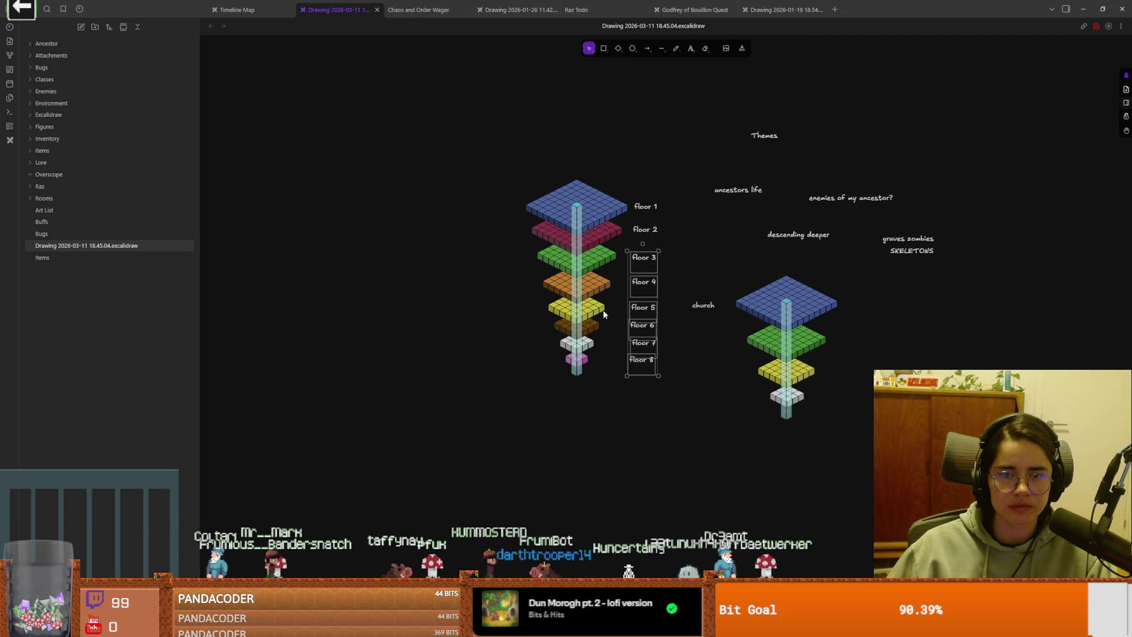
{"action": "left_click_drag", "start_coordinate": [679, 186], "coordinate": [622, 325]}
{"action": "mouse_move", "coordinate": [645, 265]}
{"action": "left_mouse_down", "text": "alt"}
{"action": "mouse_move", "coordinate": [653, 287]}
{"action": "mouse_move", "coordinate": [861, 354]}
{"action": "left_mouse_up", "text": "alt"}
{"action": "left_click", "coordinate": [924, 366]}
Step: Move the old tower and its labels to the top-left, then recentre the view on the new tower
{"action": "left_click_drag", "start_coordinate": [701, 403], "coordinate": [479, 157]}
{"action": "mouse_move", "coordinate": [534, 230]}
{"action": "left_mouse_down"}
{"action": "mouse_move", "coordinate": [384, 54]}
{"action": "mouse_move", "coordinate": [278, 58]}
{"action": "left_mouse_up"}
{"action": "left_click_drag", "start_coordinate": [355, 154], "coordinate": [235, 74]}
{"action": "left_click", "coordinate": [959, 341]}
{"action": "scroll", "coordinate": [725, 331], "scroll_direction": "right", "scroll_amount": 3}
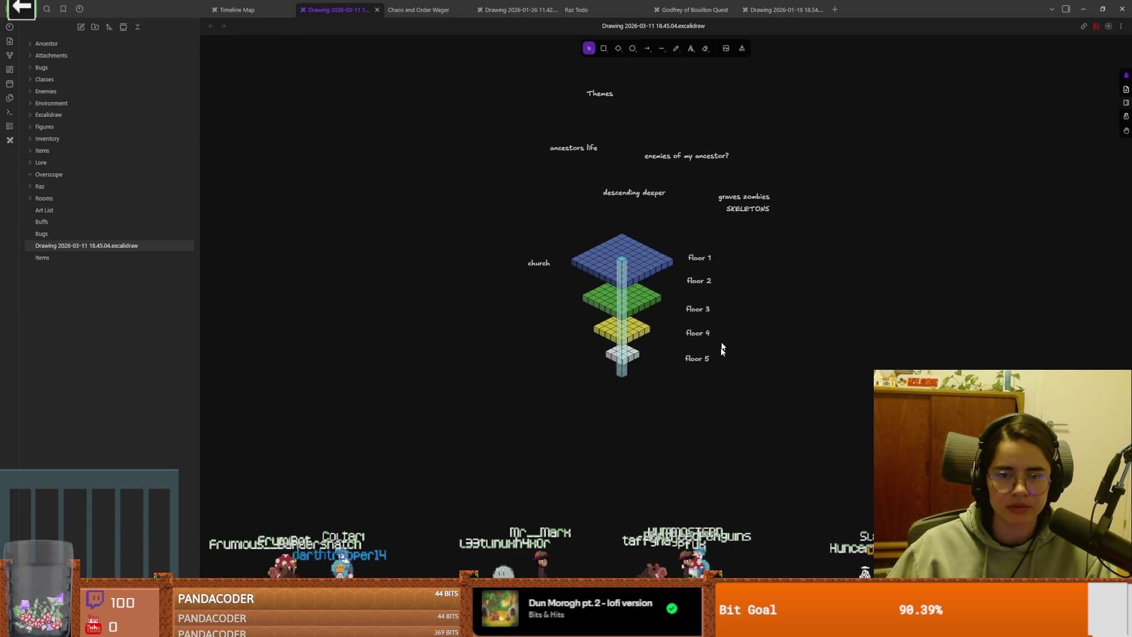
{"action": "scroll", "coordinate": [726, 362], "scroll_direction": "up", "scroll_amount": 6, "text": "ctrl"}
{"action": "left_click_drag", "start_coordinate": [792, 343], "coordinate": [901, 392]}
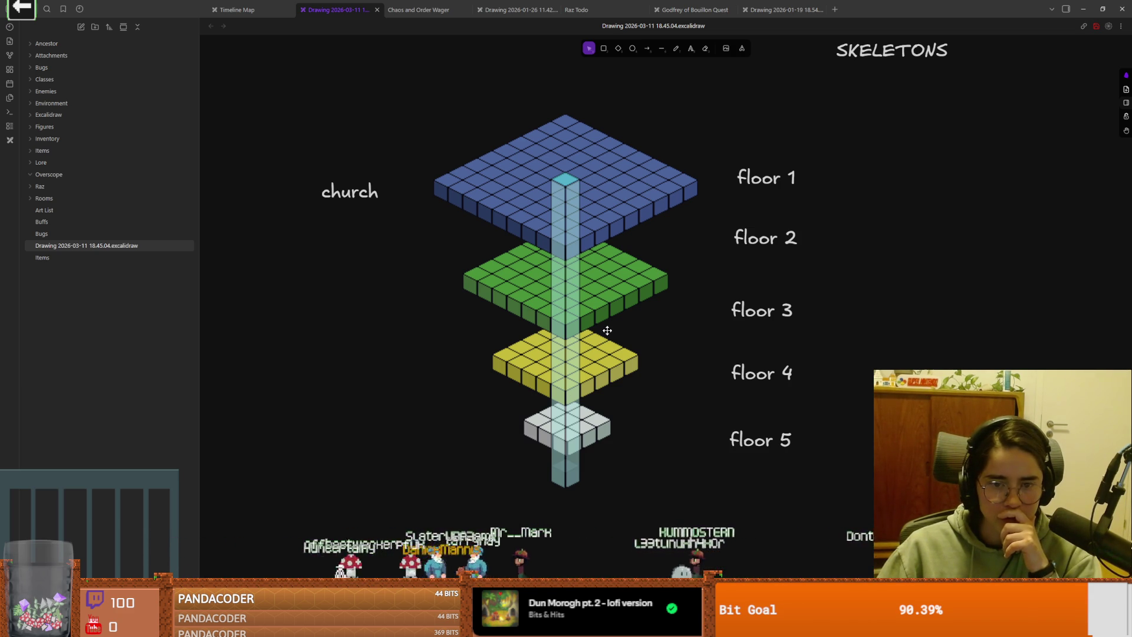
Step: Place floor 5 and 4 labels at the lower plates, floor 3 by yellow, 2 by green, and adjust floor 1
{"action": "mouse_move", "coordinate": [780, 445]}
{"action": "left_mouse_down"}
{"action": "mouse_move", "coordinate": [674, 476]}
{"action": "mouse_move", "coordinate": [789, 476]}
{"action": "left_mouse_up"}
{"action": "left_click_drag", "start_coordinate": [762, 379], "coordinate": [763, 429]}
{"action": "left_click_drag", "start_coordinate": [770, 312], "coordinate": [767, 353]}
{"action": "left_click_drag", "start_coordinate": [762, 242], "coordinate": [753, 294]}
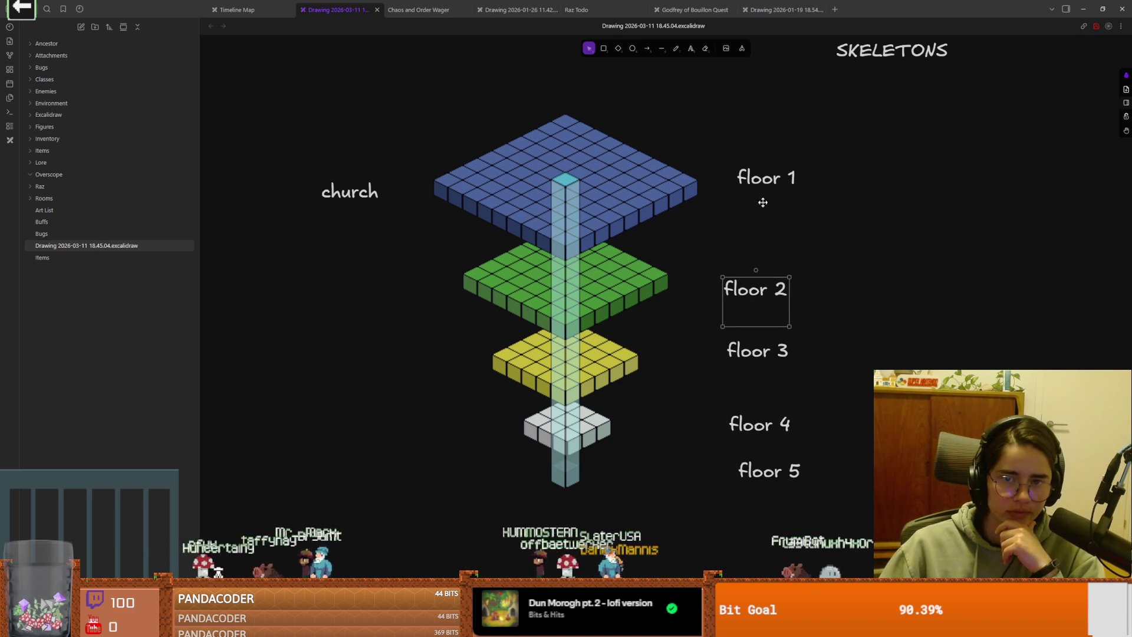
{"action": "left_click_drag", "start_coordinate": [765, 188], "coordinate": [761, 198]}
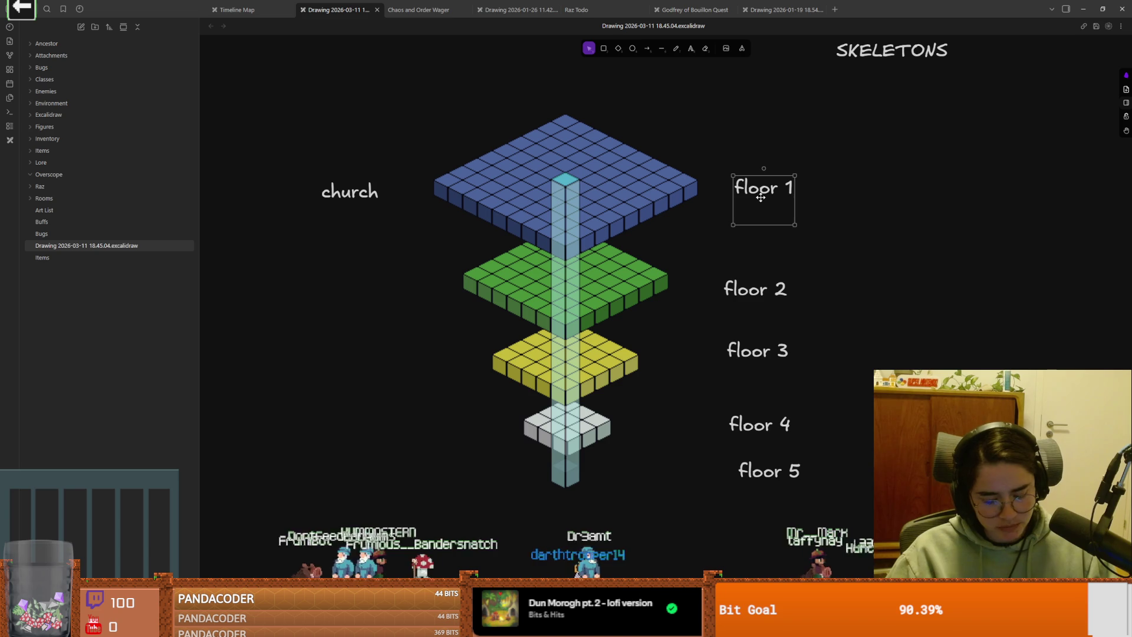
{"action": "key", "text": "alt+Tab"}
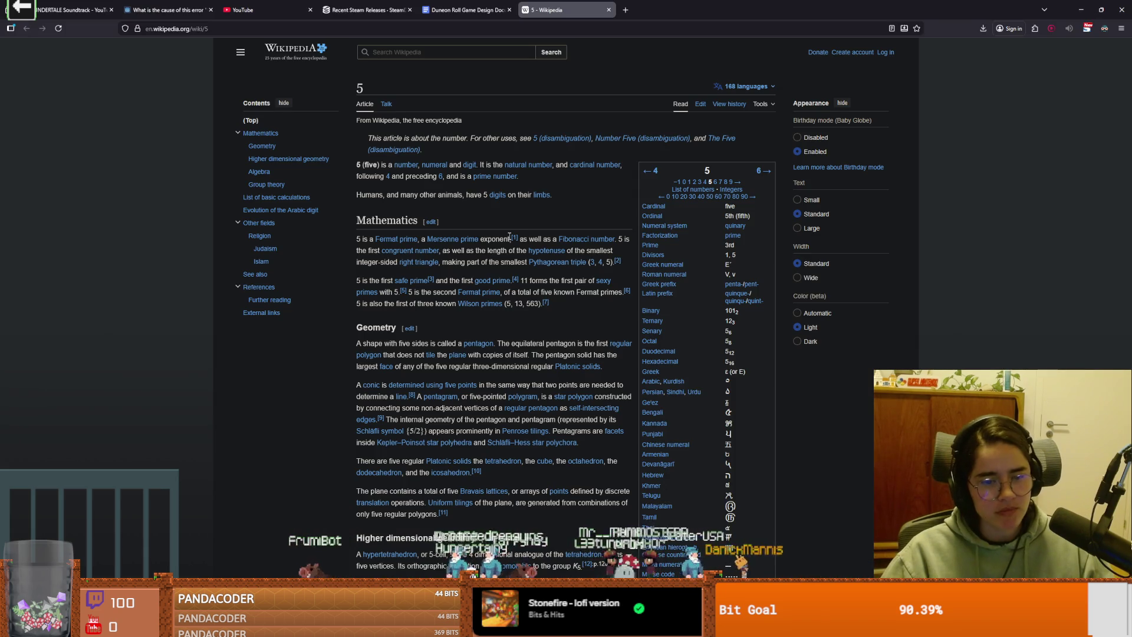
Step: Enlarge the digit-evolution picture, then go back and close the image viewer to return to the article
{"action": "scroll", "coordinate": [510, 236], "scroll_direction": "down", "scroll_amount": 7}
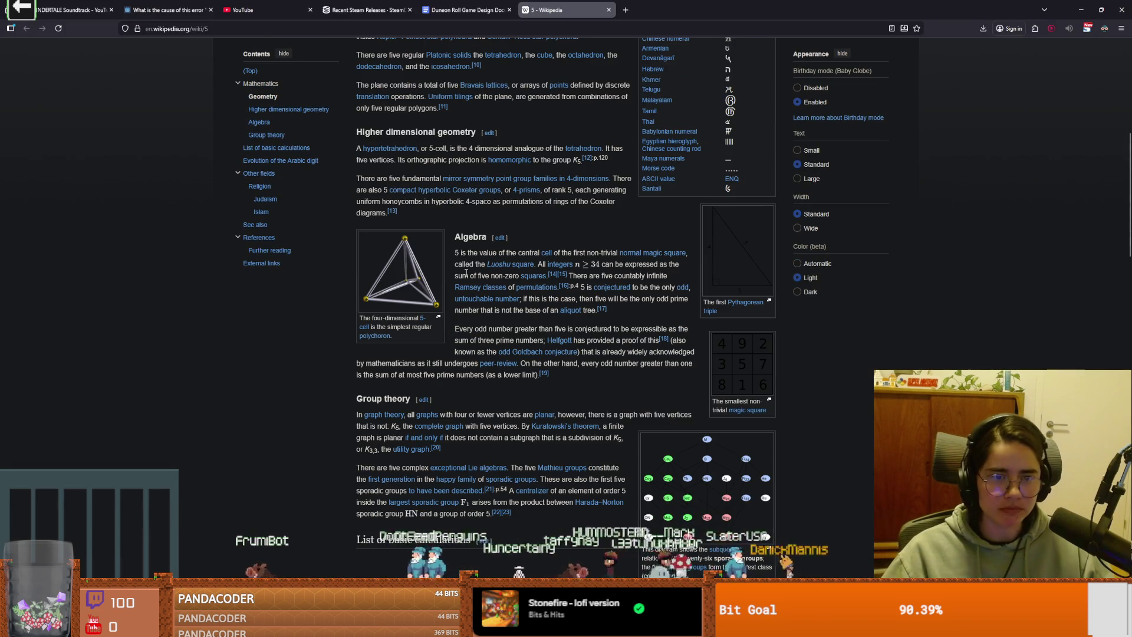
{"action": "scroll", "coordinate": [466, 273], "scroll_direction": "down", "scroll_amount": 9}
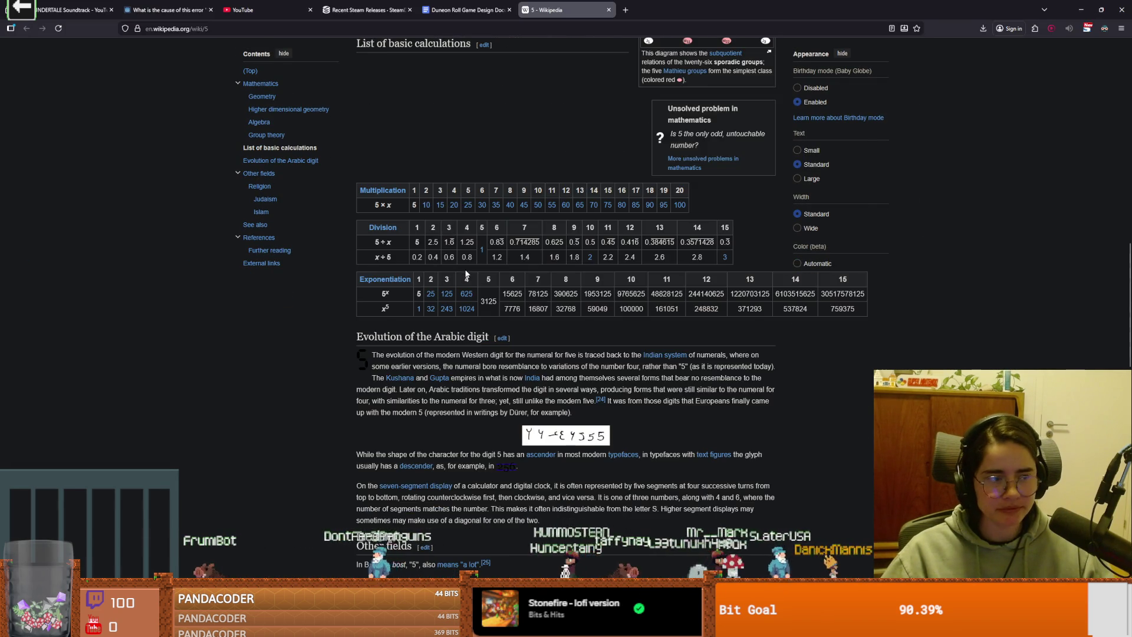
{"action": "scroll", "coordinate": [466, 274], "scroll_direction": "up", "scroll_amount": 2}
{"action": "scroll", "coordinate": [466, 274], "scroll_direction": "up", "scroll_amount": 2}
{"action": "scroll", "coordinate": [466, 273], "scroll_direction": "down", "scroll_amount": 2}
{"action": "scroll", "coordinate": [466, 273], "scroll_direction": "down", "scroll_amount": 1}
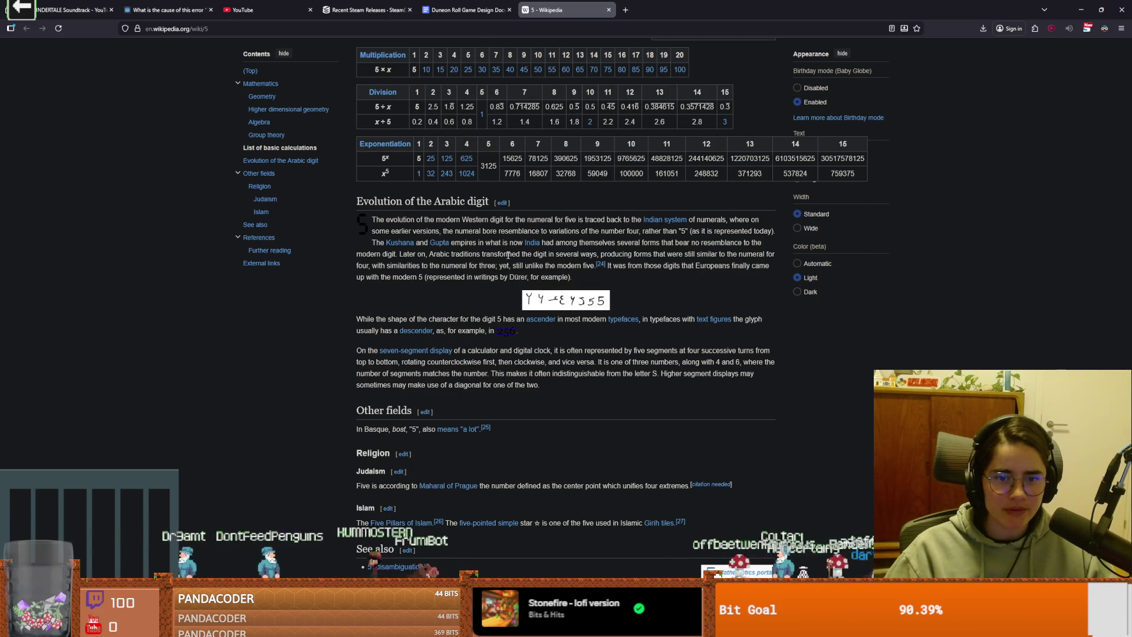
{"action": "left_click", "coordinate": [565, 312]}
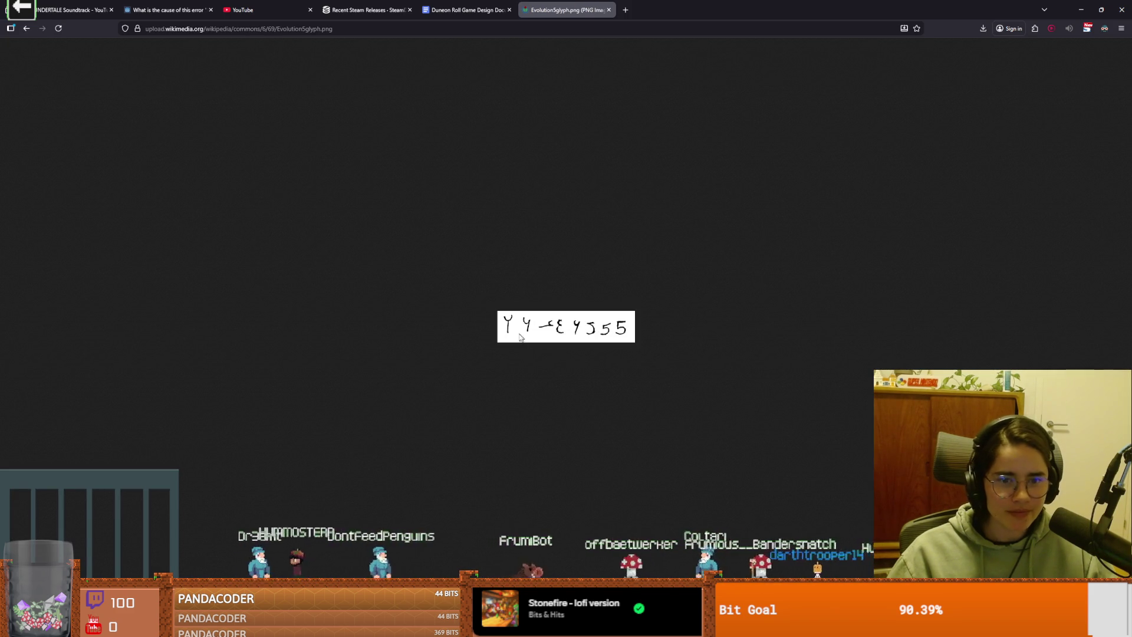
{"action": "left_click", "coordinate": [25, 28]}
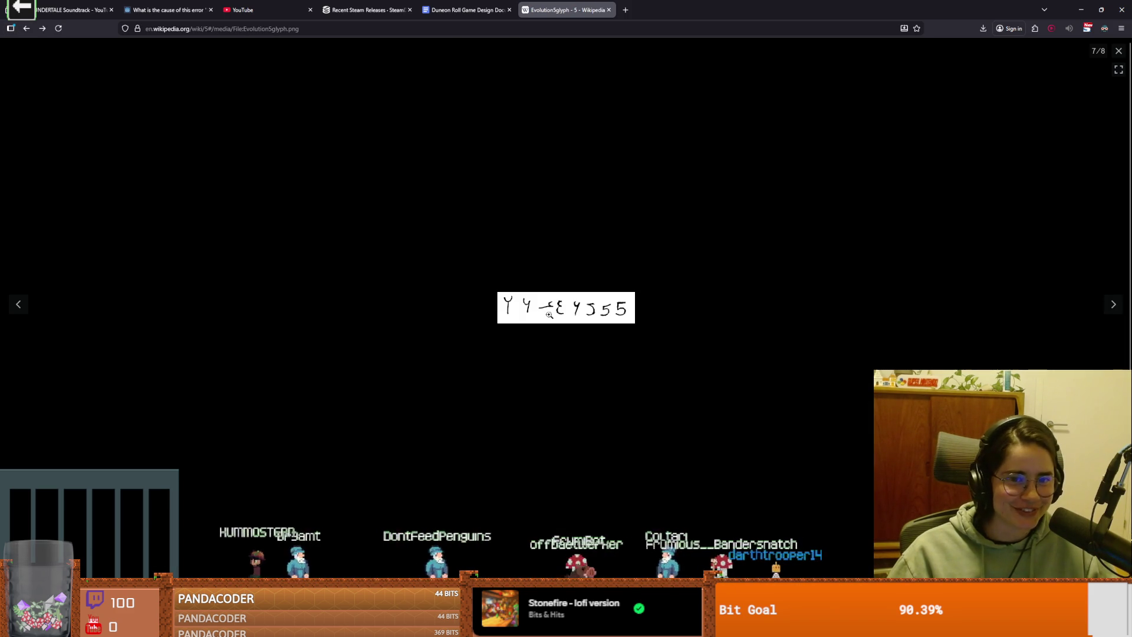
{"action": "left_click", "coordinate": [1120, 52]}
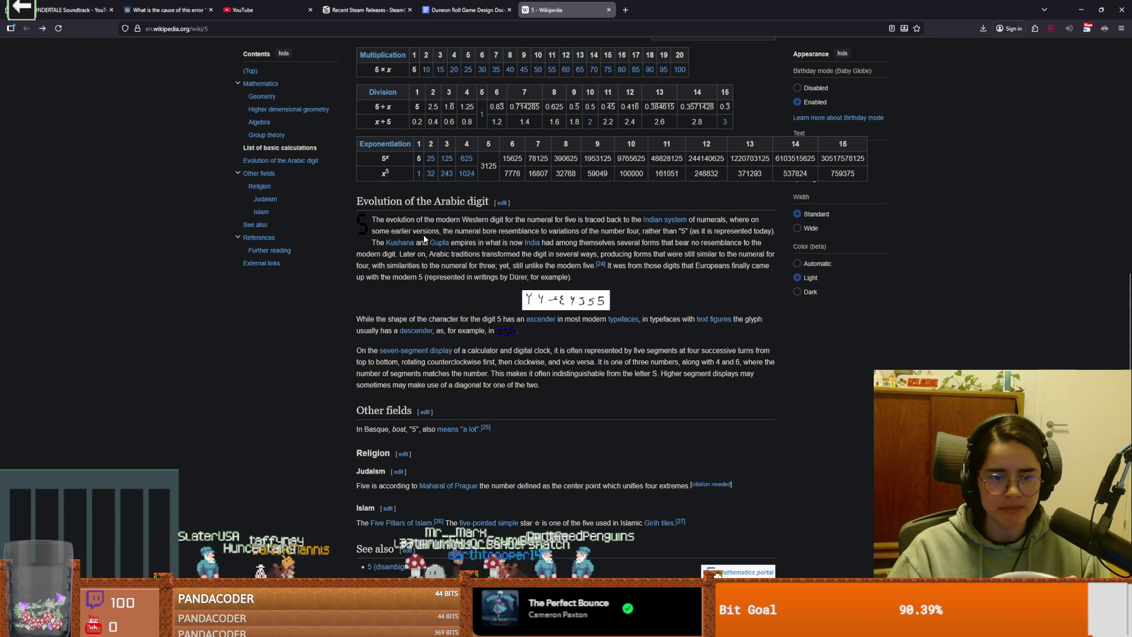
{"action": "scroll", "coordinate": [419, 259], "scroll_direction": "down", "scroll_amount": 2}
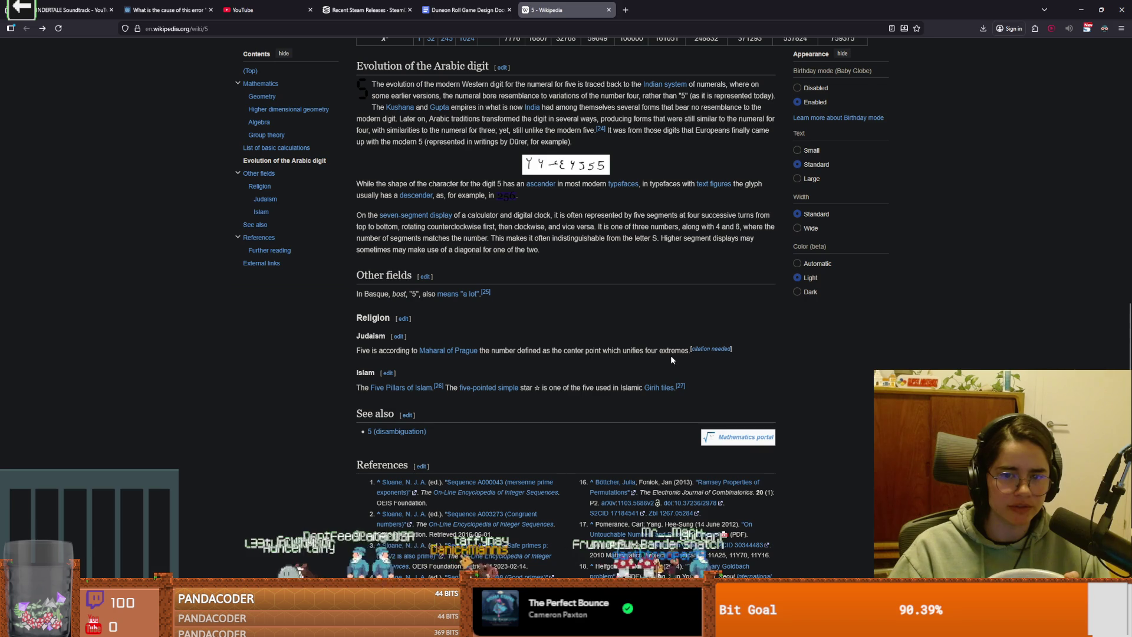
{"action": "scroll", "coordinate": [549, 360], "scroll_direction": "down", "scroll_amount": 1}
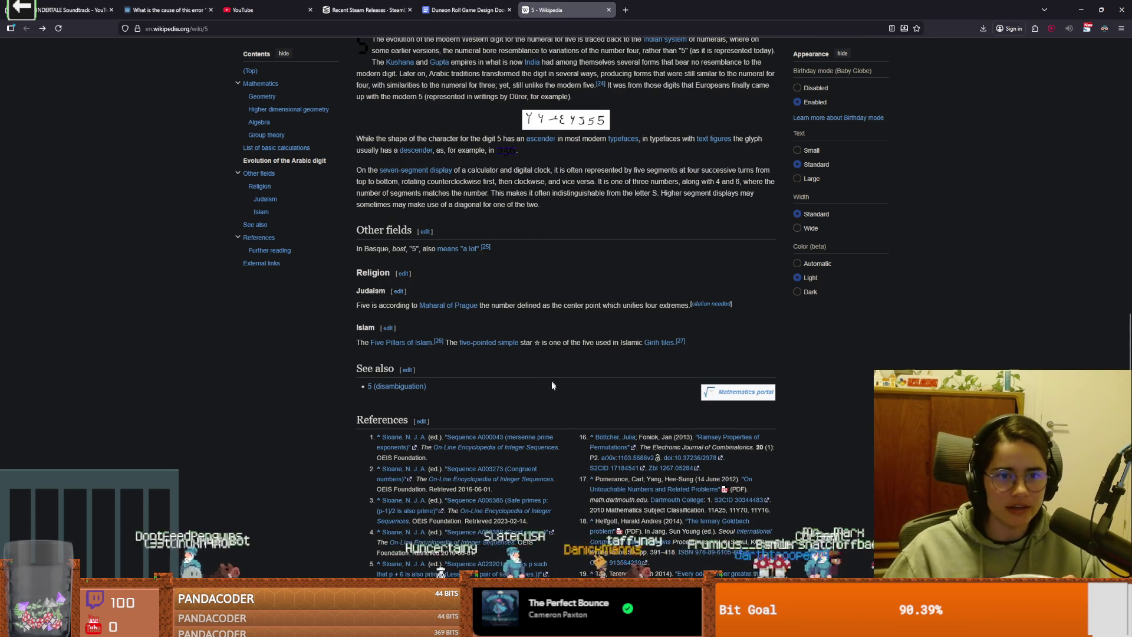
{"action": "scroll", "coordinate": [546, 411], "scroll_direction": "up", "scroll_amount": 10}
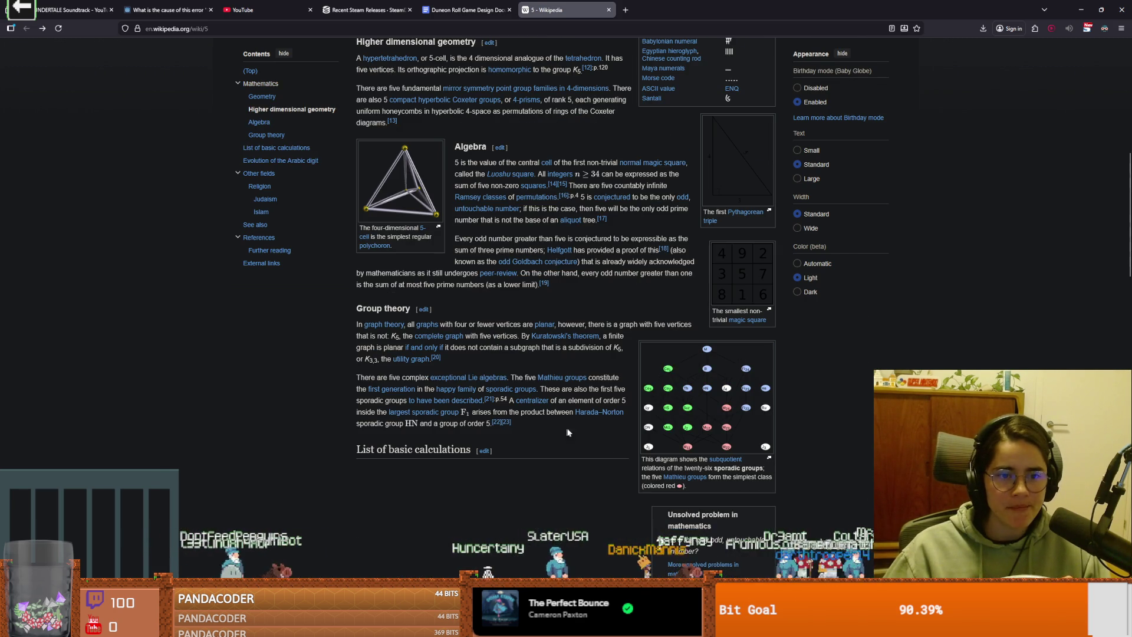
{"action": "scroll", "coordinate": [589, 429], "scroll_direction": "up", "scroll_amount": 3}
{"action": "scroll", "coordinate": [589, 431], "scroll_direction": "up", "scroll_amount": 4}
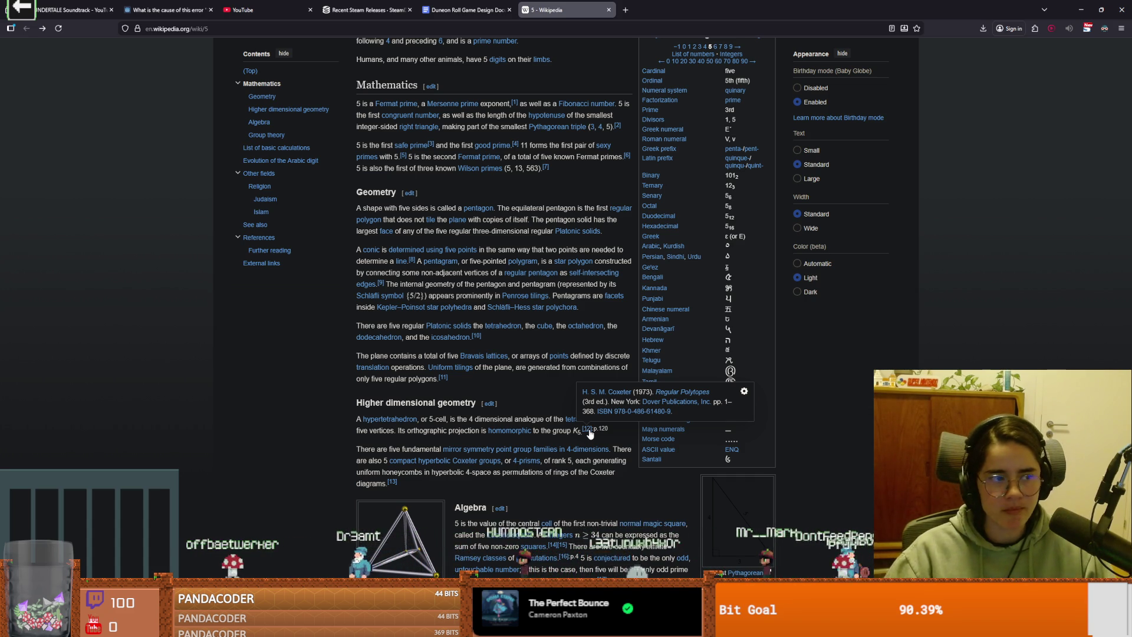
{"action": "scroll", "coordinate": [501, 379], "scroll_direction": "up", "scroll_amount": 3}
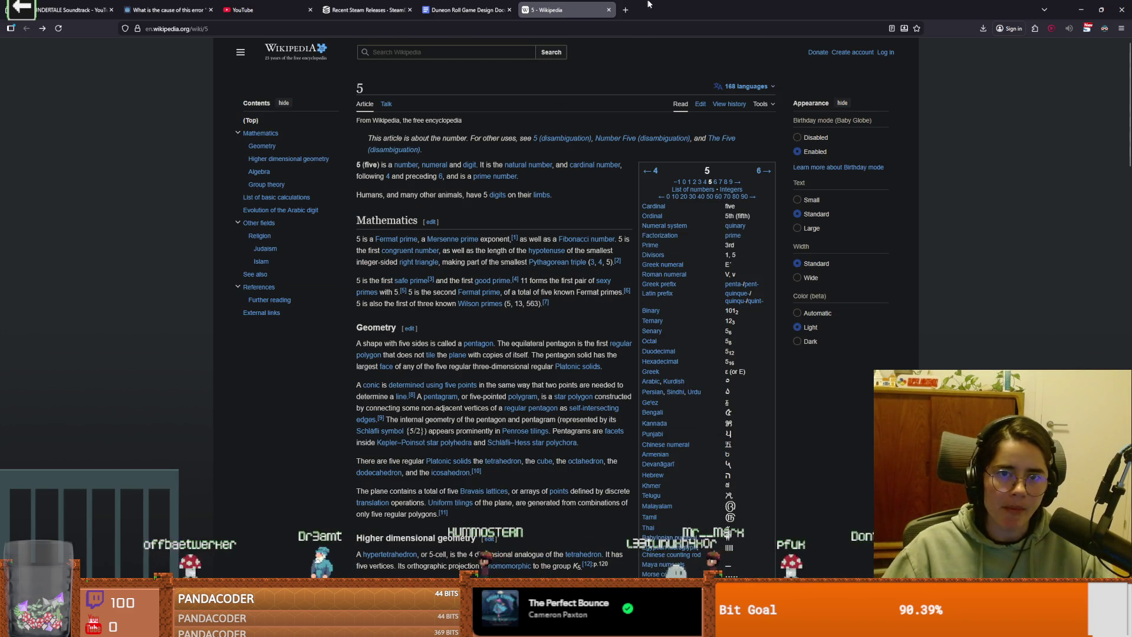
{"action": "key", "text": "alt+Tab"}
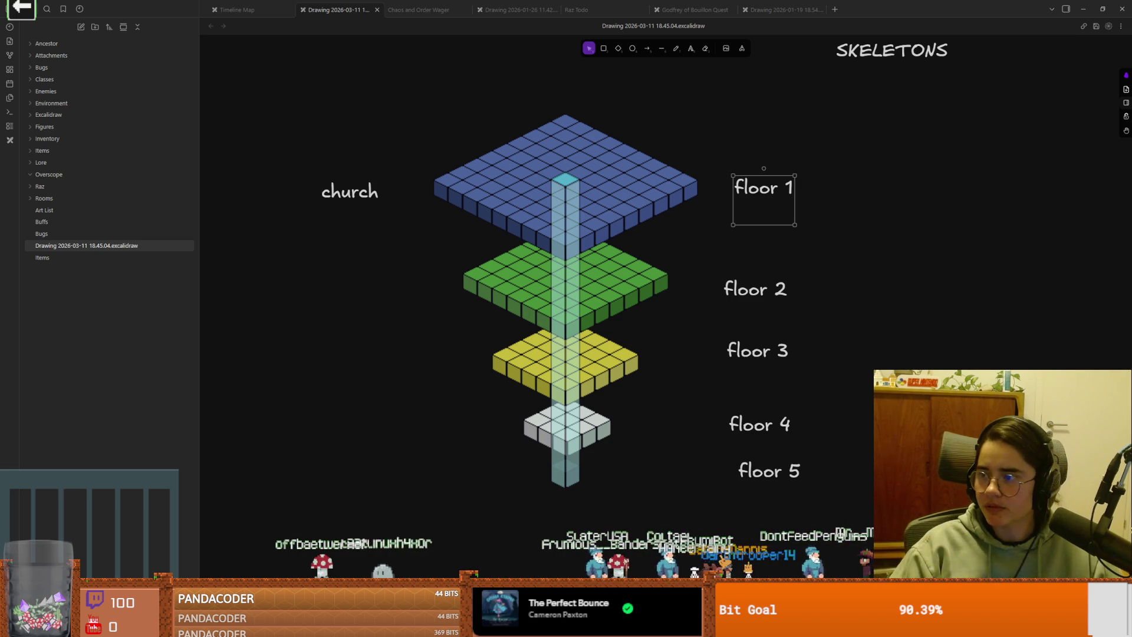
Step: Switch to the Claude chat and read the opening about making the number 5 significant
{"action": "key", "text": "alt+Tab"}
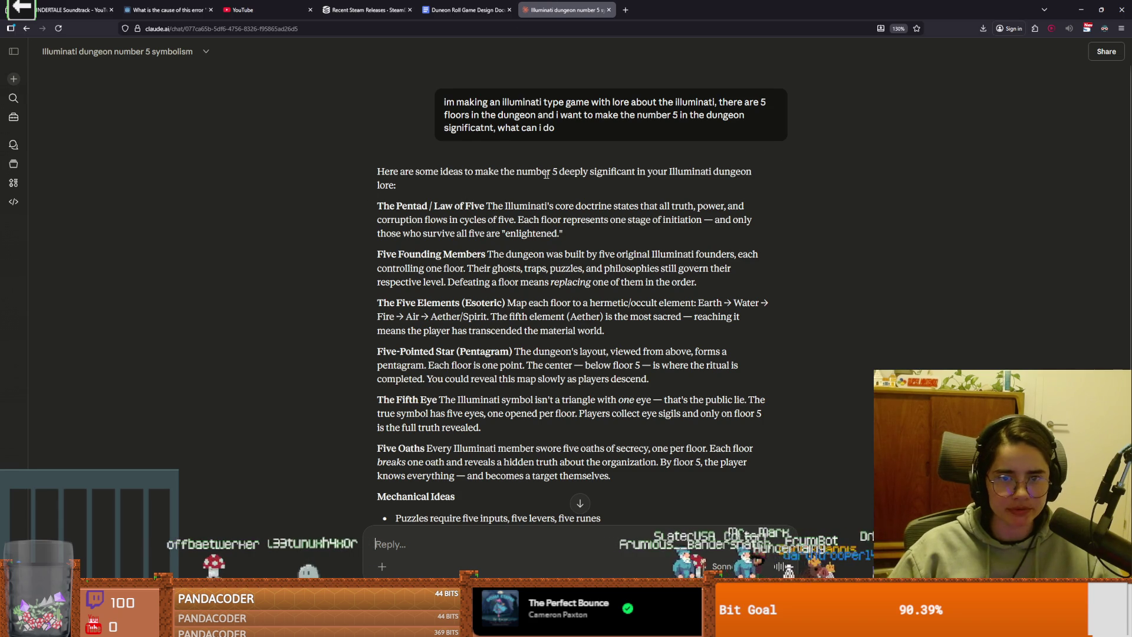
{"action": "left_click_drag", "start_coordinate": [502, 172], "coordinate": [624, 172]}
{"action": "left_click", "coordinate": [416, 216]}
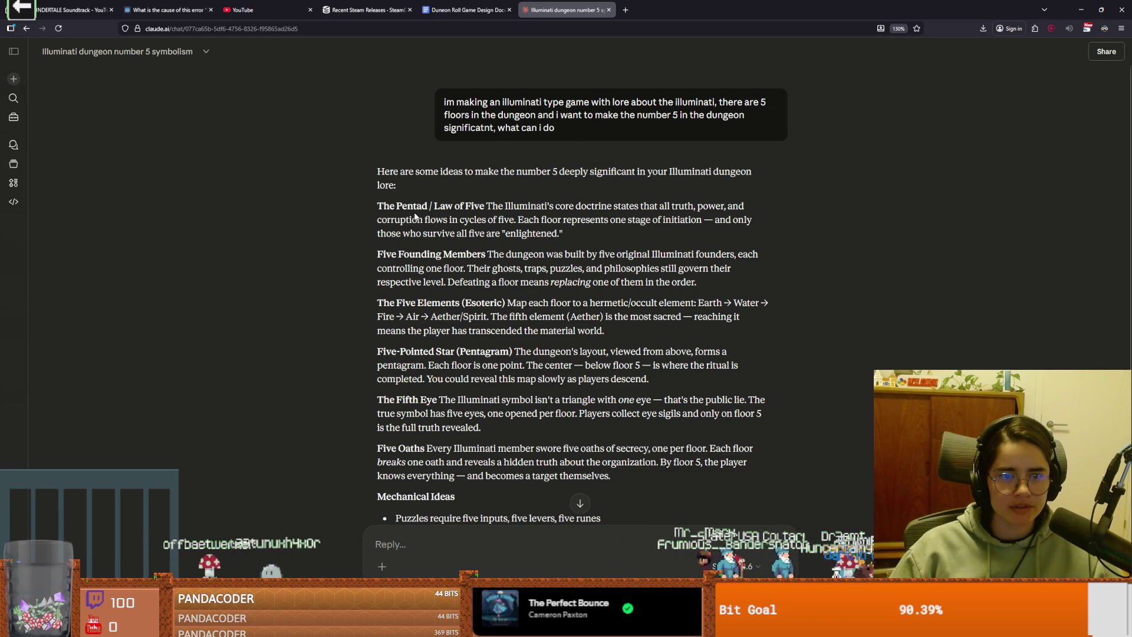
{"action": "left_click_drag", "start_coordinate": [455, 206], "coordinate": [460, 207]}
{"action": "left_click", "coordinate": [510, 208]}
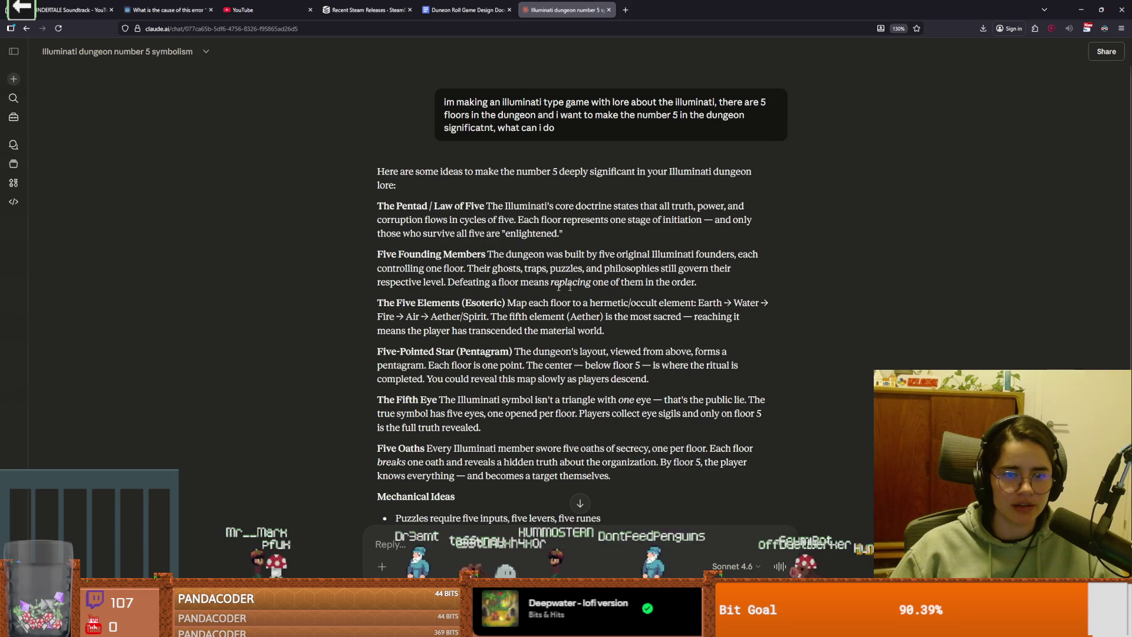
{"action": "scroll", "coordinate": [472, 314], "scroll_direction": "down", "scroll_amount": 2}
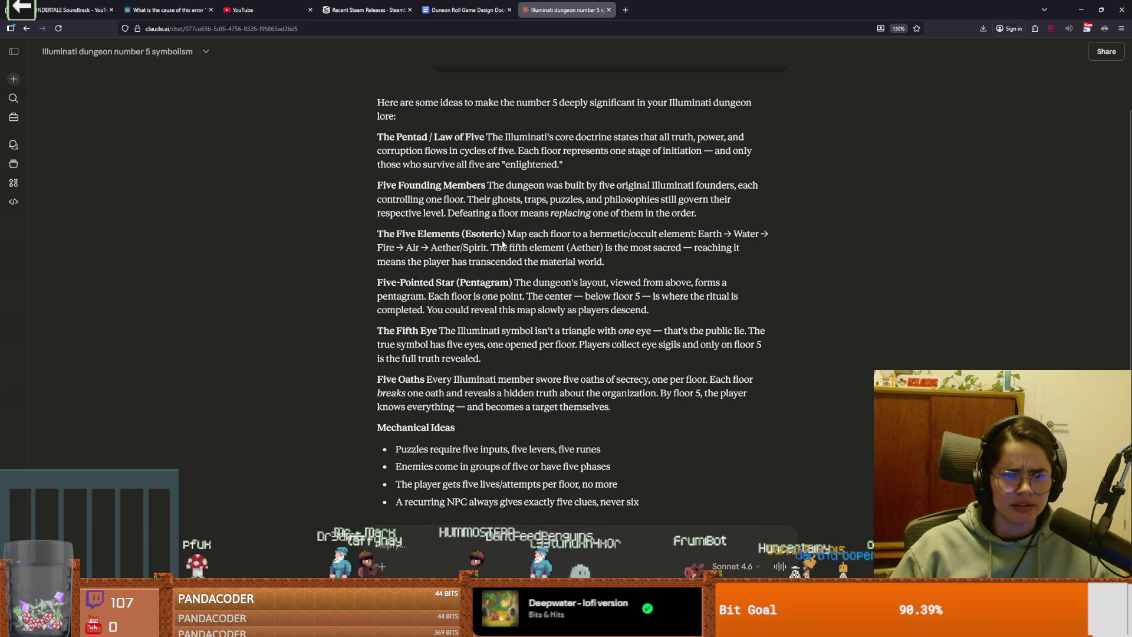
Step: Read through the Five-Pointed Star (Pentagram) and Fifth Eye lore ideas, highlighting passages
{"action": "left_click_drag", "start_coordinate": [391, 283], "coordinate": [453, 288]}
{"action": "double_click", "coordinate": [485, 283]}
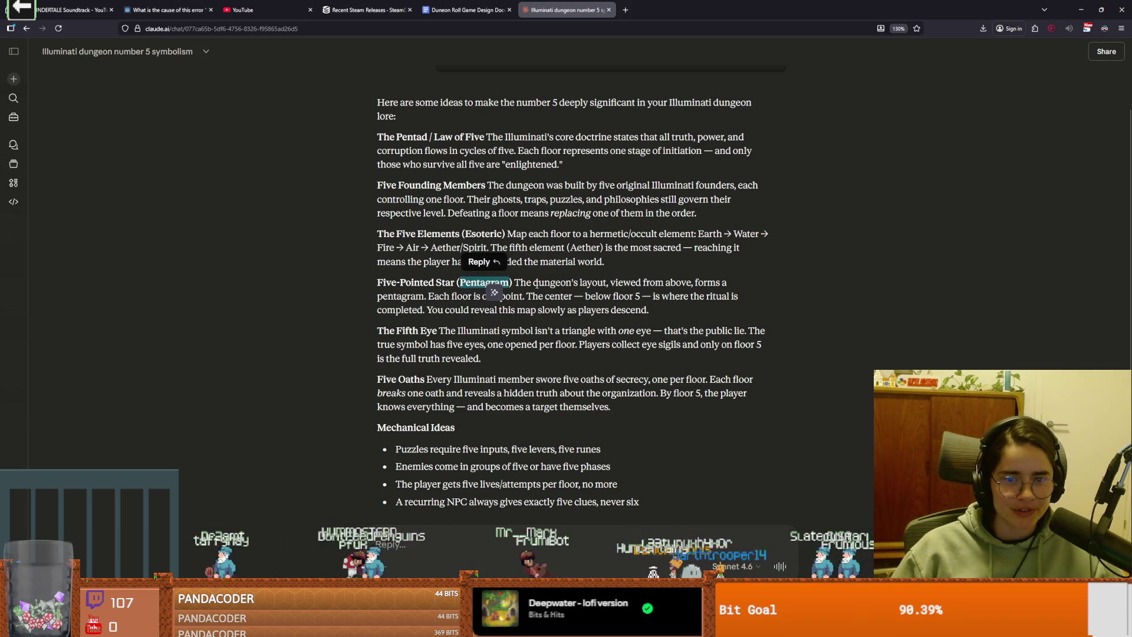
{"action": "left_click", "coordinate": [568, 310]}
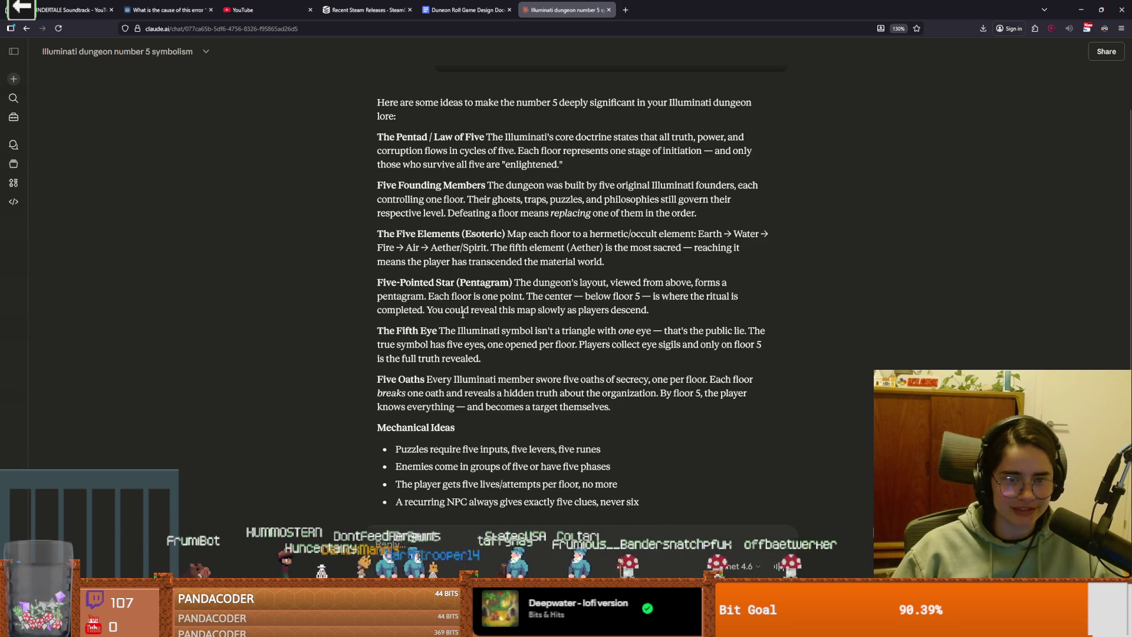
{"action": "left_click_drag", "start_coordinate": [636, 309], "coordinate": [378, 282]}
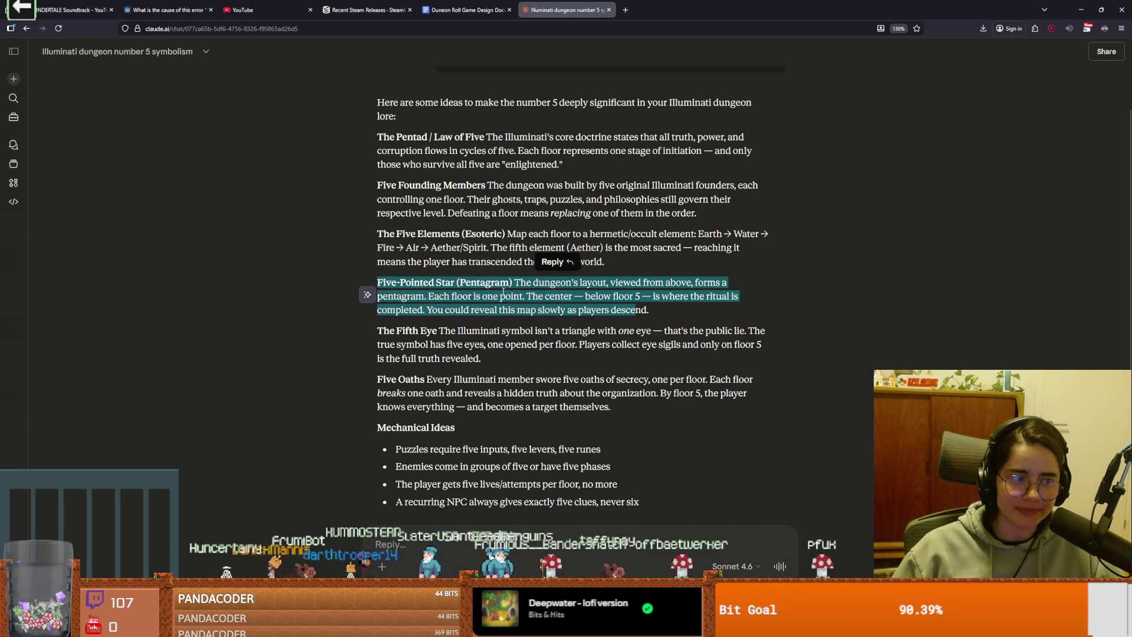
{"action": "left_click", "coordinate": [449, 306]}
{"action": "left_click_drag", "start_coordinate": [396, 331], "coordinate": [475, 334]}
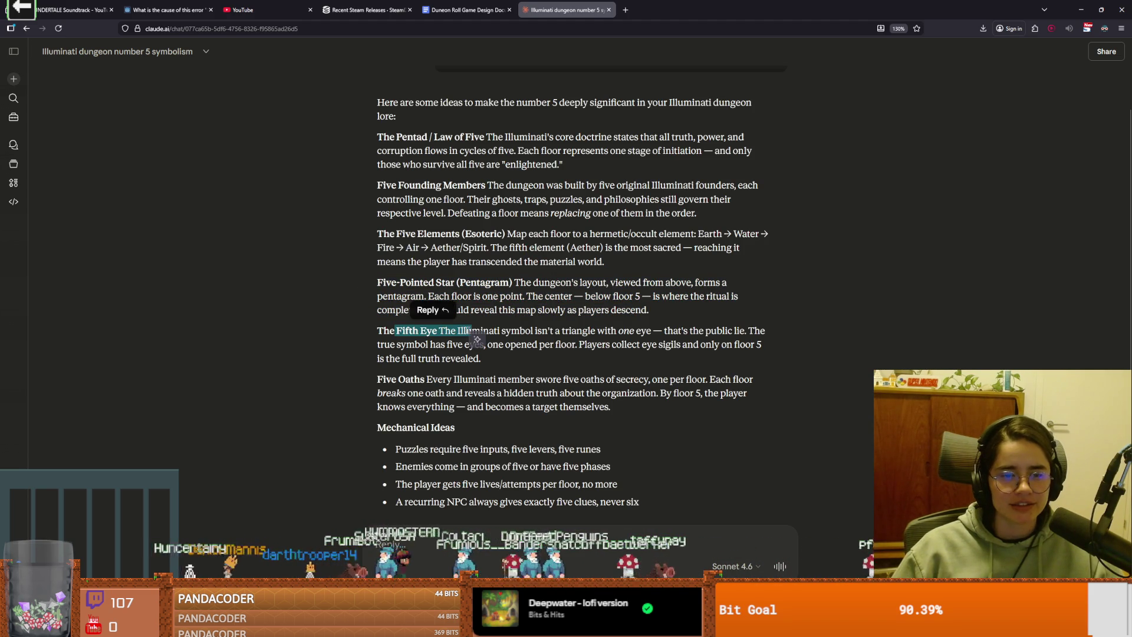
{"action": "left_click", "coordinate": [448, 344]}
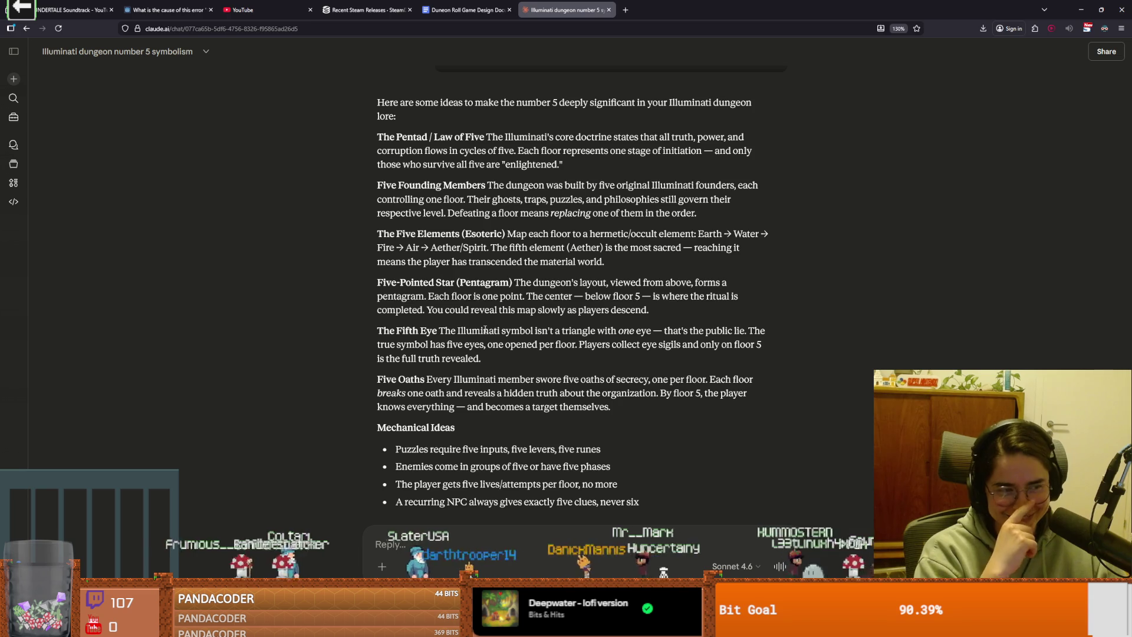
{"action": "scroll", "coordinate": [414, 336], "scroll_direction": "down", "scroll_amount": 2}
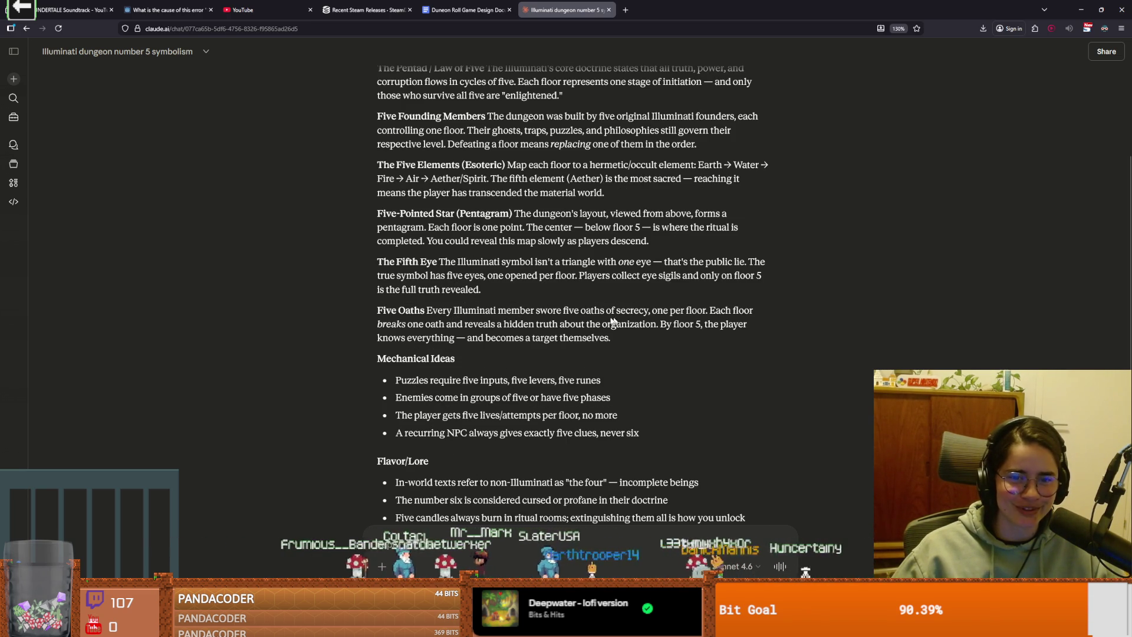
Step: Read to the end of the reply, marking the Flavor/Lore line on non-Illuminati, then return to Excalidraw
{"action": "scroll", "coordinate": [438, 368], "scroll_direction": "down", "scroll_amount": 2}
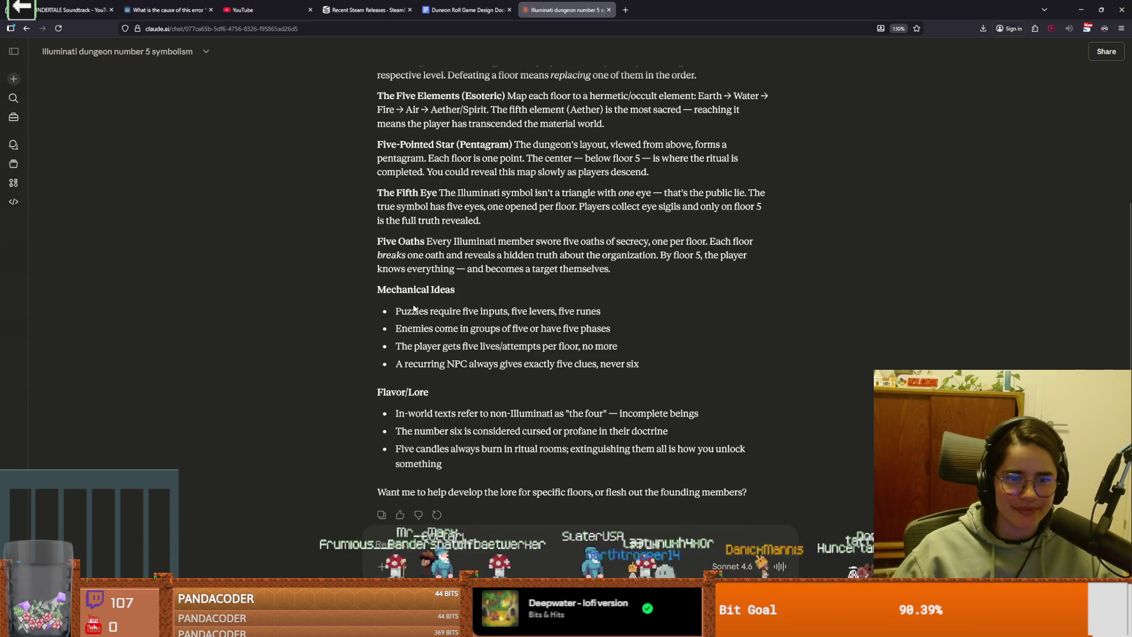
{"action": "left_click_drag", "start_coordinate": [417, 310], "coordinate": [548, 317]}
{"action": "scroll", "coordinate": [443, 339], "scroll_direction": "down", "scroll_amount": 2}
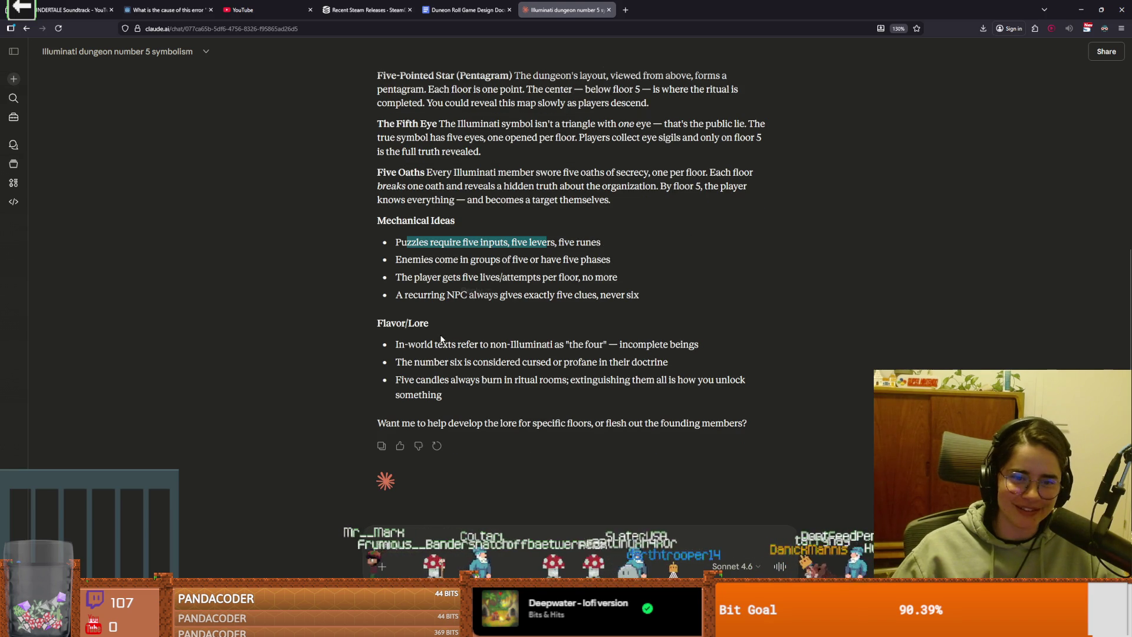
{"action": "left_click_drag", "start_coordinate": [437, 344], "coordinate": [556, 345]}
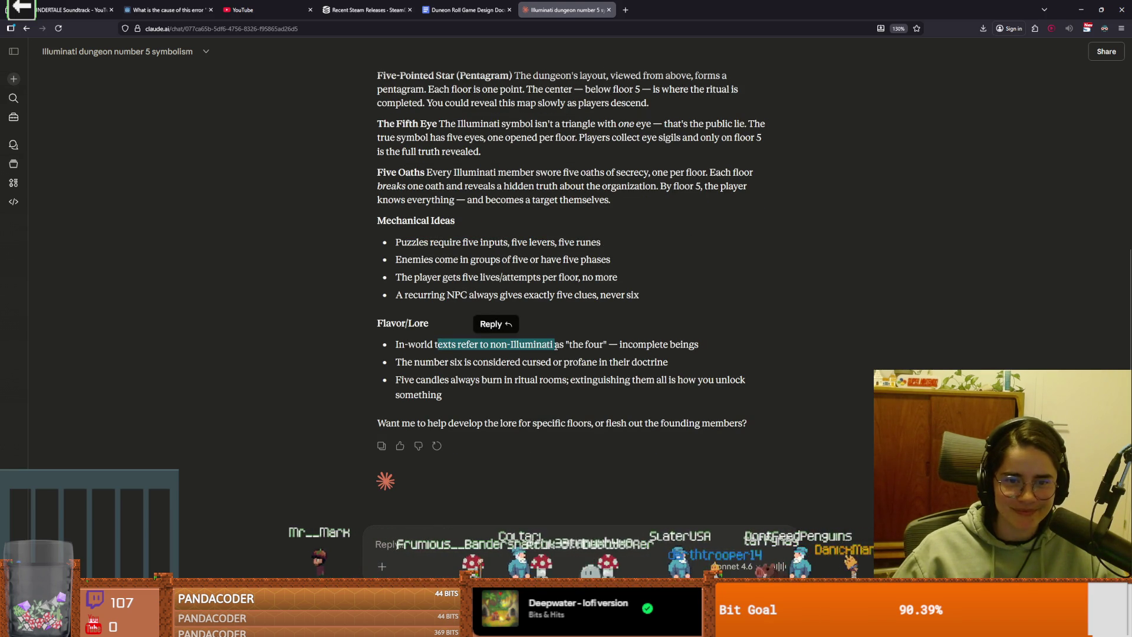
{"action": "key", "text": "alt+Tab"}
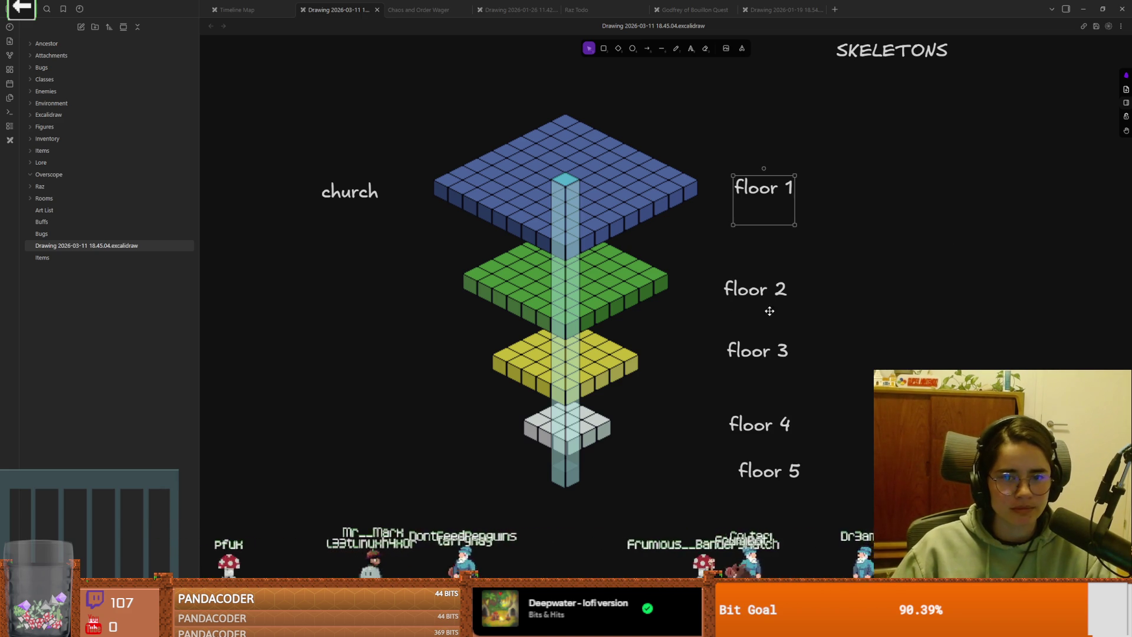
Step: Shift the floor drawing left, close the Steam store window, minimize Obsidian and close the Godot editor
{"action": "left_click_drag", "start_coordinate": [758, 313], "coordinate": [675, 322]}
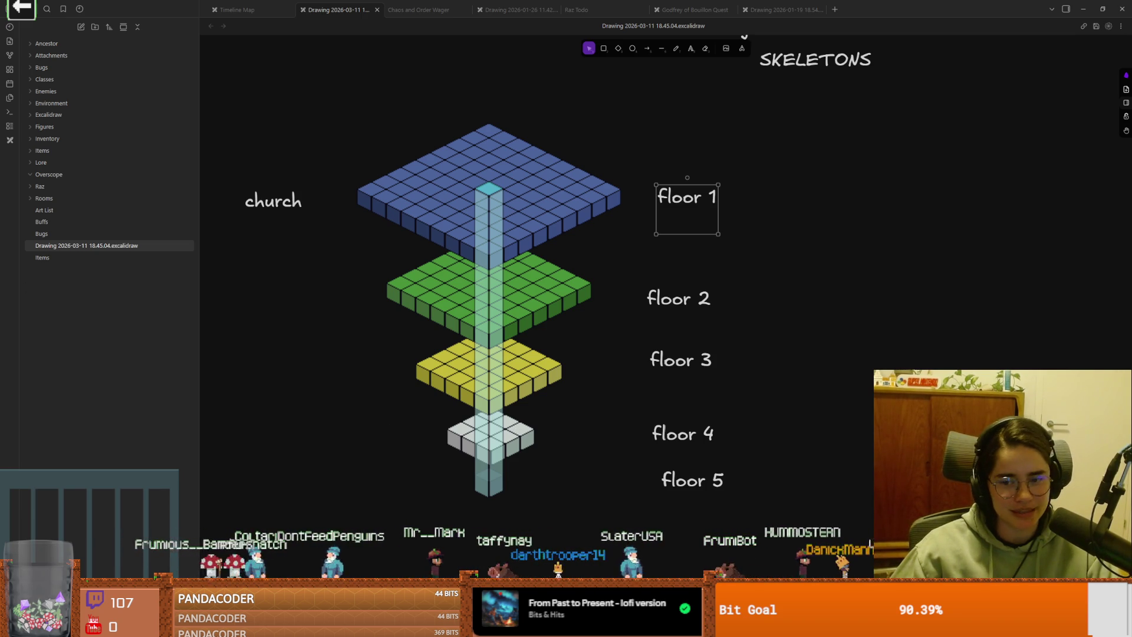
{"action": "key", "text": "alt+Tab"}
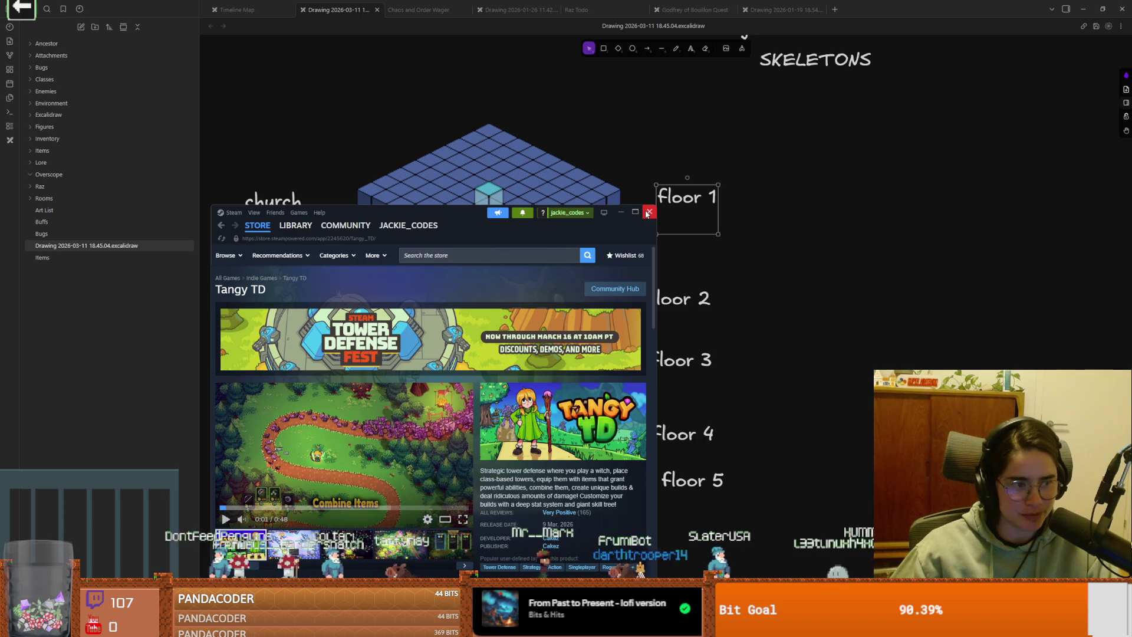
{"action": "left_click_drag", "start_coordinate": [438, 214], "coordinate": [488, 183]}
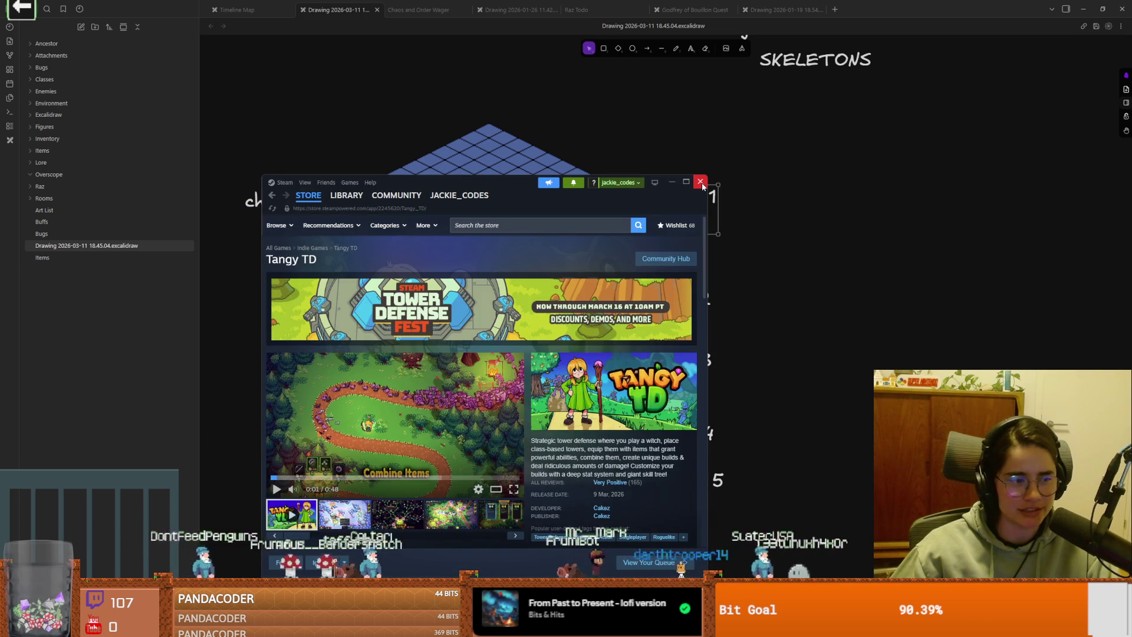
{"action": "left_click", "coordinate": [702, 184]}
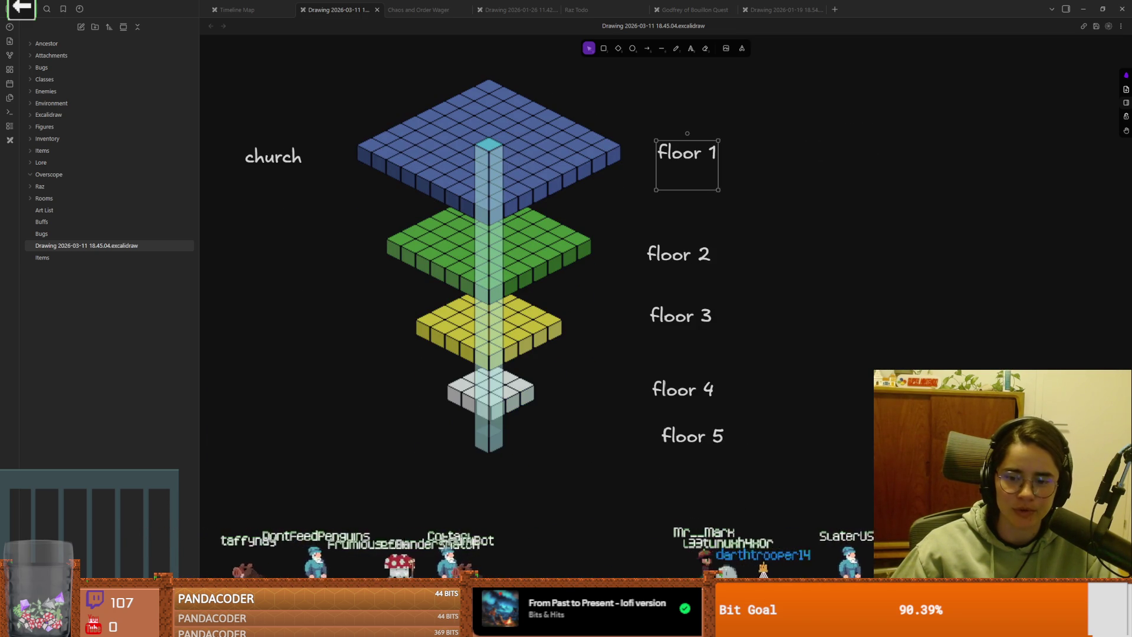
{"action": "left_click", "coordinate": [1128, 5]}
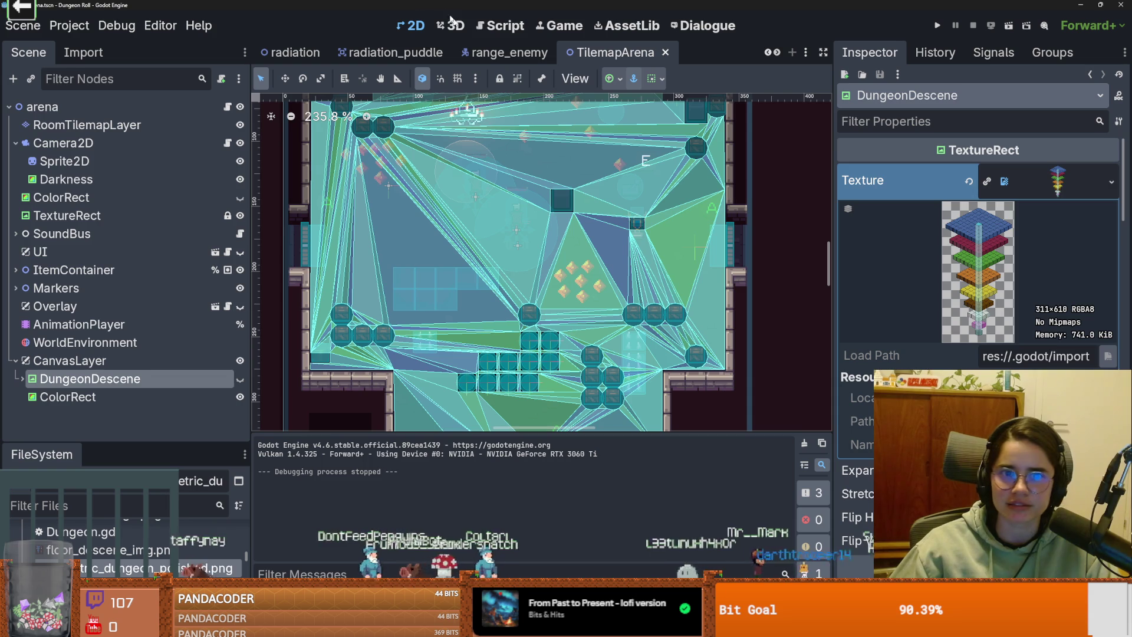
{"action": "left_click", "coordinate": [1128, 4]}
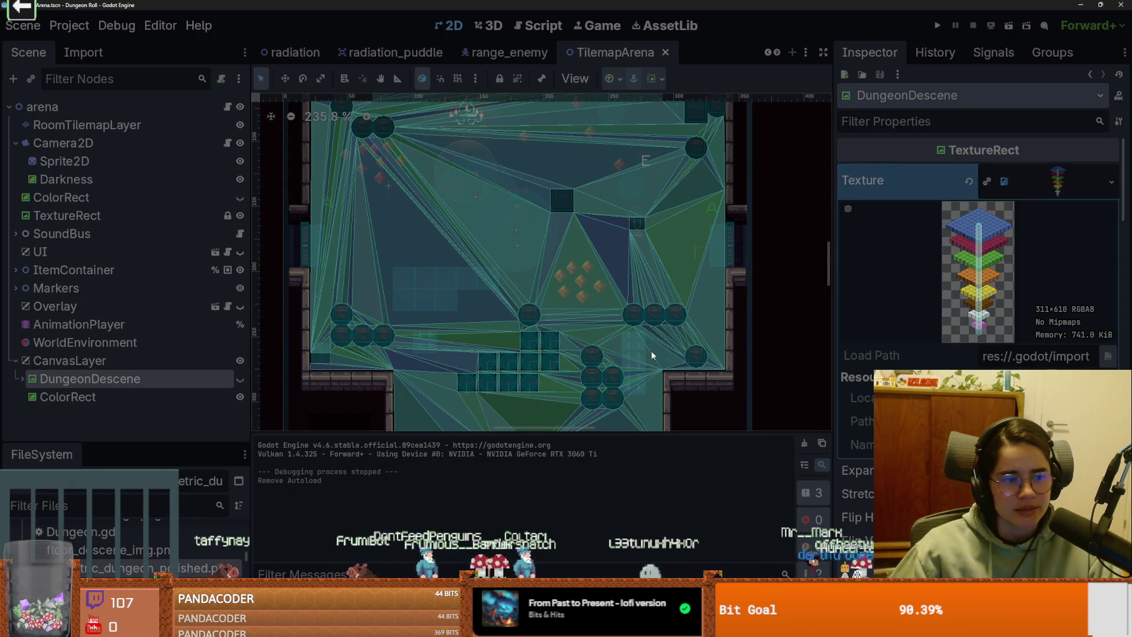